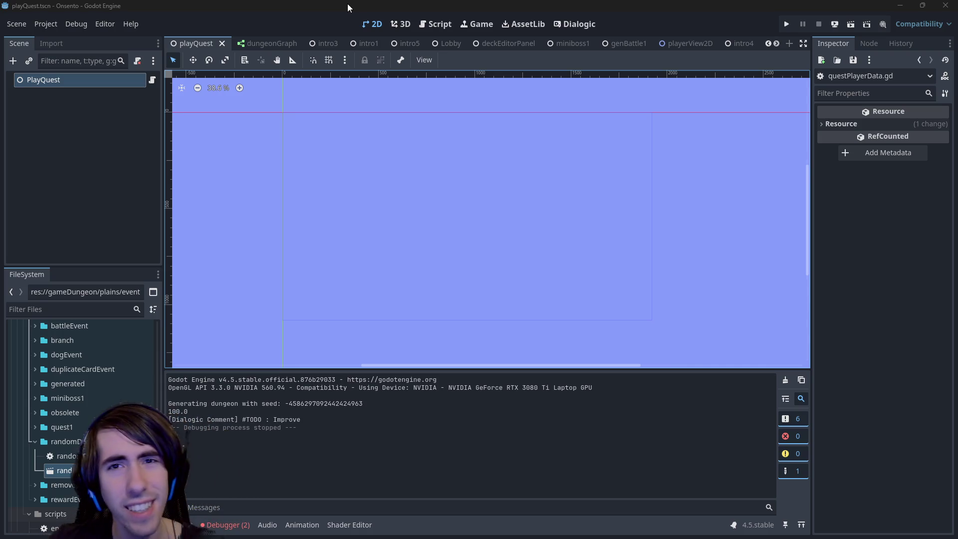
- Quick-open playerDataScript.gd by searching 'playerdata' with Shift+Alt+O
left_click(366, 21)
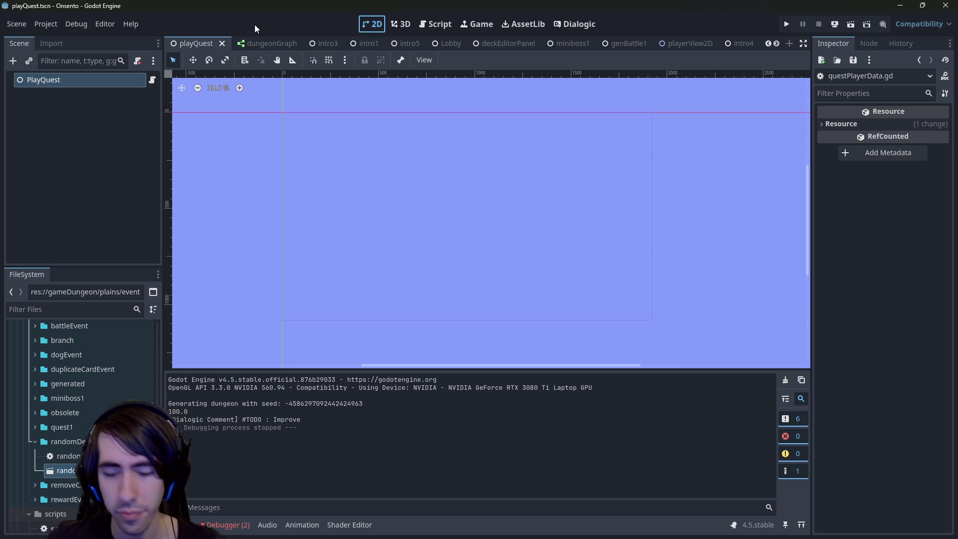
key("shift+alt+o")
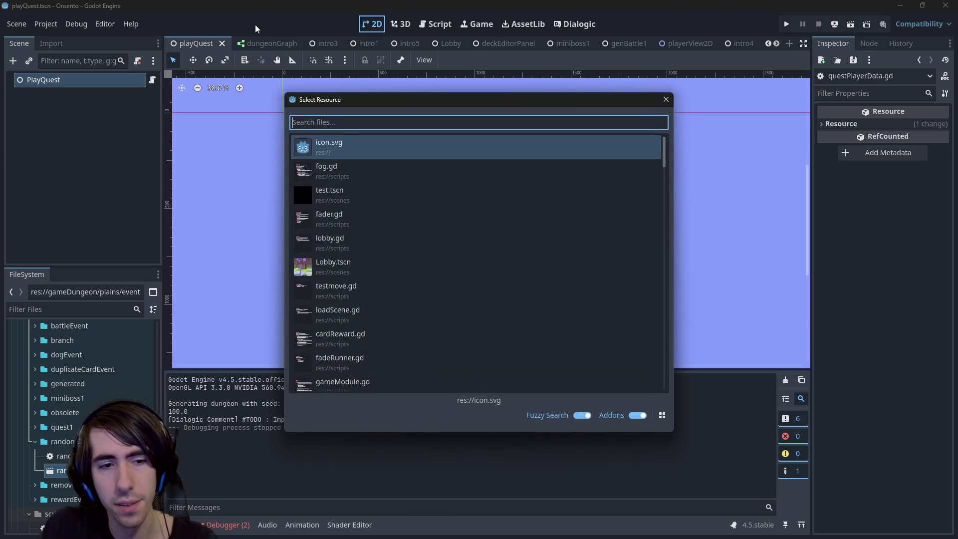
type("playerdata")
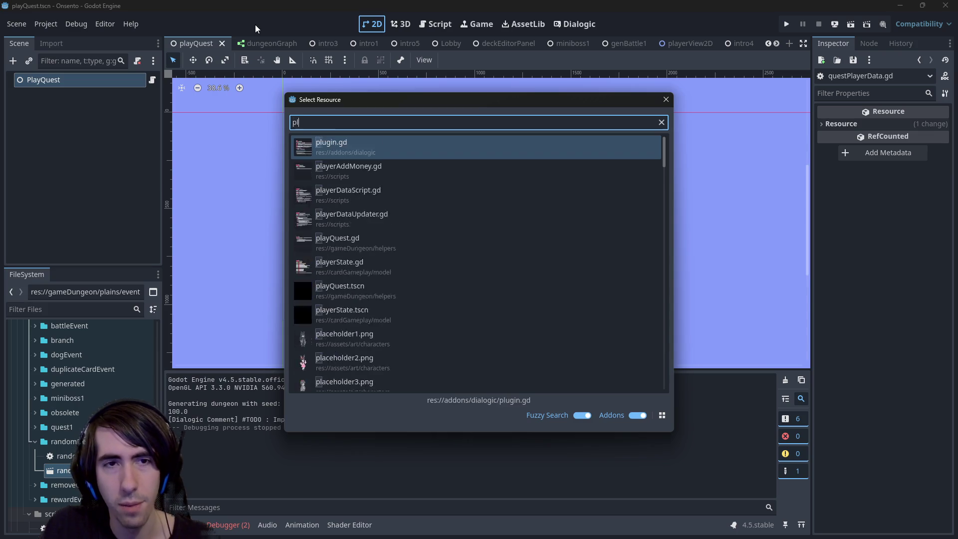
key("Down")
key("Return")
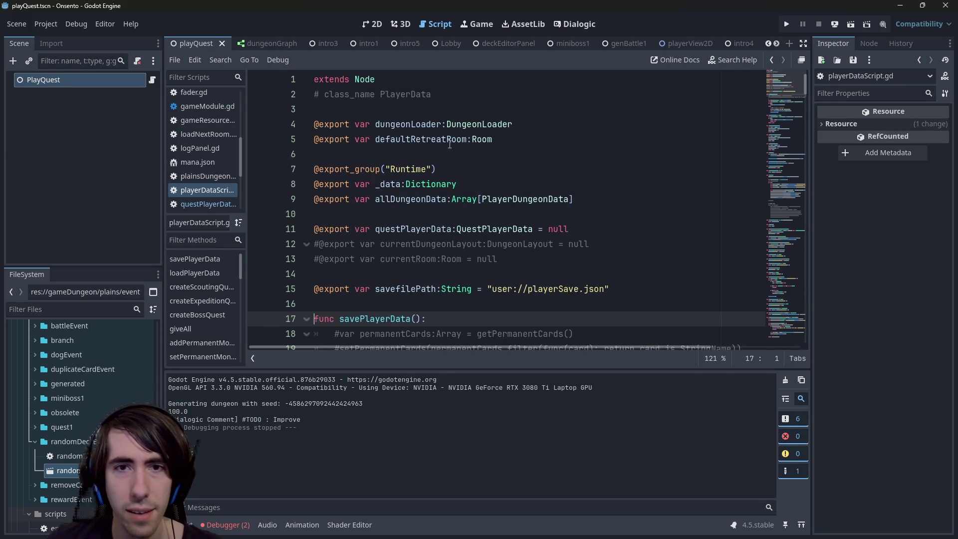
- Jump from playerDataScript.gd to the QuestPlayerData class script, questPlayerData.gd
scroll(411, 215, "down", 2)
scroll(411, 219, "up", 2)
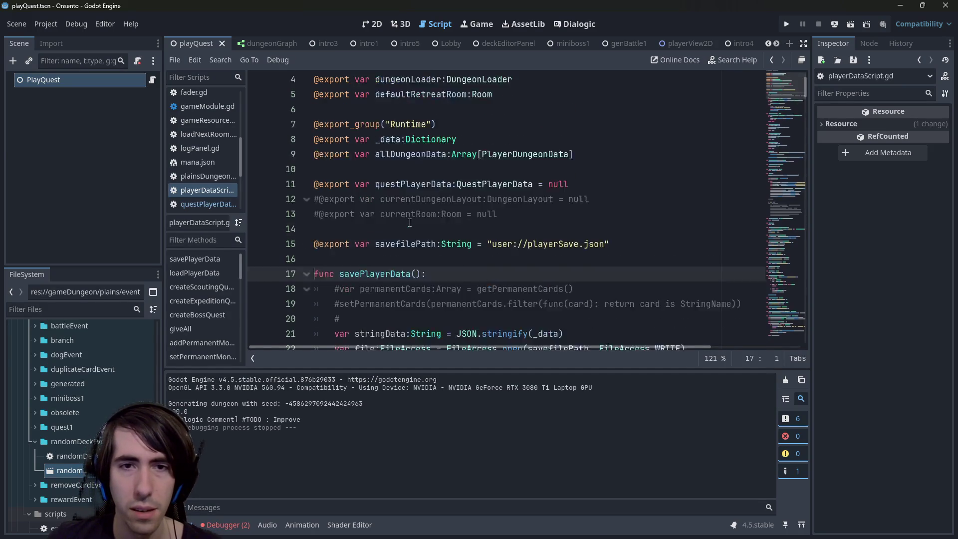
left_click(410, 220)
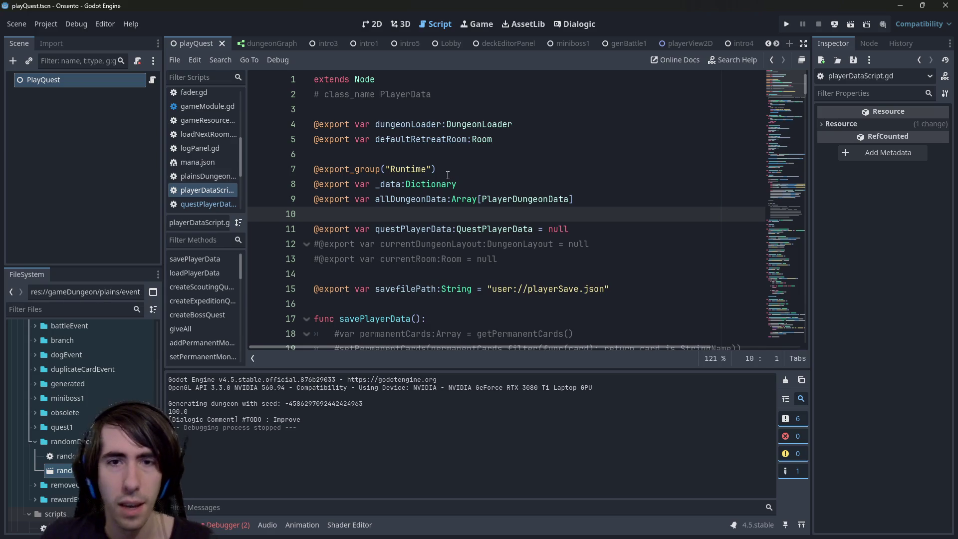
left_click(484, 229, "ctrl")
- Select the currentRoom variable and scroll through enterNextRoom, enterNextRoomFromExit and giveMoney
scroll(481, 230, "up", 4)
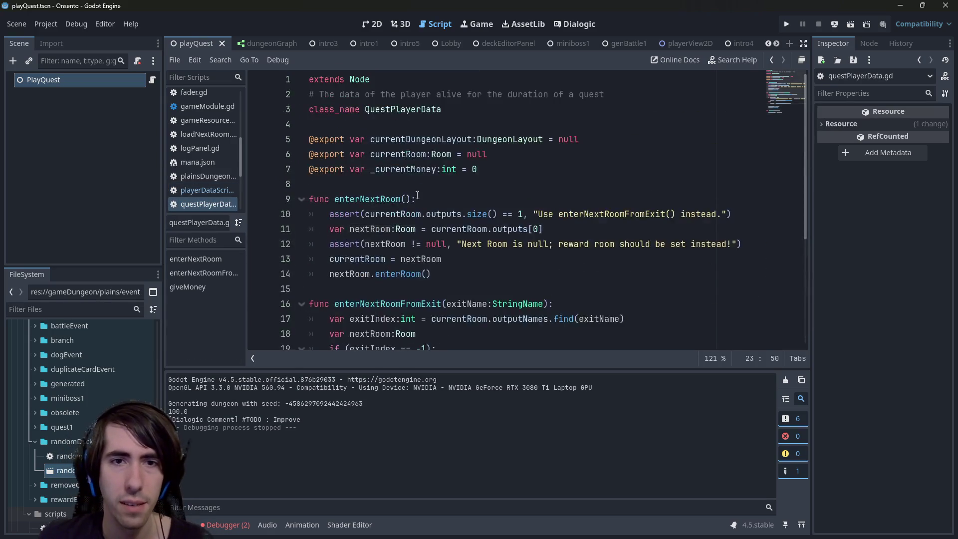
left_click(406, 154)
double_click(406, 154)
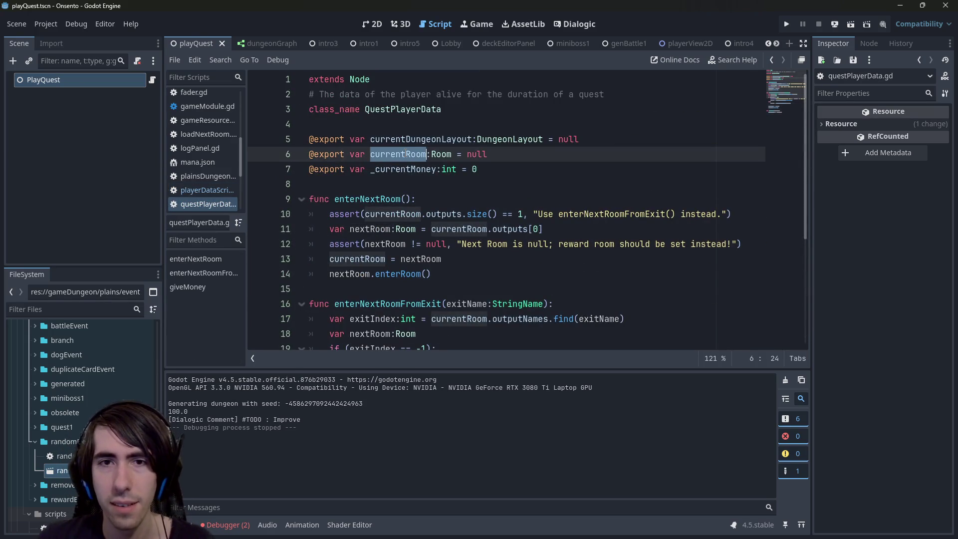
key("alt+Left")
key("alt+Left")
key("alt+Right")
key("alt+Right")
scroll(382, 203, "down", 4)
scroll(382, 203, "up", 2)
scroll(382, 203, "up", 2)
scroll(382, 203, "down", 4)
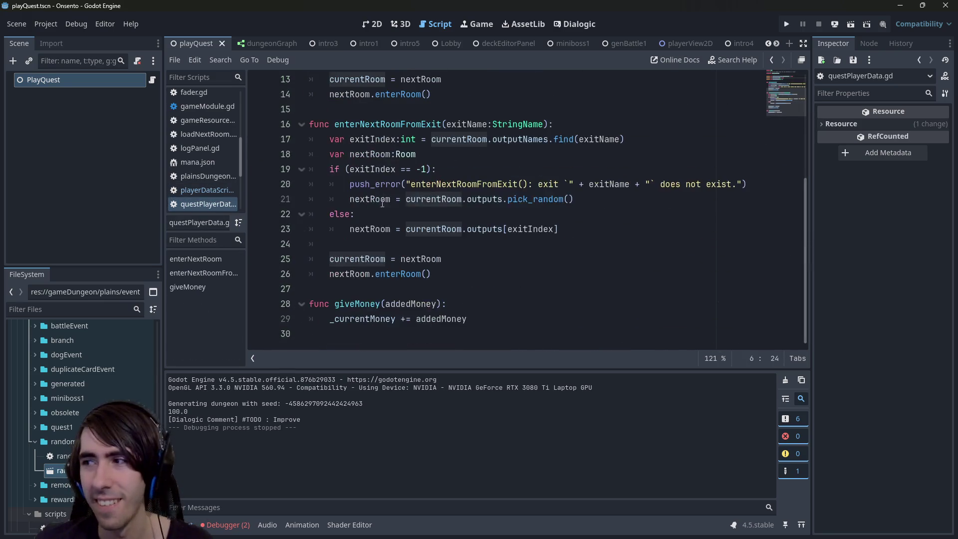
- Add a 'func openIngameMenu():' header after giveMoney and start its indented body
left_click(432, 334)
key("Return")
type("func open")
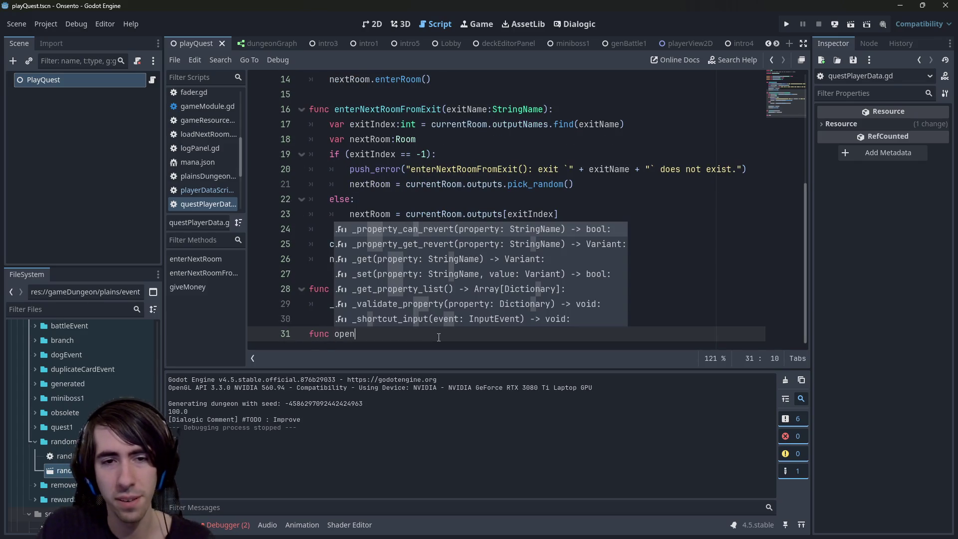
type("I")
key("BackSpace")
type("I")
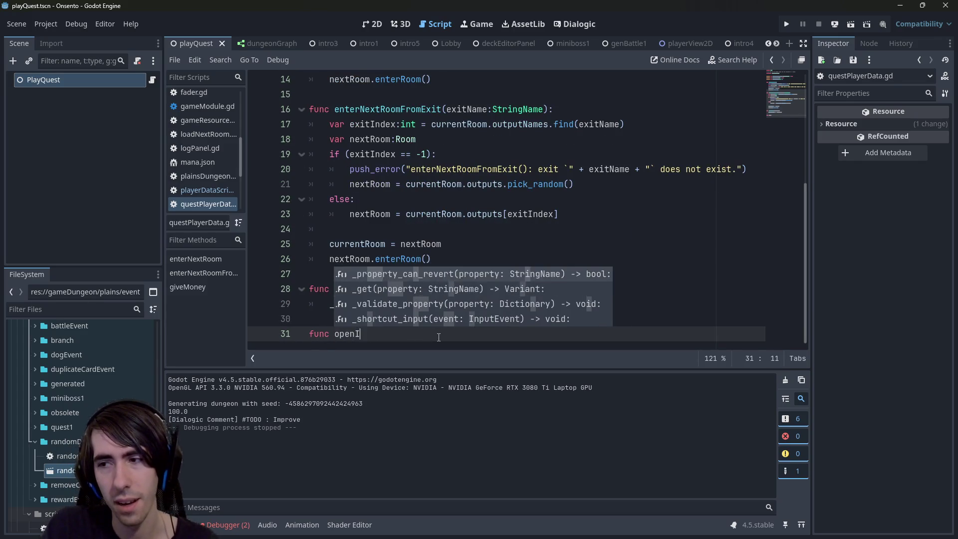
type("ngameMenu()")
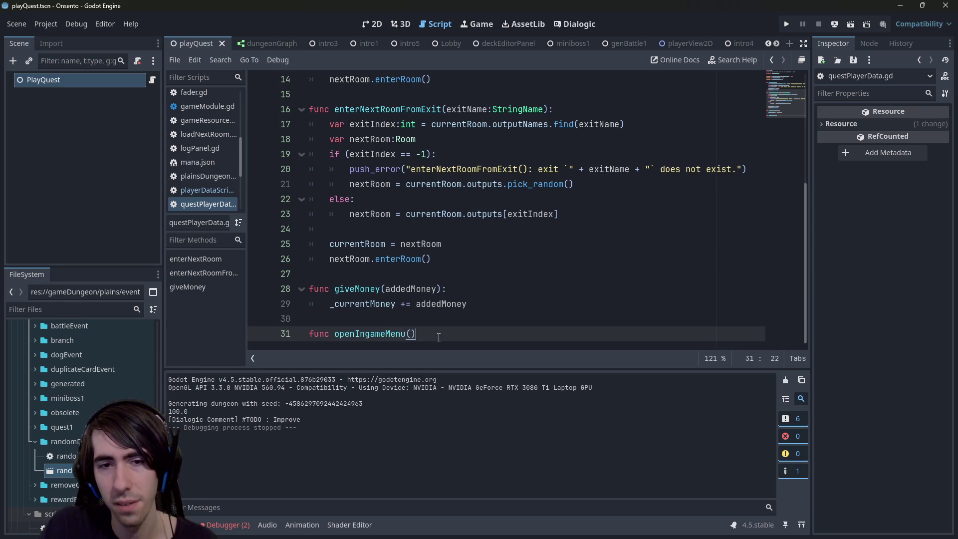
type(":")
key("Return")
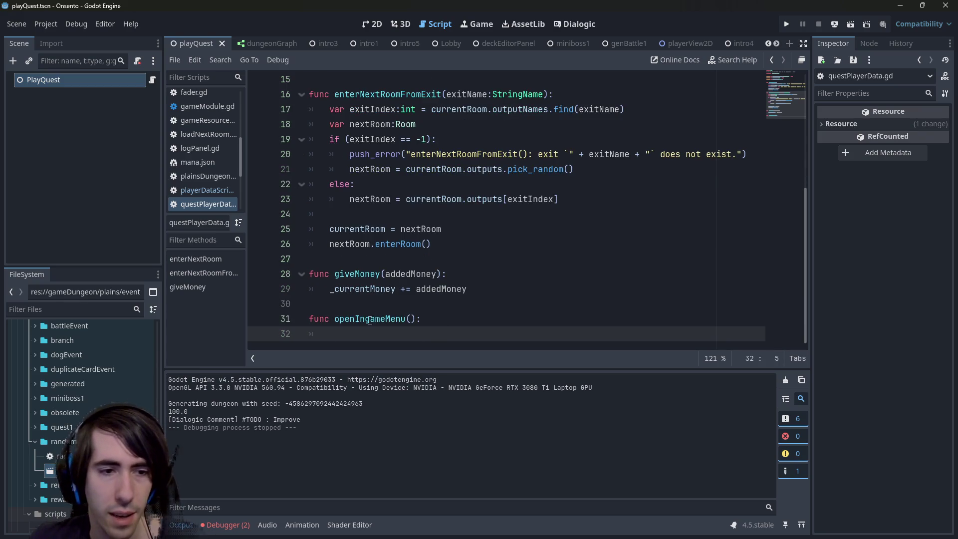
scroll(80, 424, "up", 5)
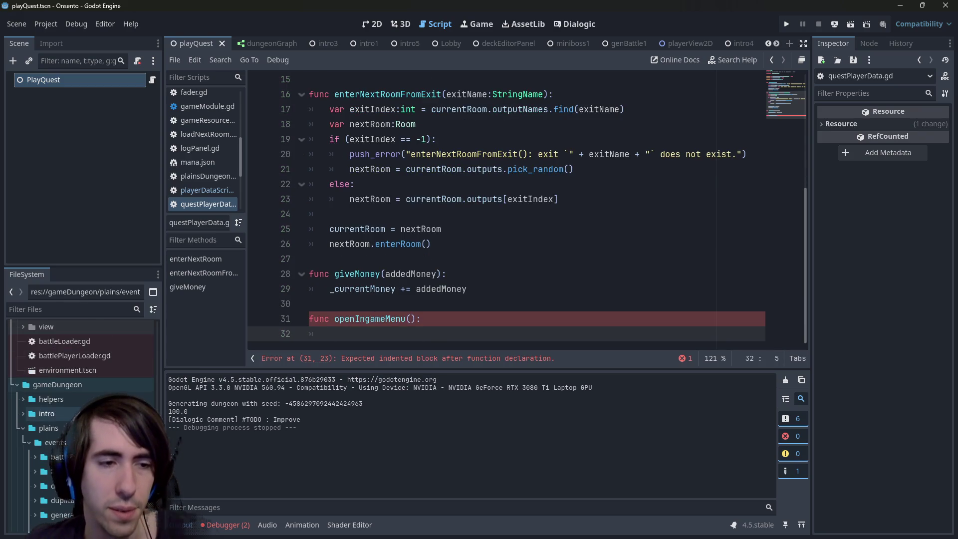
double_click(79, 428)
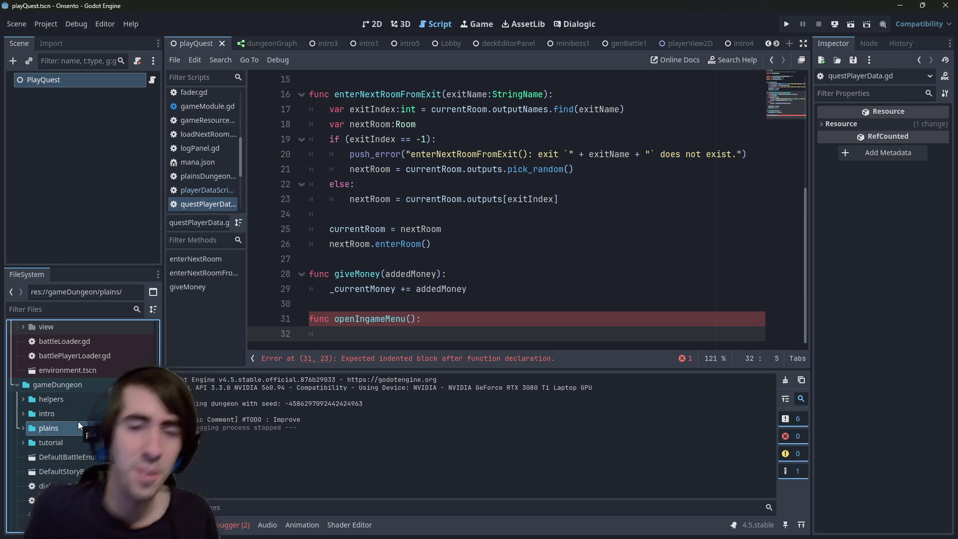
- Collapse cardGameplay and deckEditor and expand addons and questGameplay in the FileSystem dock
scroll(81, 369, "up", 3)
scroll(81, 369, "up", 10)
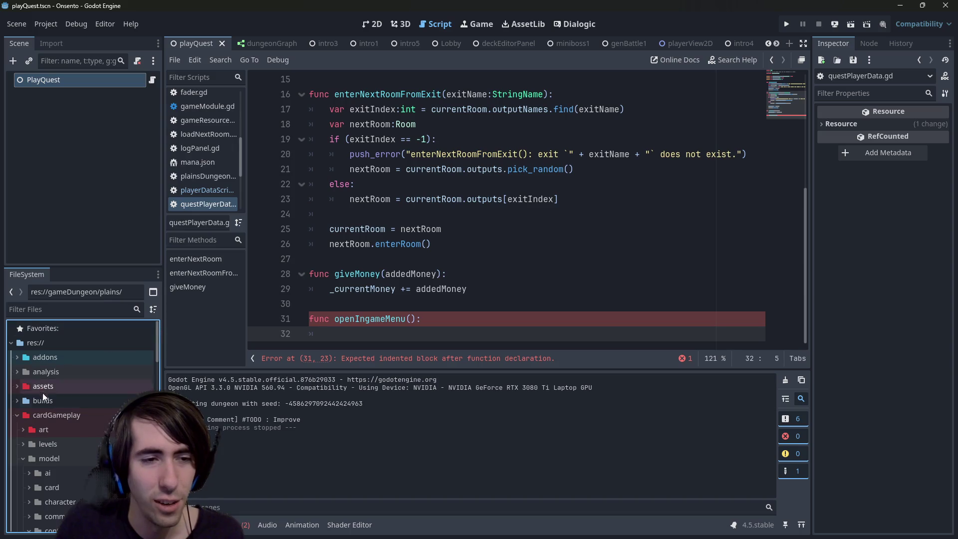
double_click(52, 413)
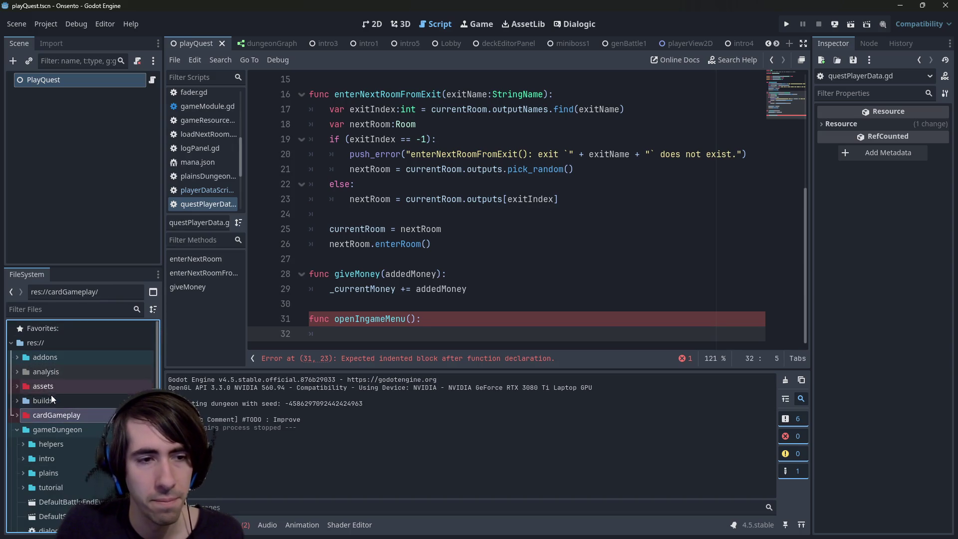
double_click(61, 357)
right_click(61, 357)
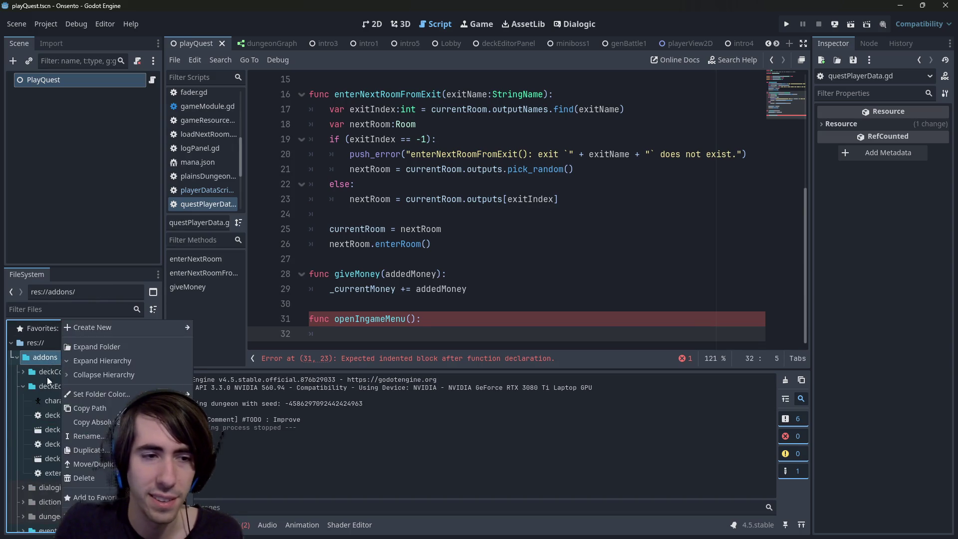
left_click(36, 381)
double_click(36, 381)
double_click(59, 473)
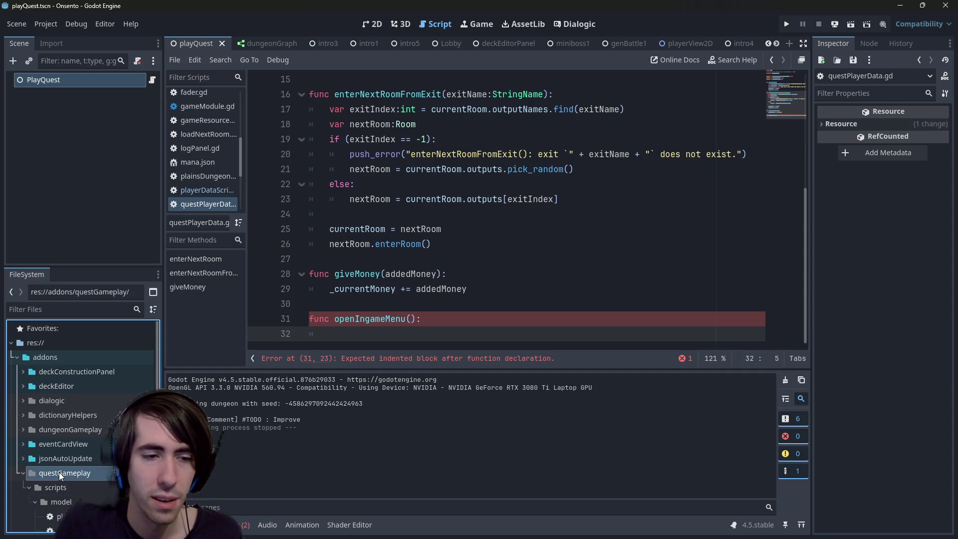
- Create a new folder named battleIngameMenu inside addons
right_click(57, 358)
mouse_move(100, 331)
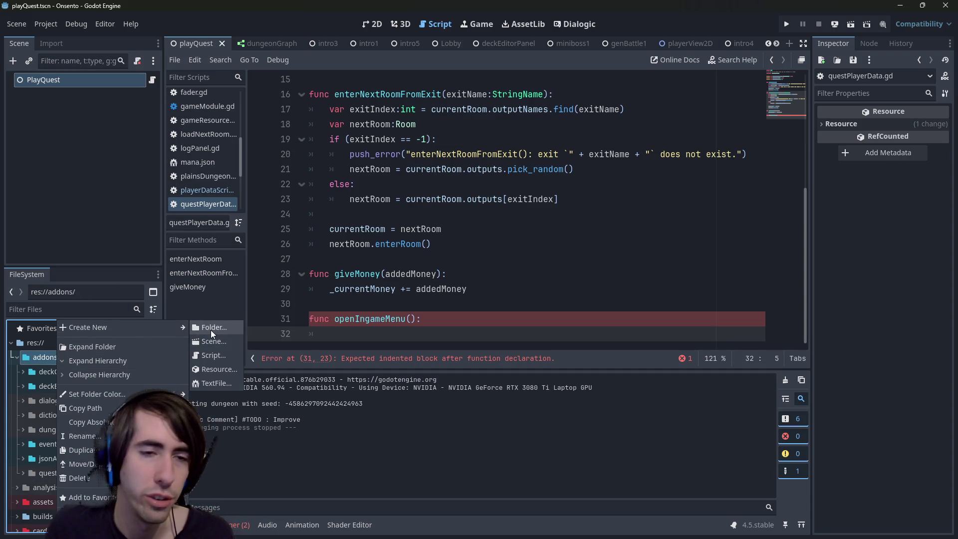
left_click(210, 329)
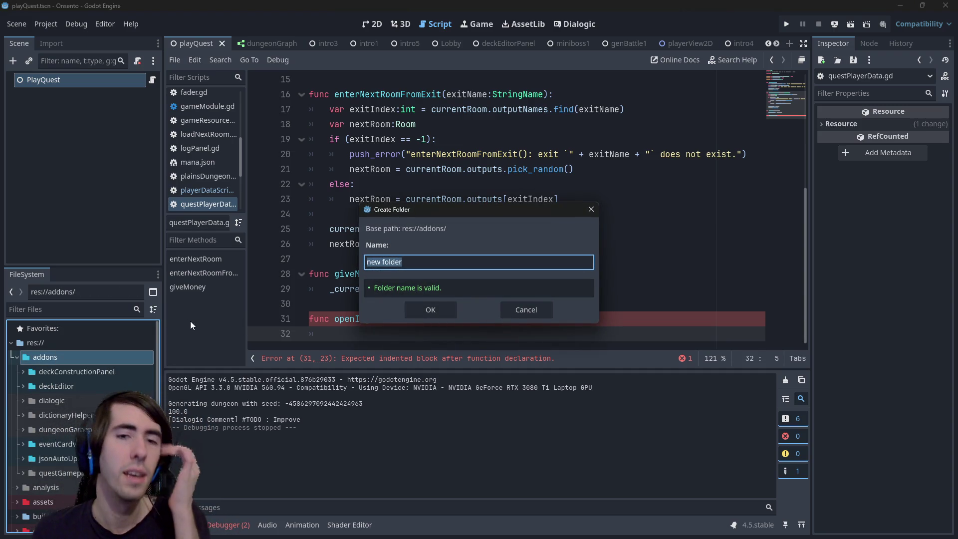
type("battlei")
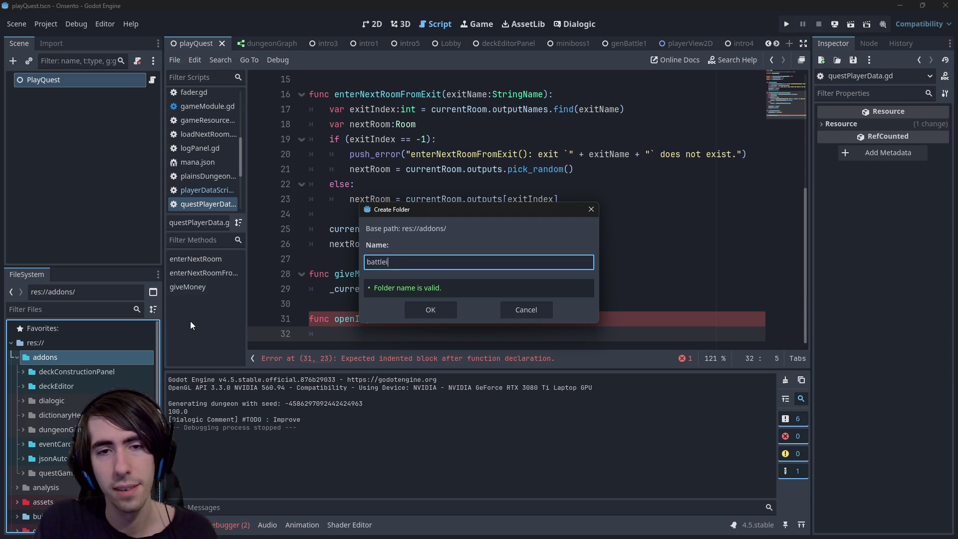
key("BackSpace")
type("IngameMenu")
key("Return")
right_click(109, 372)
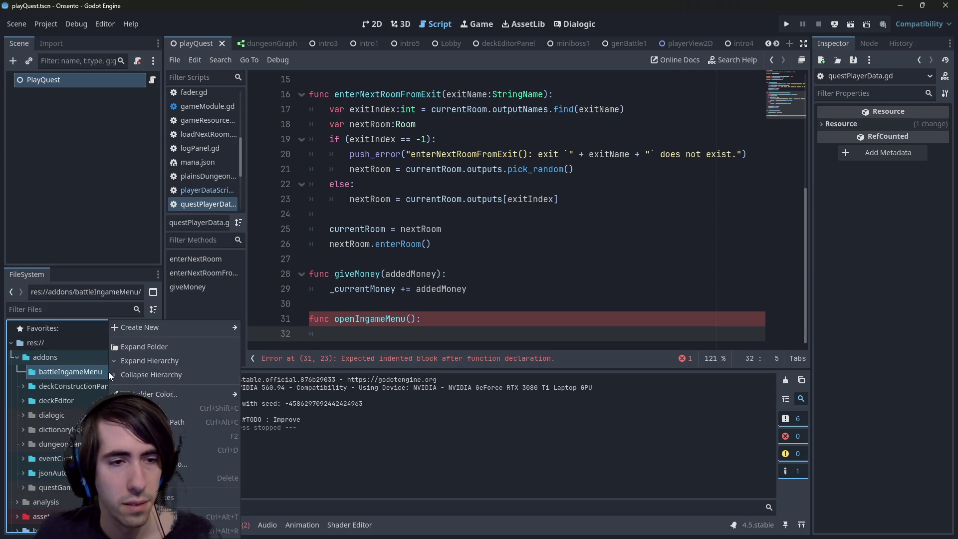
- Create BattleIngameMenu.tscn in battleIngameMenu with a plain Node as its root
mouse_move(136, 328)
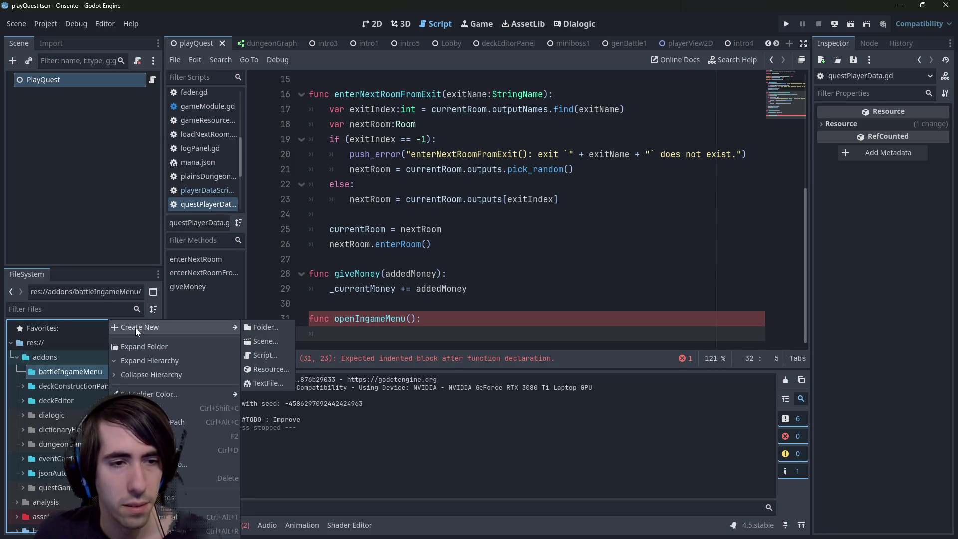
left_click(273, 339)
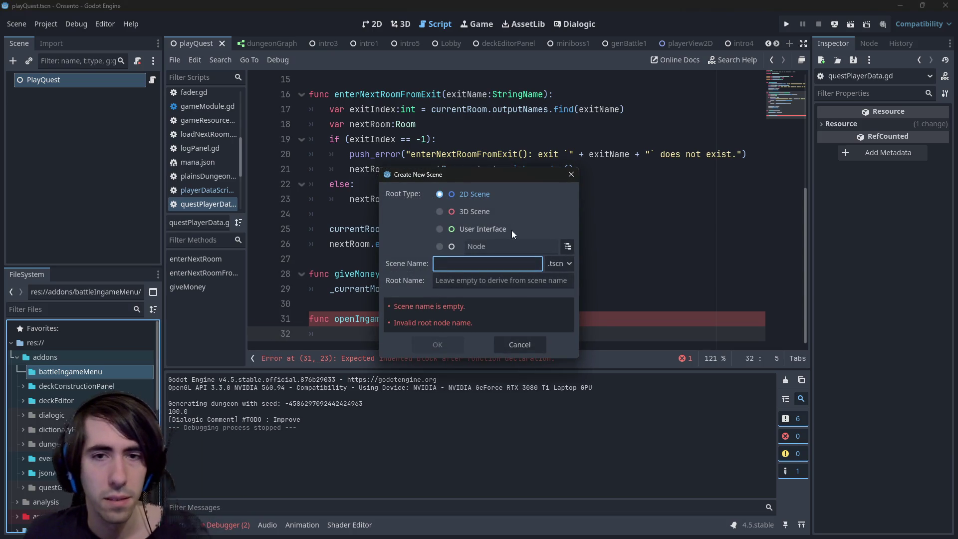
left_click(452, 246)
type("BattleI")
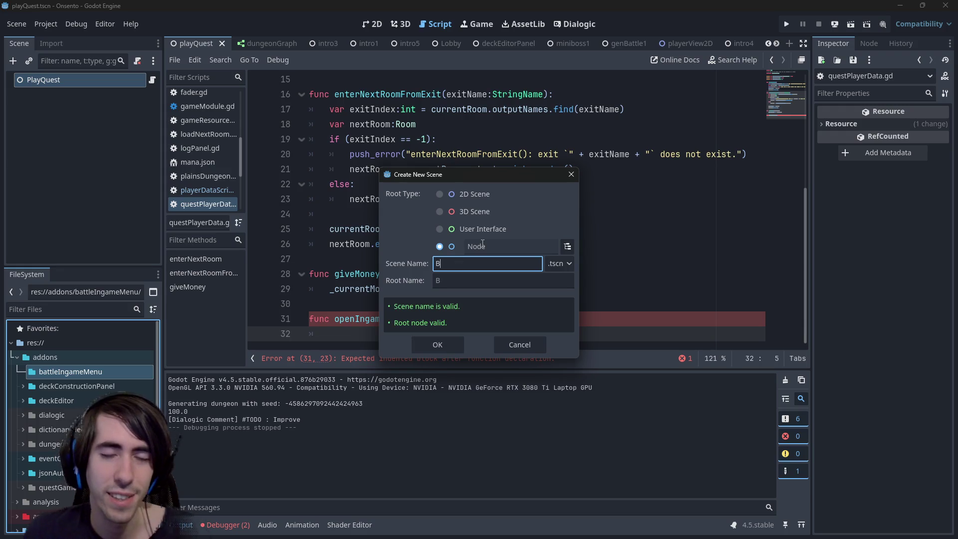
type("ngameMenu")
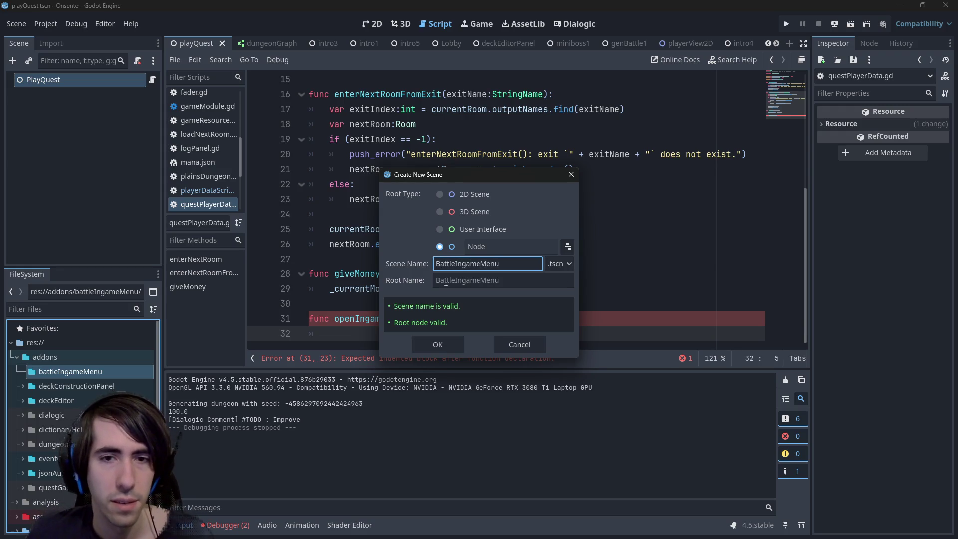
left_click(442, 342)
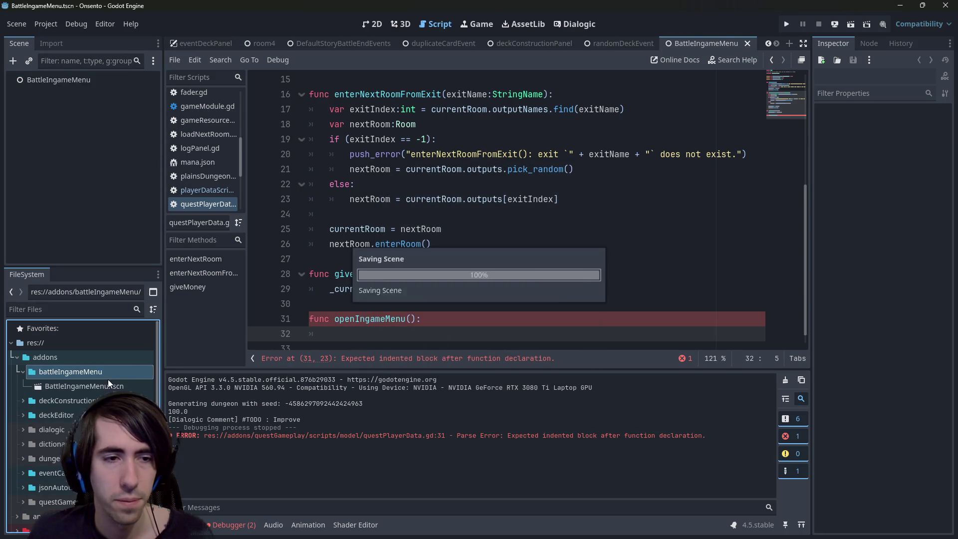
- Add a SubViewport child to BattleIngameMenu, then delete it again
right_click(106, 78)
left_click(123, 87)
type("subview")
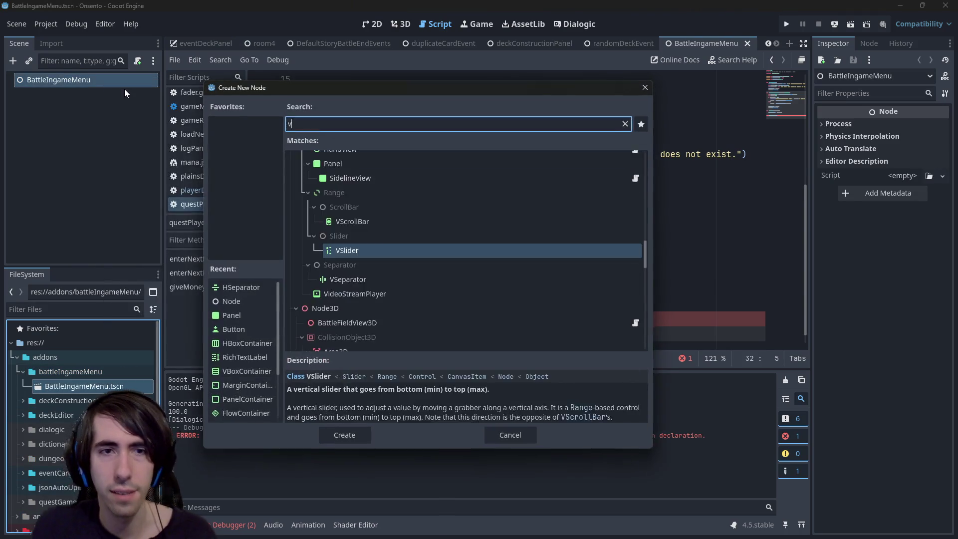
key("Return")
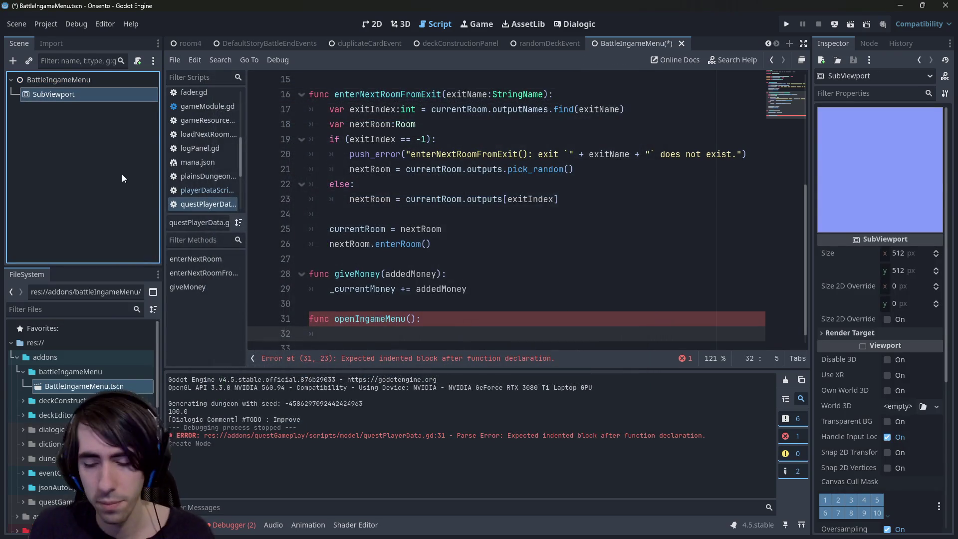
key("Delete")
key("Return")
- Add a CanvasLayer under BattleIngameMenu and save the scene
right_click(28, 79)
left_click(41, 85)
type("viewport")
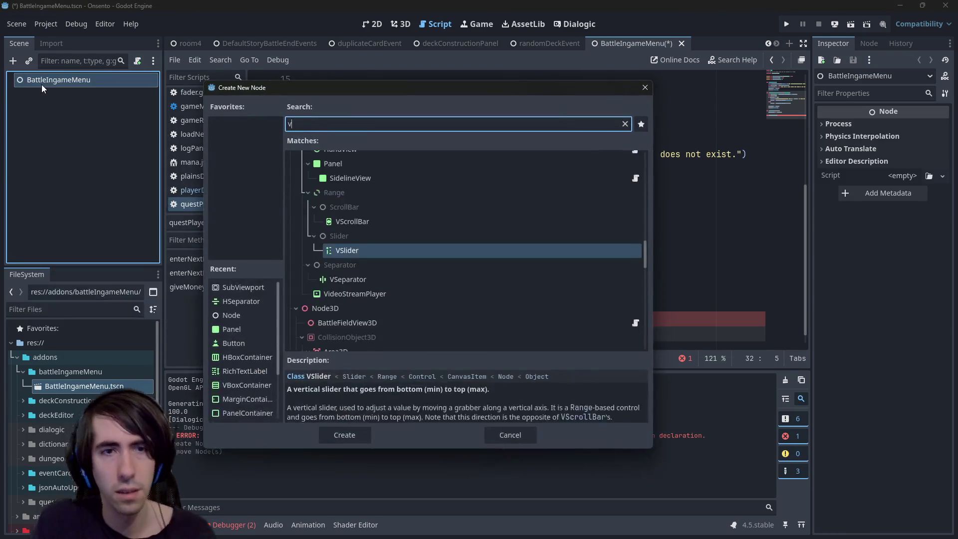
key("ctrl+a")
key("BackSpace")
type("canvas")
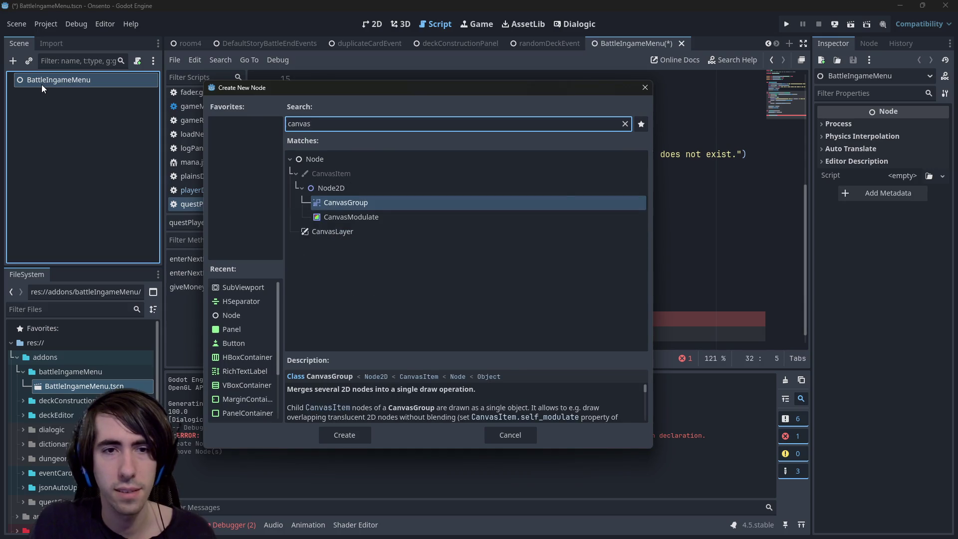
key("Down")
key("Down")
key("Return")
key("ctrl+s")
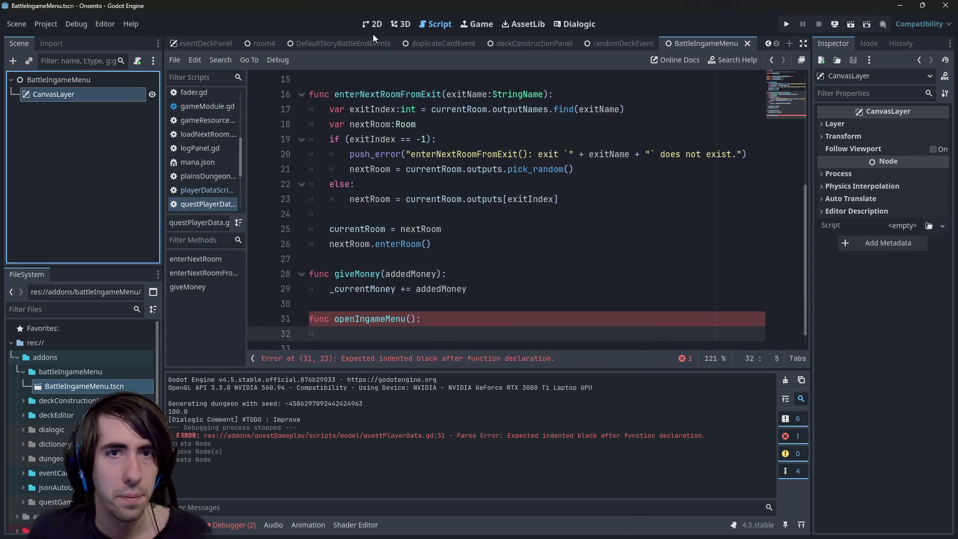
left_click(372, 26)
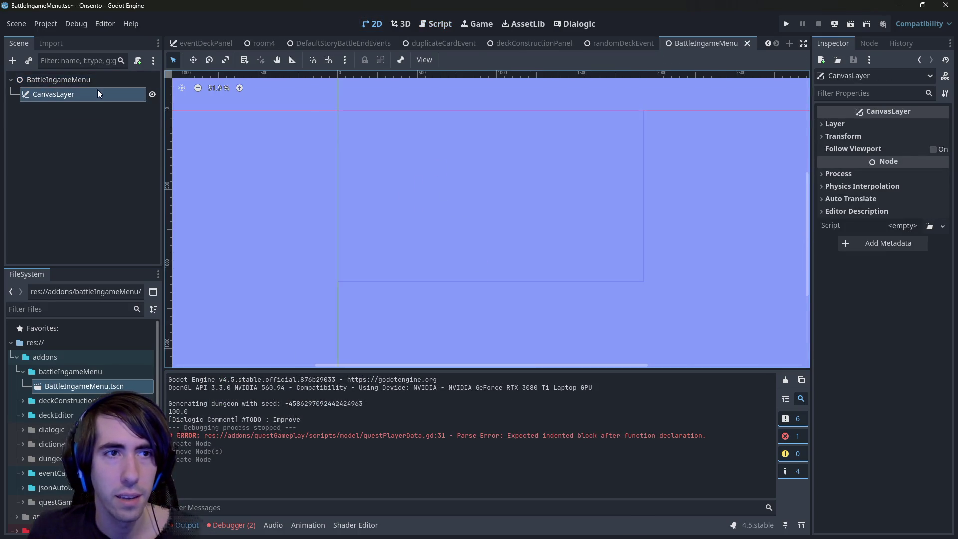
- Add a TextureRect as a child of the CanvasLayer
right_click(105, 92)
left_click(114, 99)
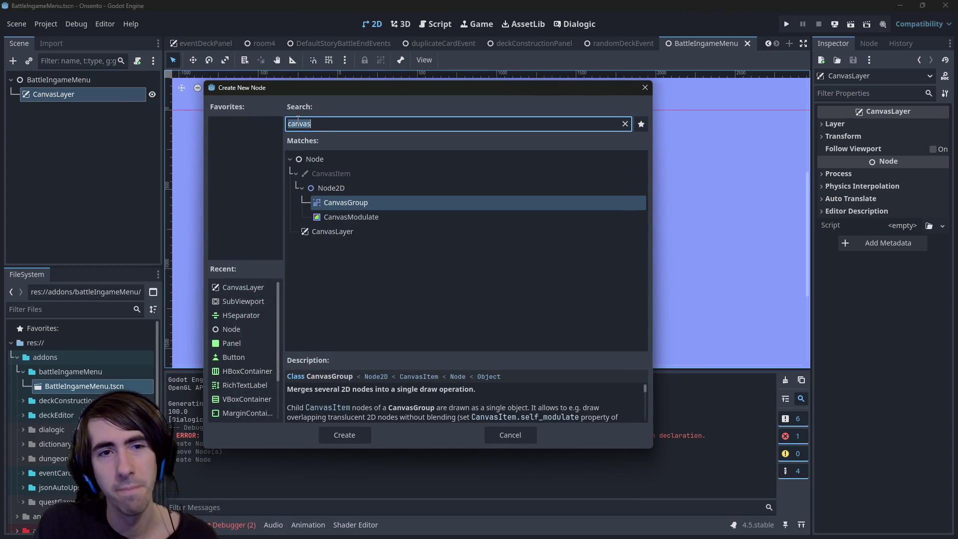
type("texturerect")
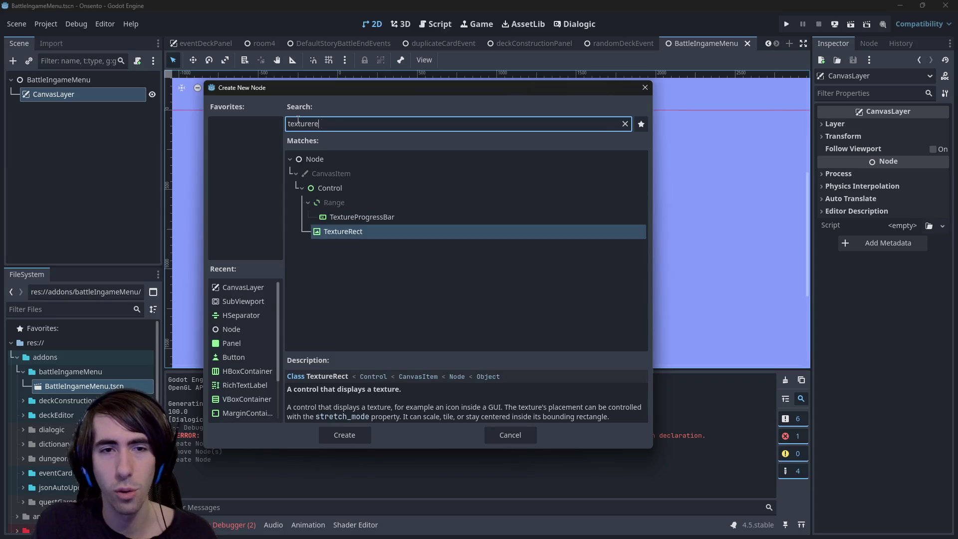
key("Return")
left_click(450, 59)
- Apply the Top Left anchor preset to the TextureRect
left_click(454, 105)
left_click(437, 4)
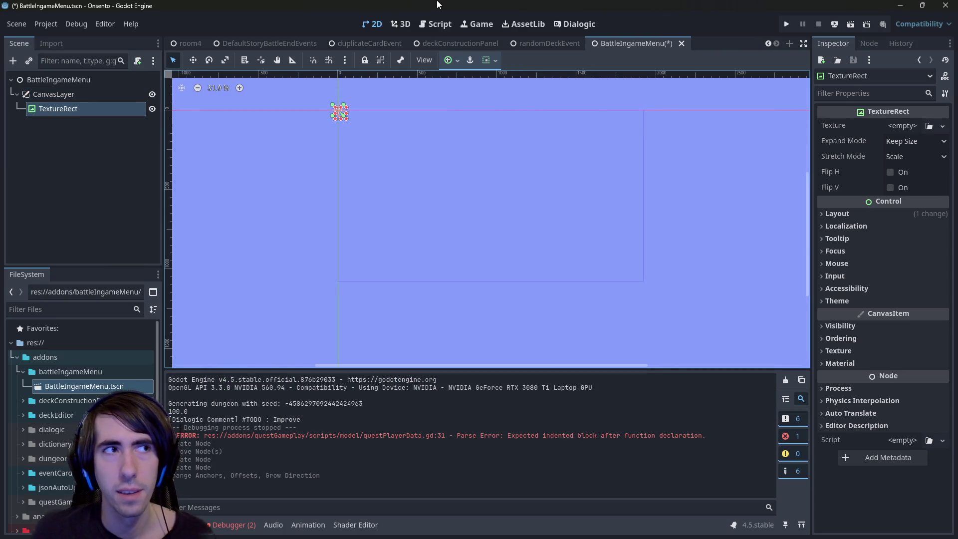
scroll(506, 229, "up", 2)
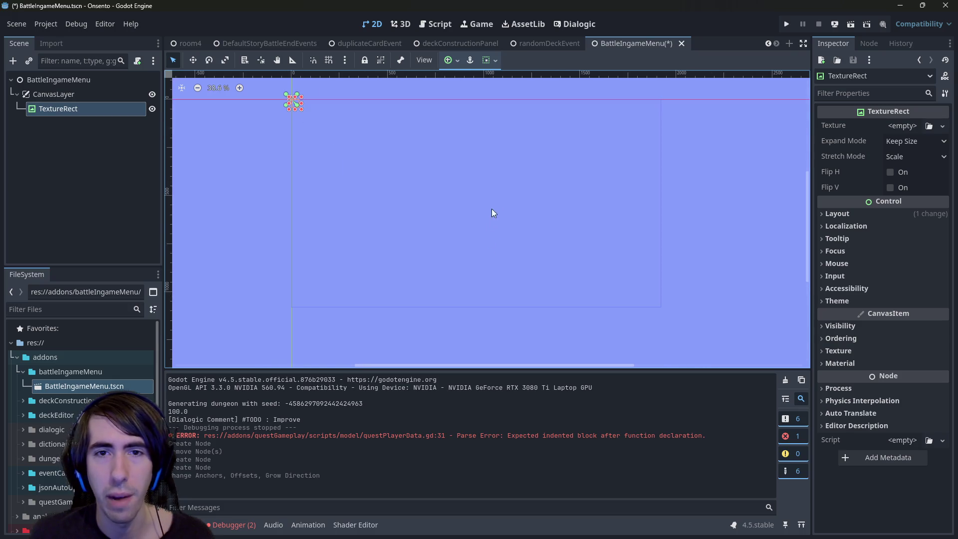
scroll(479, 199, "up", 1)
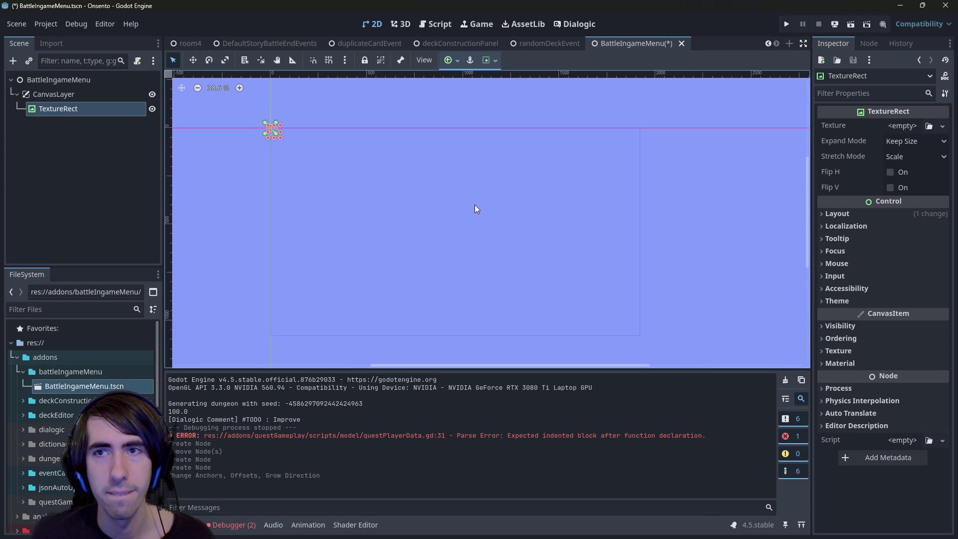
scroll(473, 260, "down", 2)
scroll(460, 255, "up", 1)
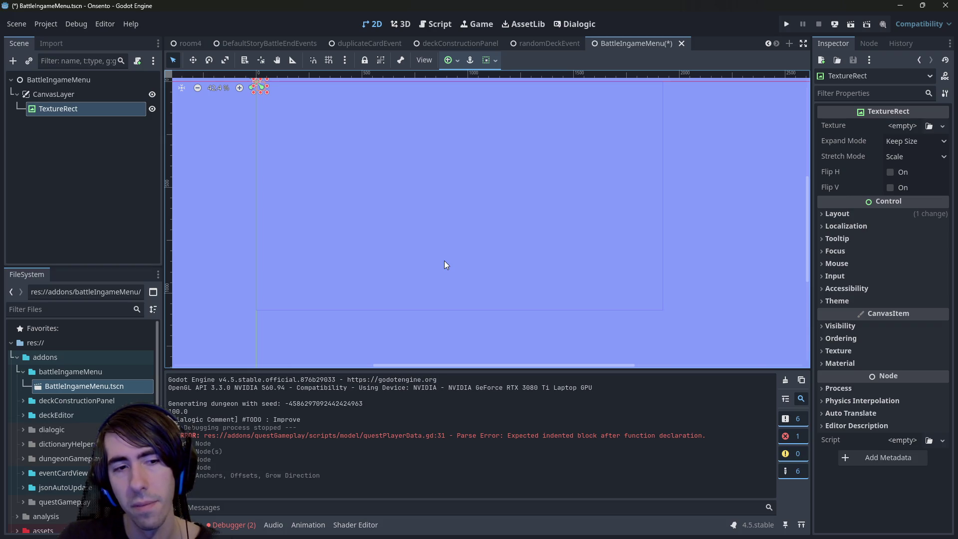
scroll(425, 270, "right", 2)
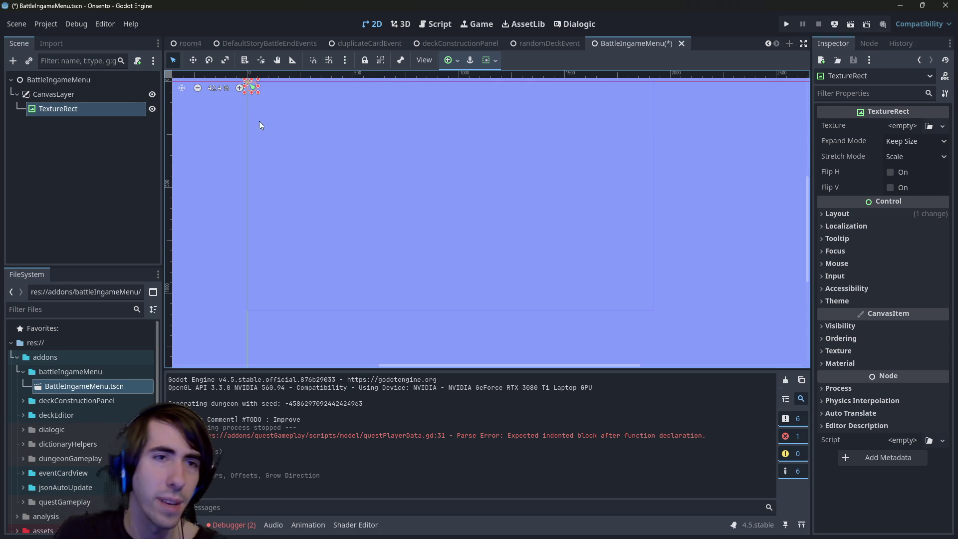
- Add a Panel under CanvasLayer, then delete it
right_click(53, 93)
left_click(74, 99)
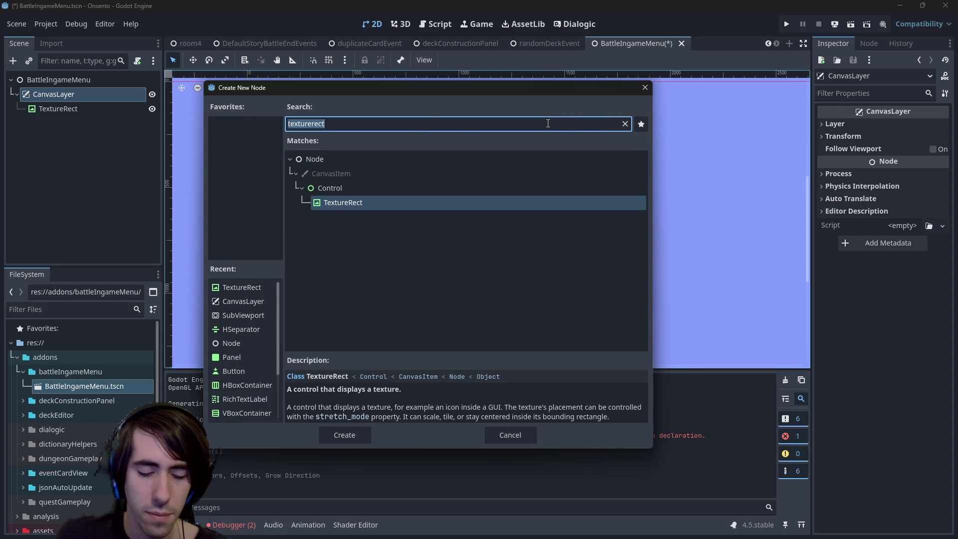
type("node")
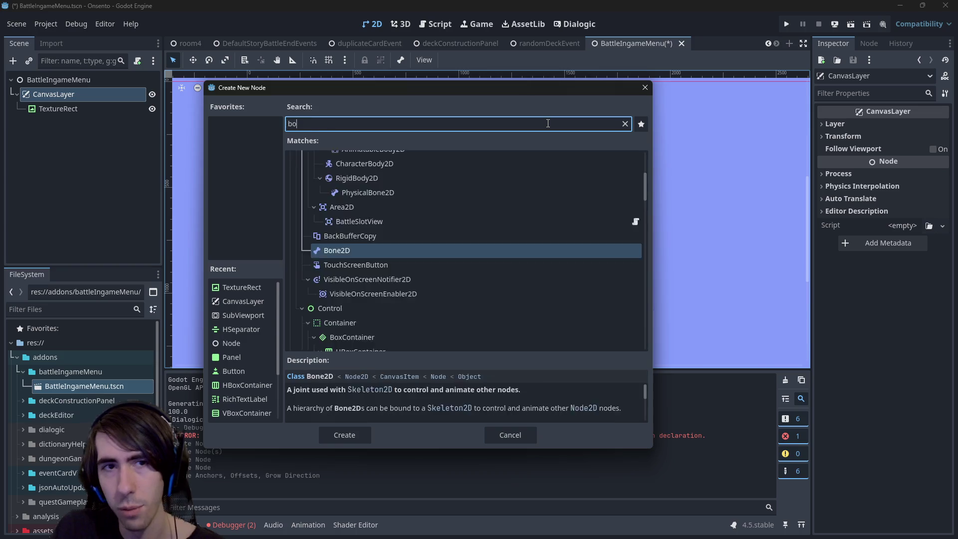
key("ctrl+a")
key("BackSpace")
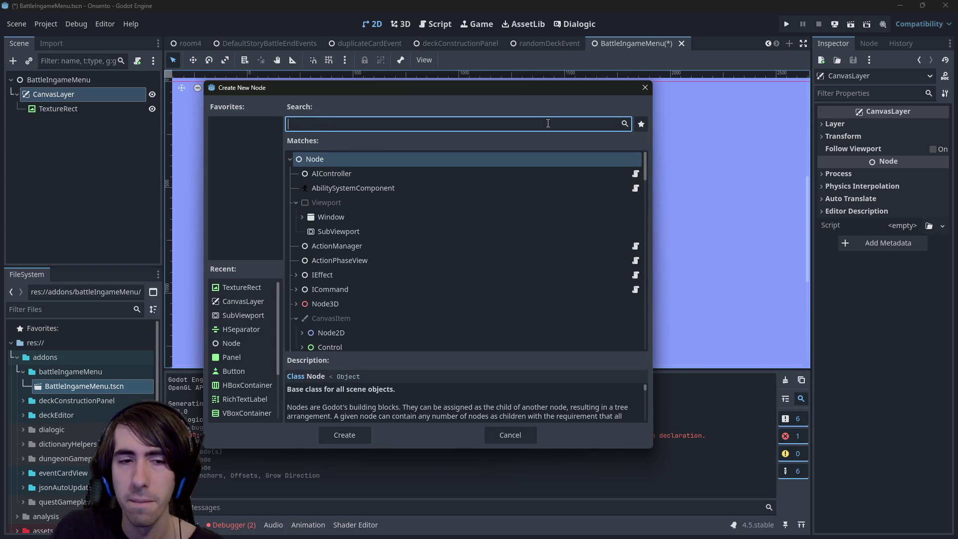
type("panel")
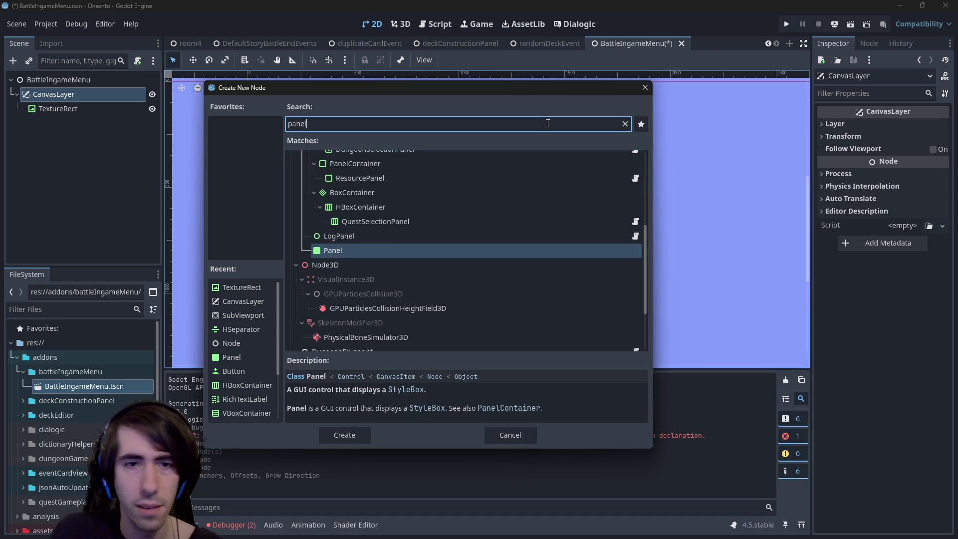
key("Return")
key("Delete")
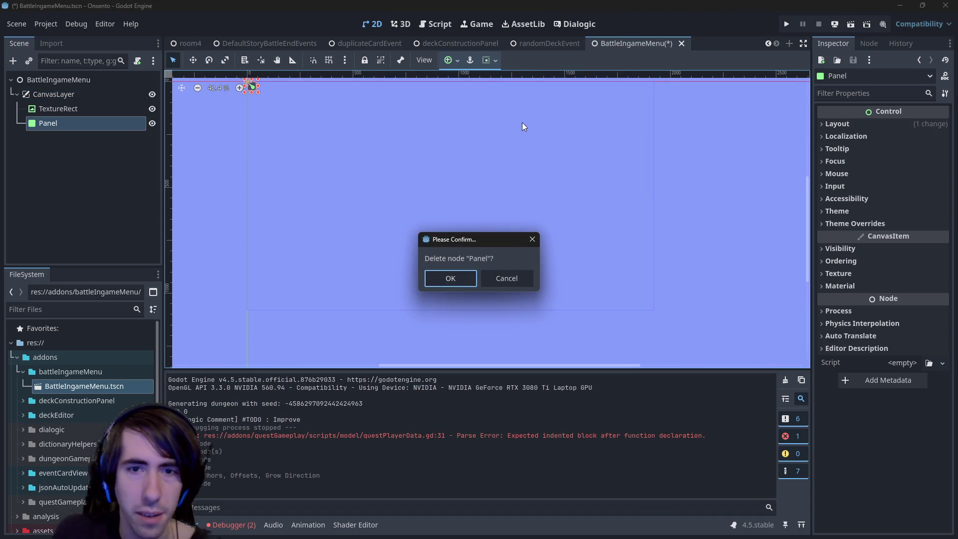
key("Return")
- Add a PanelContainer as a child of CanvasLayer
right_click(72, 95)
left_click(77, 95)
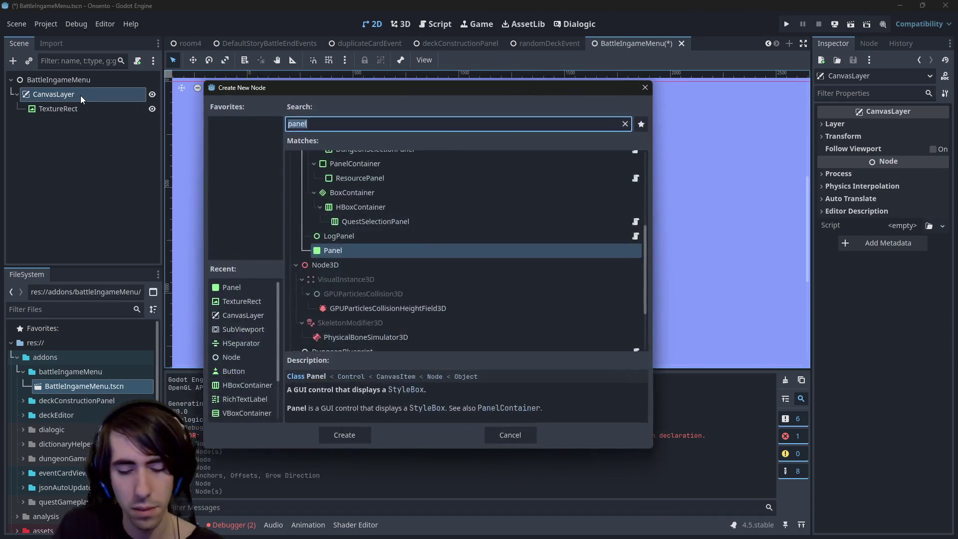
type("con")
key("Return")
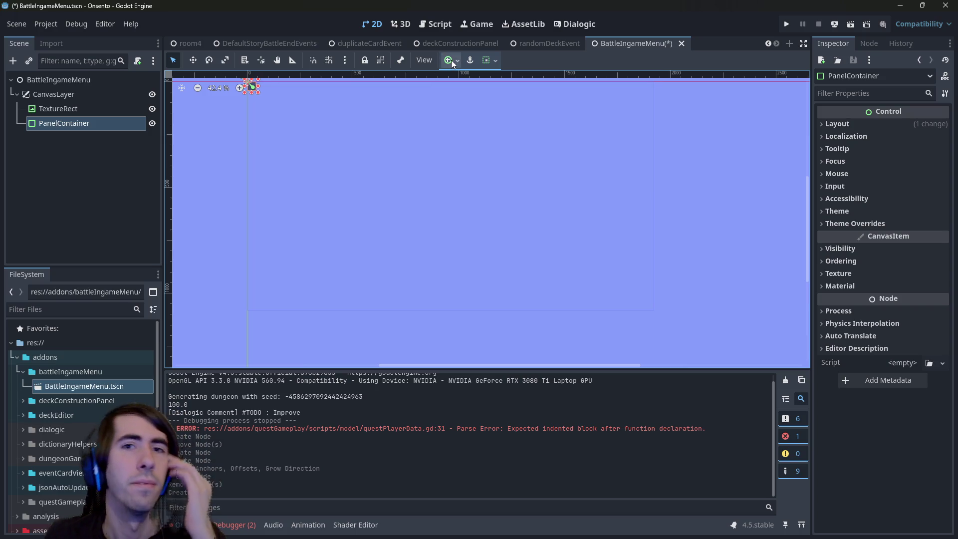
- Anchor the PanelContainer along the bottom edge and drag its top edge upward
left_click(451, 60)
left_click(505, 136)
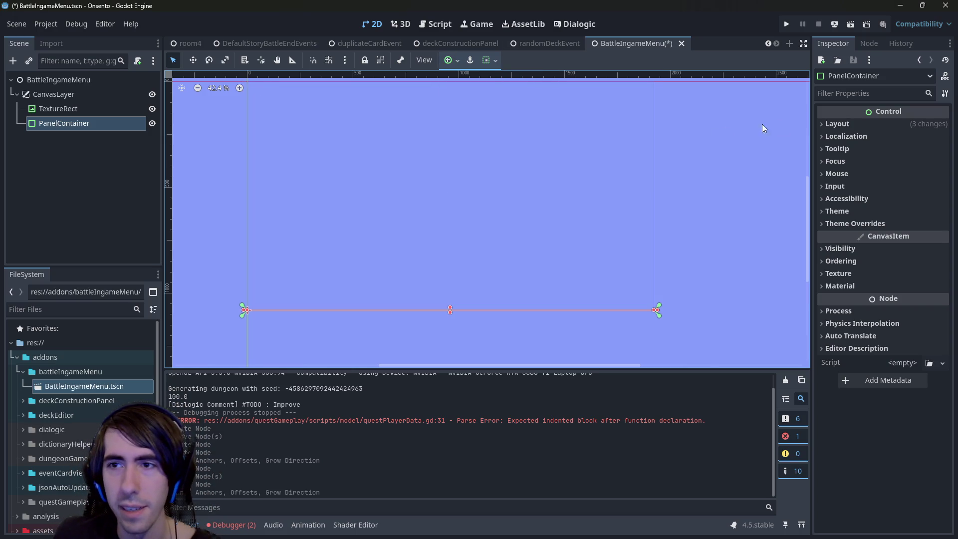
mouse_move(656, 306)
left_mouse_down()
mouse_move(655, 167)
mouse_move(654, 187)
left_mouse_up()
left_click(837, 124)
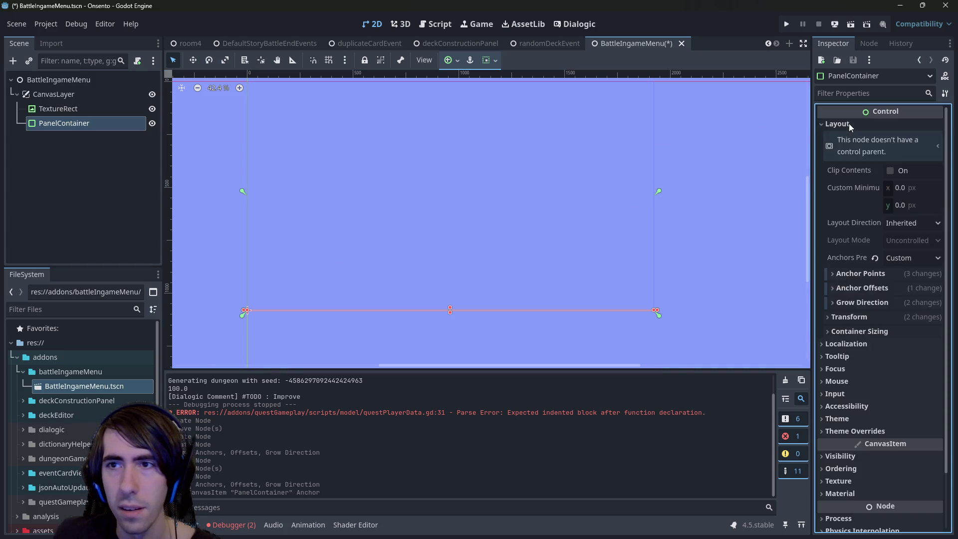
left_click(858, 318)
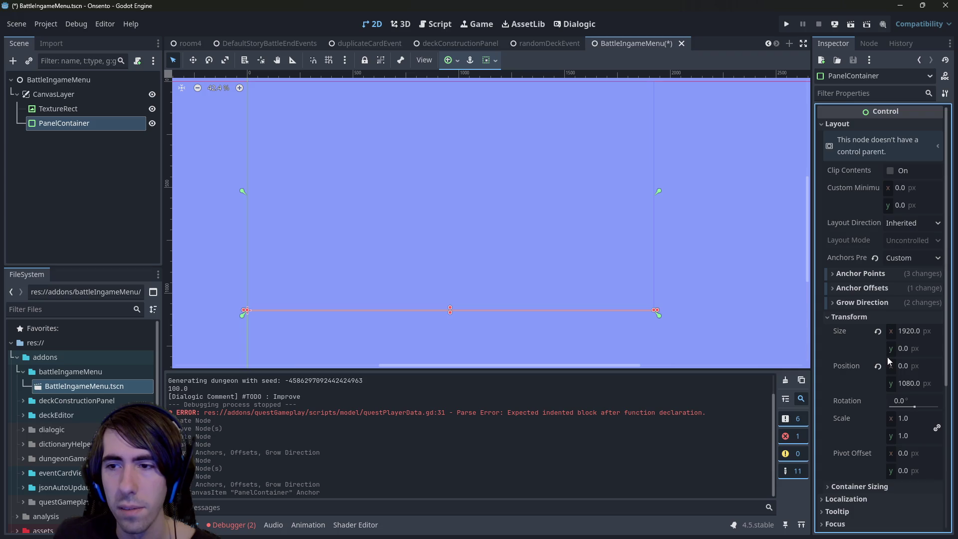
left_click(907, 334)
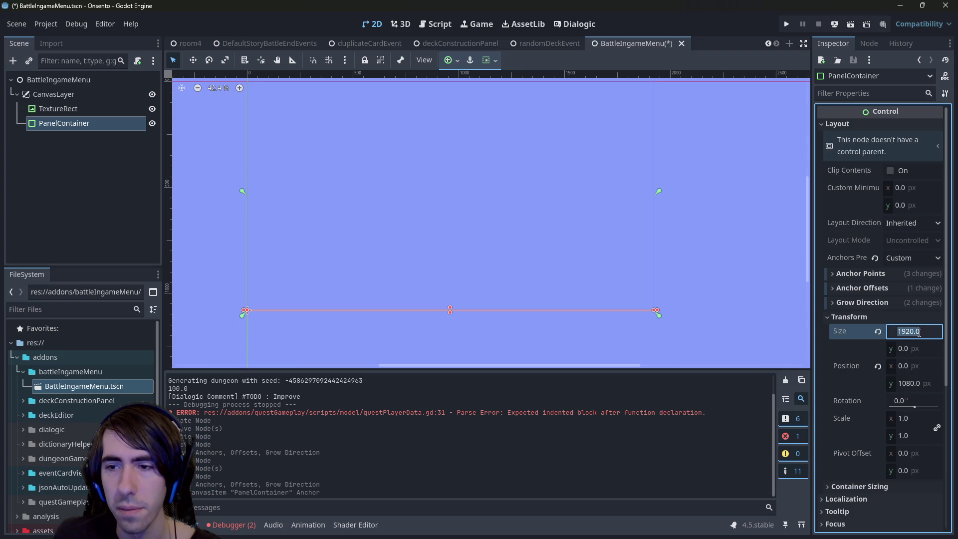
key("Tab")
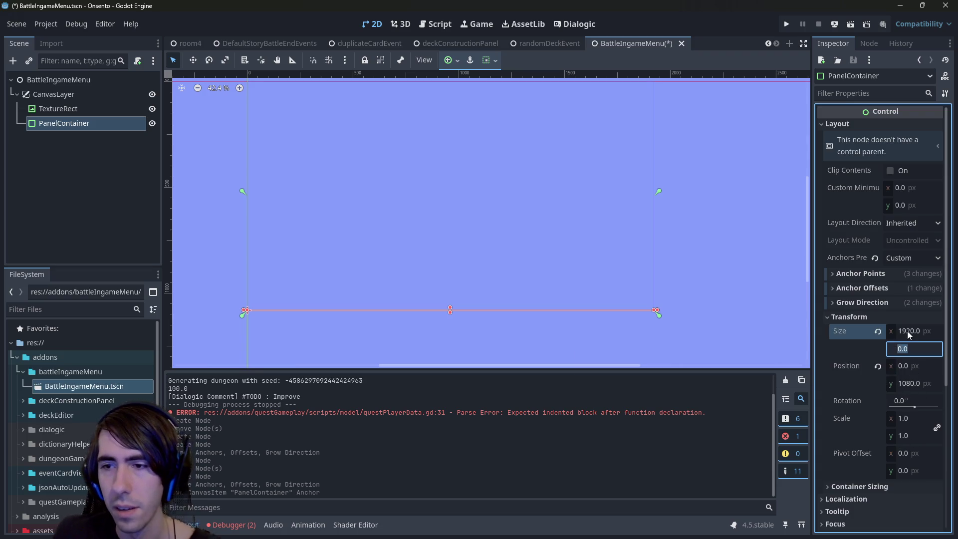
left_click(878, 366)
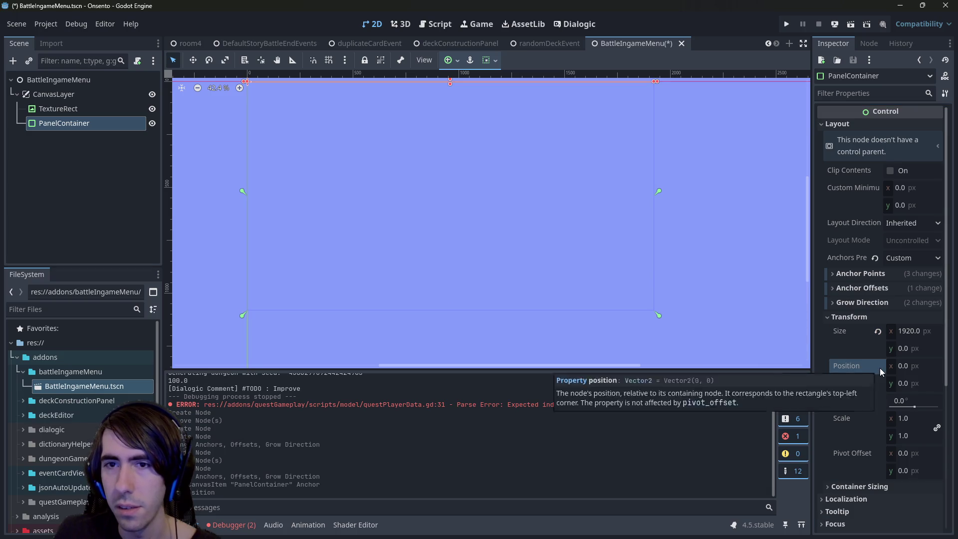
left_click(878, 331)
scroll(504, 211, "down", 4)
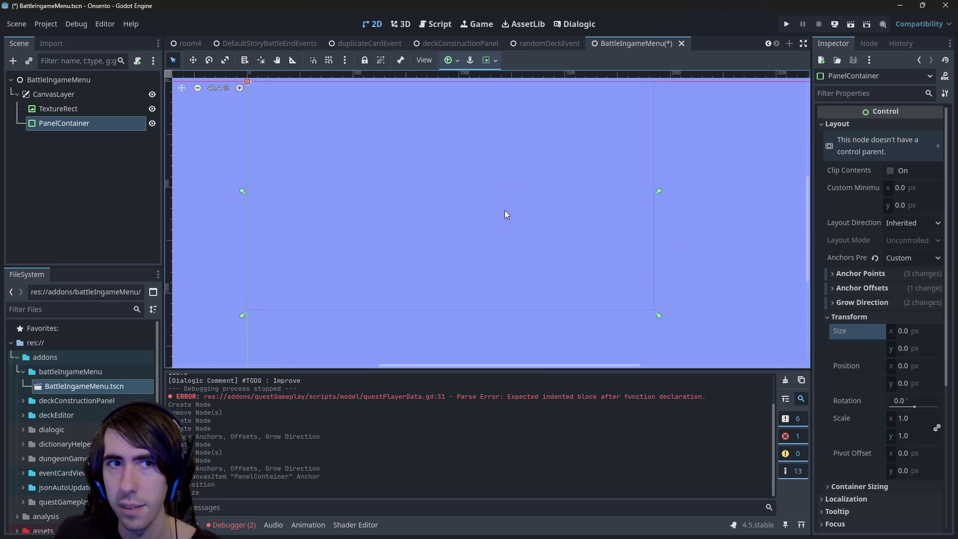
key("ctrl+z")
key("ctrl+z")
key("ctrl+s")
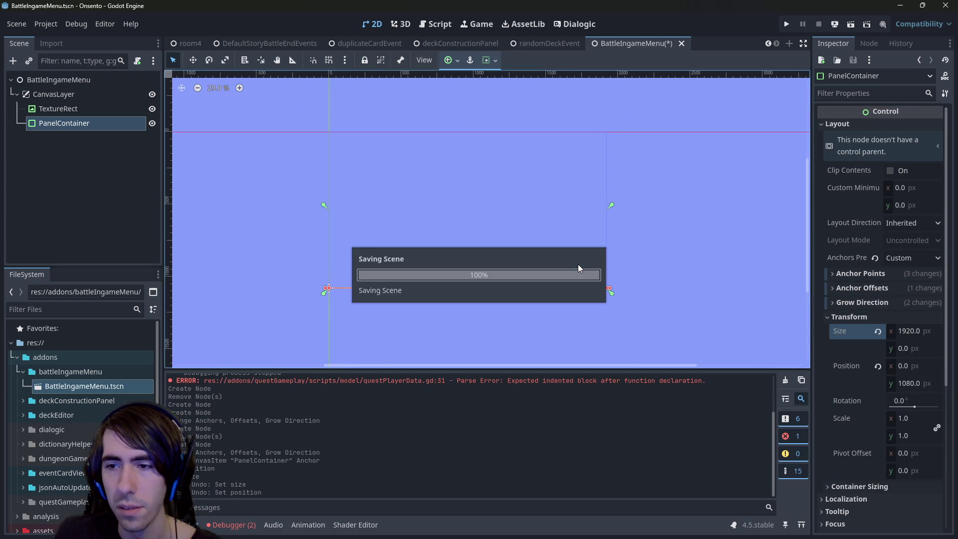
scroll(546, 274, "up", 3)
scroll(545, 274, "down", 2)
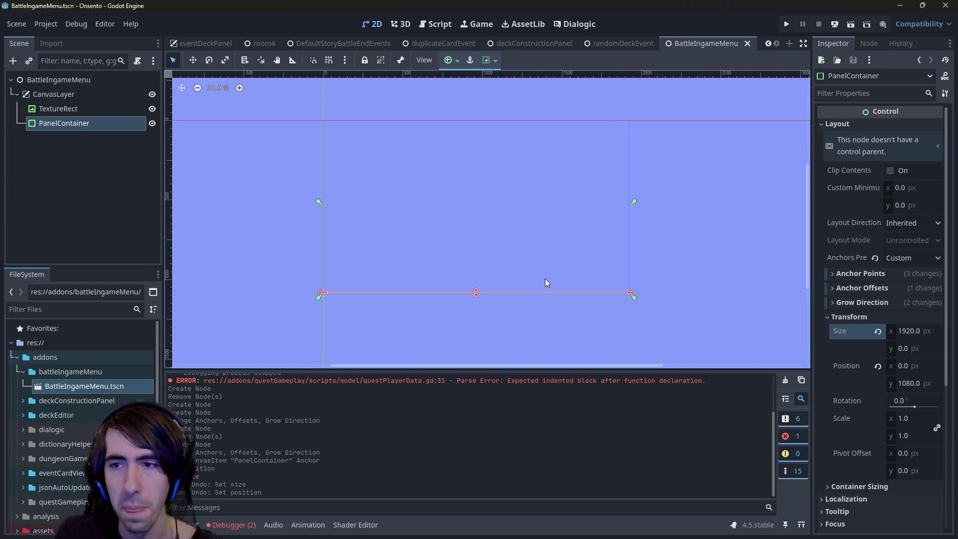
- Keep vertical grow direction Top, set the top anchor offset to 0, and save
left_click(861, 298)
left_click(862, 297)
left_click(861, 288)
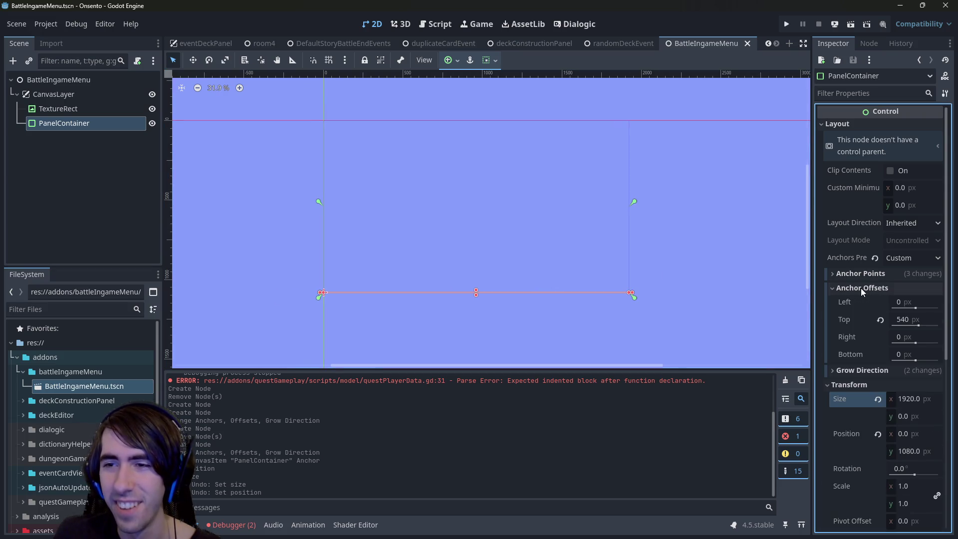
left_click(861, 288)
left_click(860, 307)
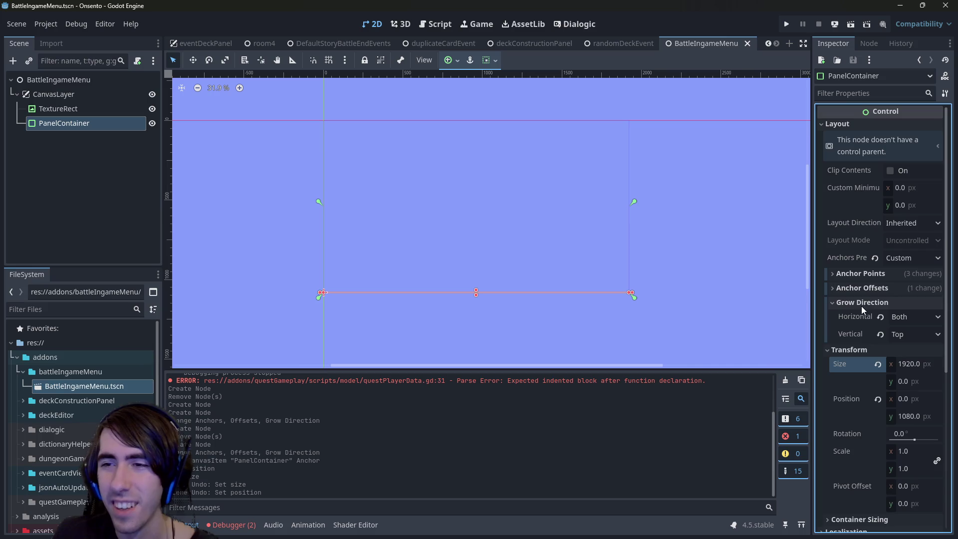
left_click(906, 331)
left_click(906, 332)
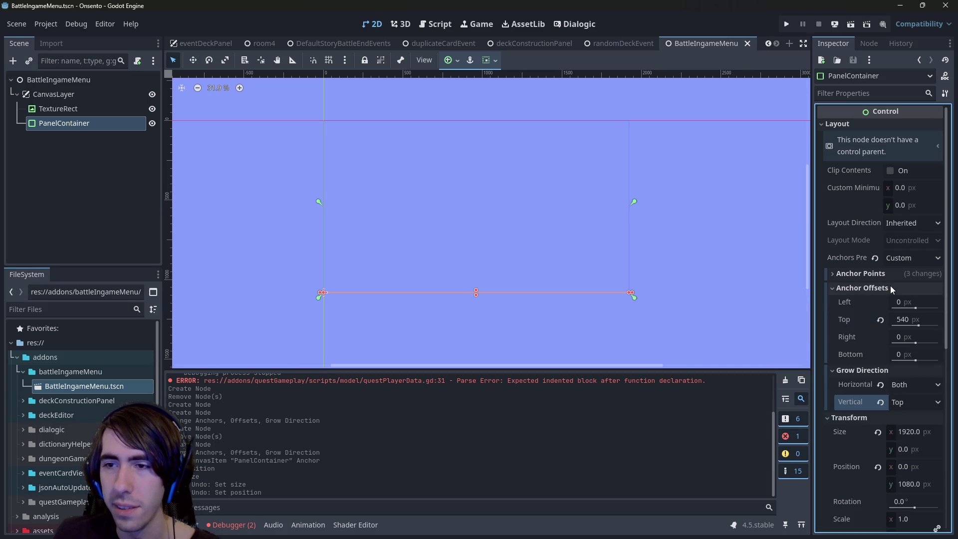
left_click(901, 317)
type("0")
key("Return")
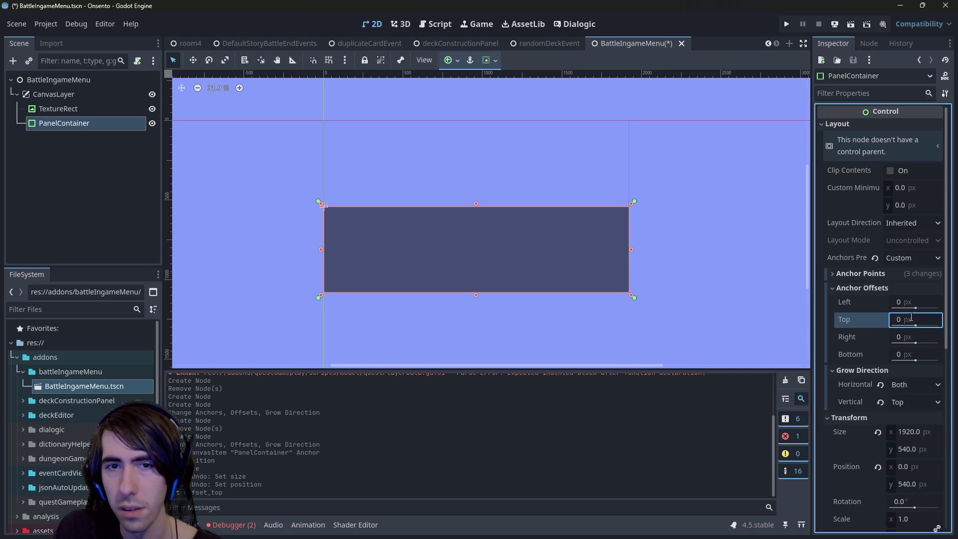
key("ctrl+s")
- Rename the PanelContainer to Map_PanelContainer
scroll(559, 278, "up", 4)
scroll(541, 248, "down", 2)
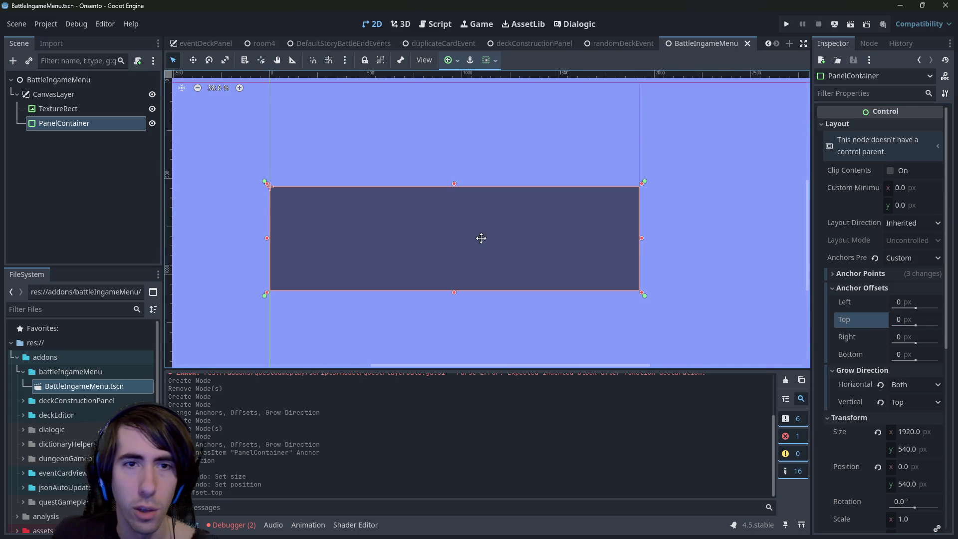
scroll(469, 227, "up", 3)
scroll(432, 226, "up", 2)
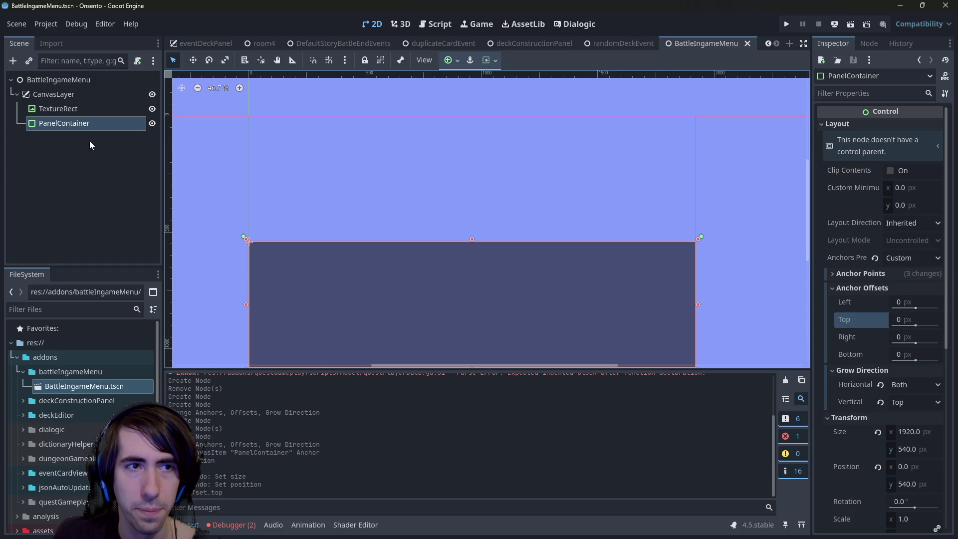
scroll(346, 239, "down", 1)
left_click(106, 125)
type("Map_")
key("Return")
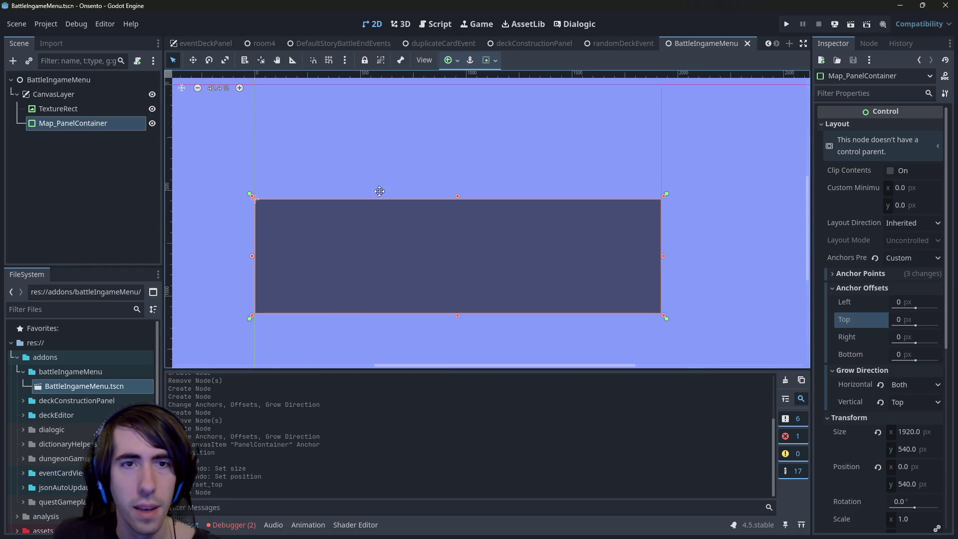
left_click(66, 107)
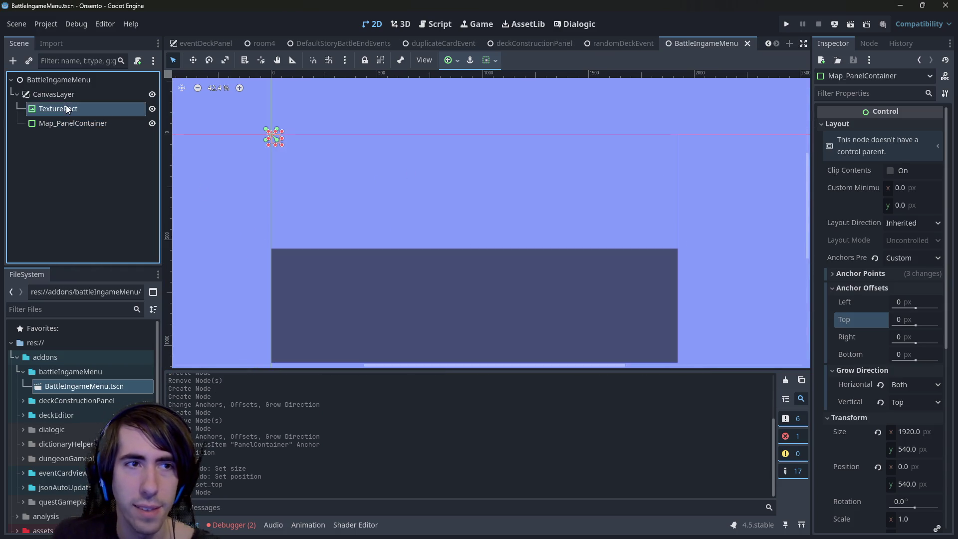
- Drag the TextureRect's right and bottom anchors to the screen centre and save
left_click(453, 61)
mouse_move(283, 147)
left_mouse_down()
mouse_move(456, 244)
mouse_move(501, 249)
mouse_move(330, 168)
left_mouse_up()
left_click_drag(277, 141, 483, 253)
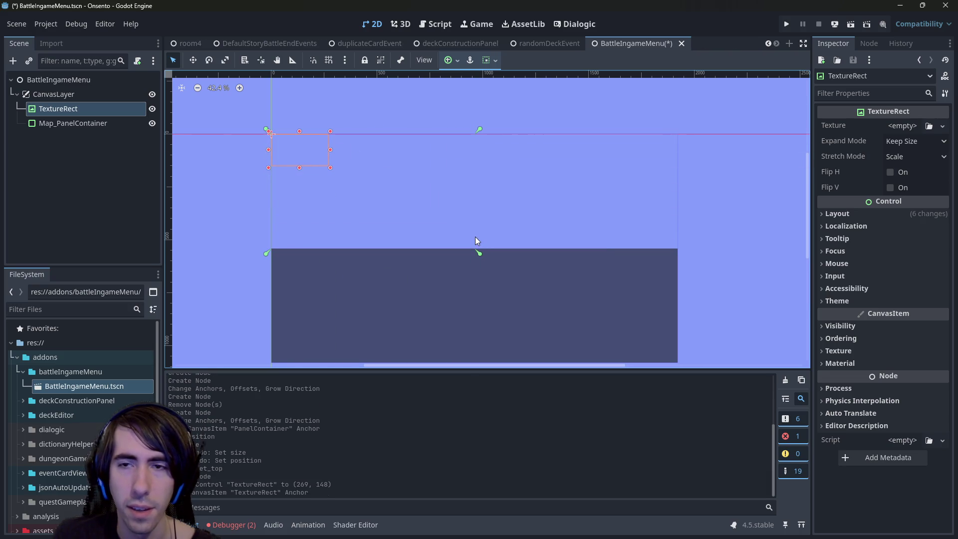
key("ctrl+s")
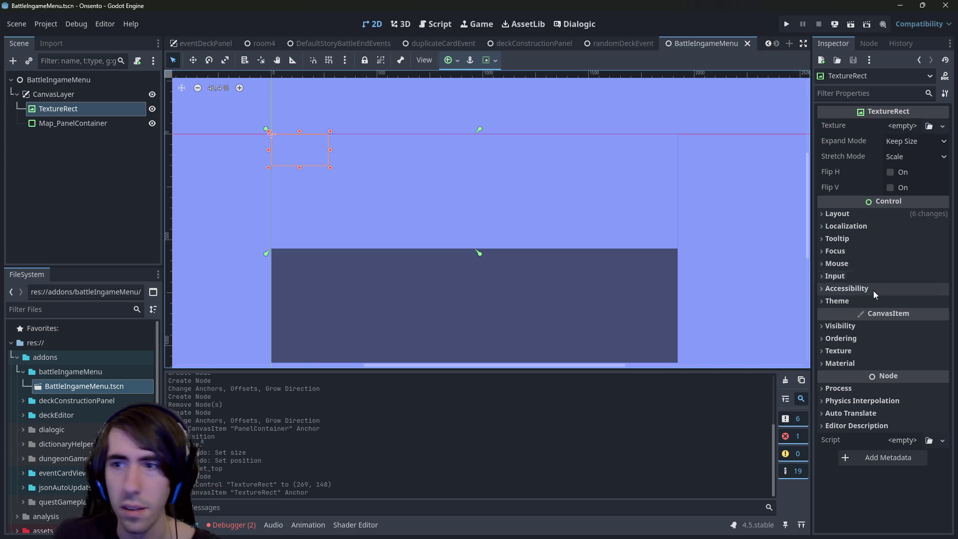
- Reset the TextureRect's right and bottom anchor offsets to 0
left_click(837, 213)
left_click(878, 381)
left_click(877, 382)
left_click(870, 378)
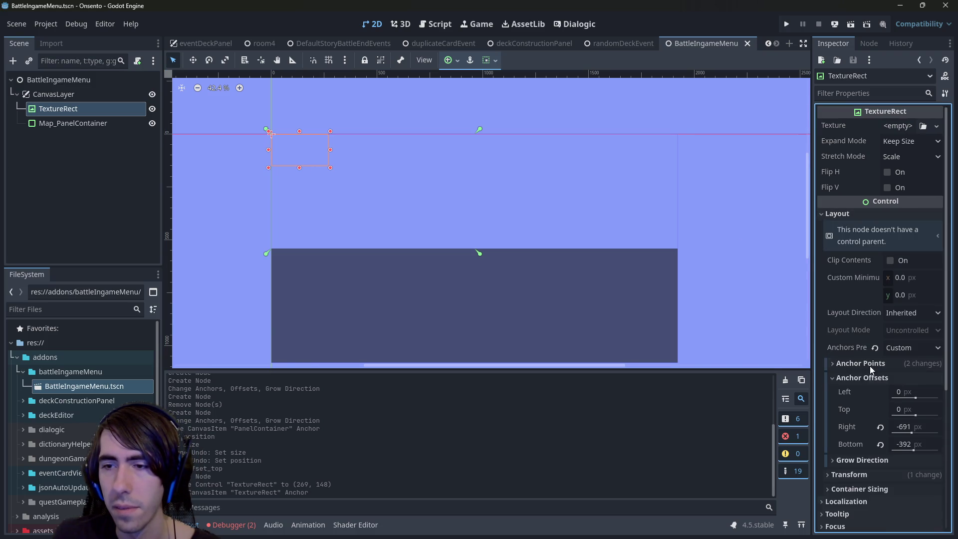
left_click(881, 427)
left_click(880, 444)
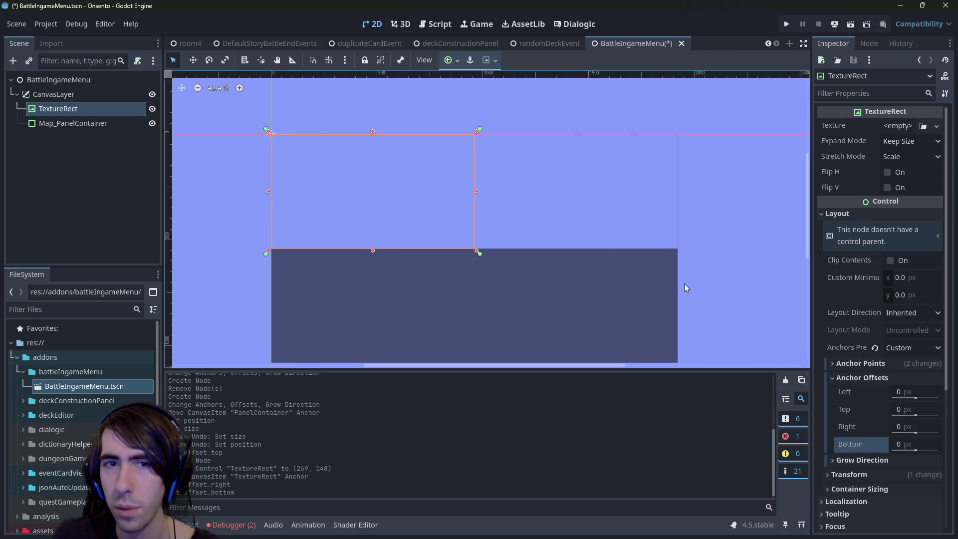
- Rename the TextureRect to GameView_TextureRect and save the scene
left_click(103, 108)
left_click(103, 108)
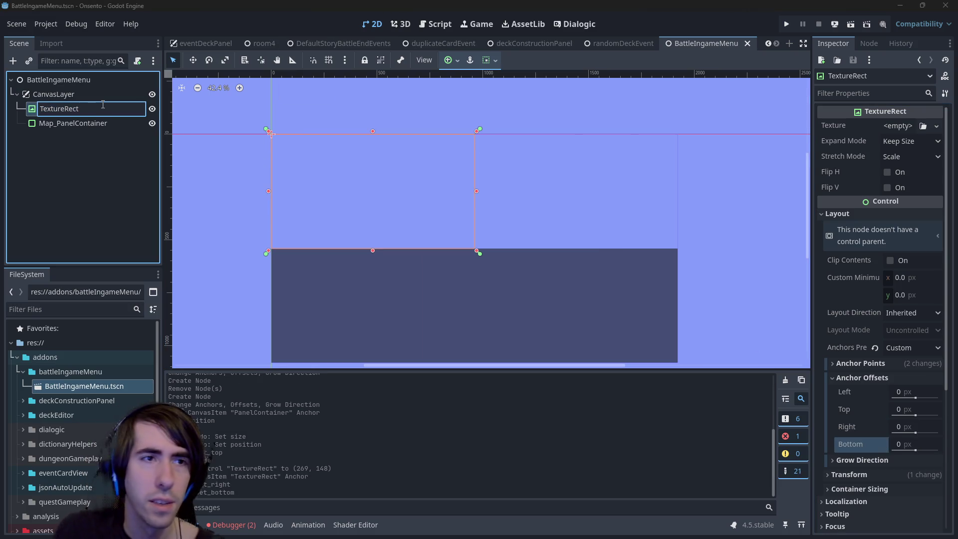
type("Game")
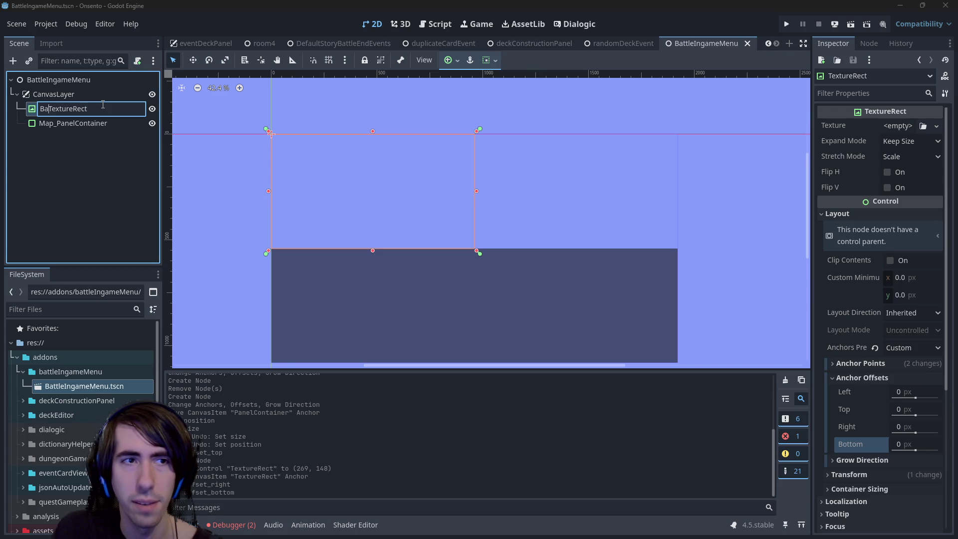
type("_")
key("Return")
key("ctrl+s")
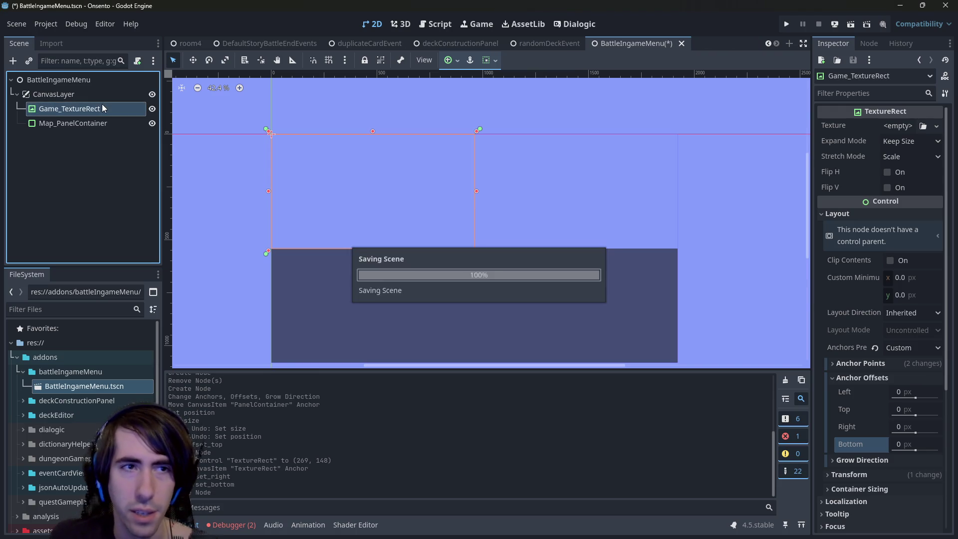
type("View")
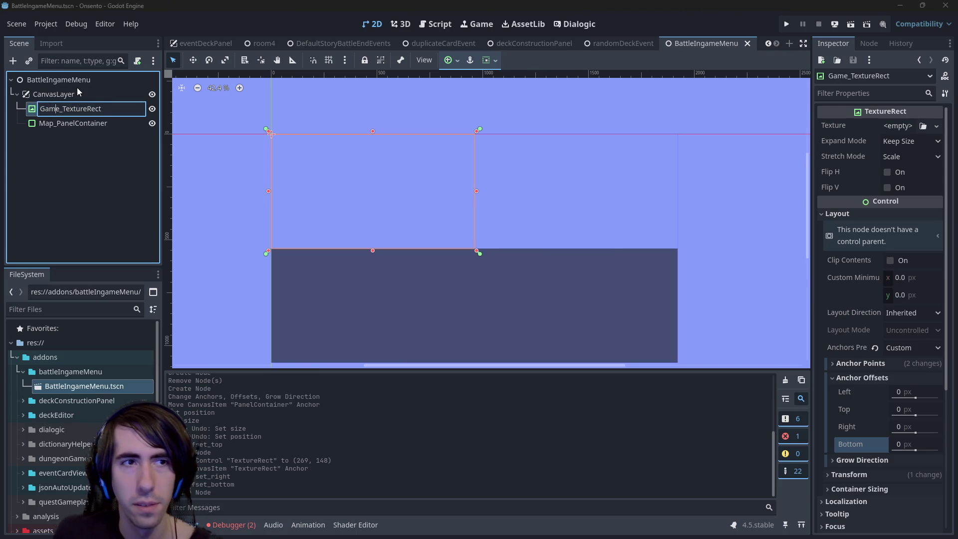
key("Return")
key("ctrl+s")
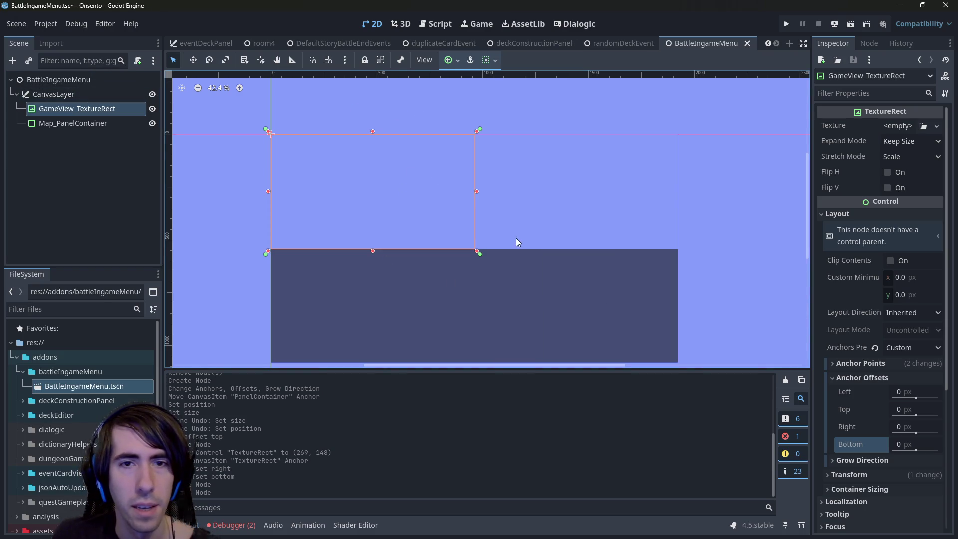
- Add a PanelContainer as a child of the CanvasLayer
scroll(495, 170, "up", 2)
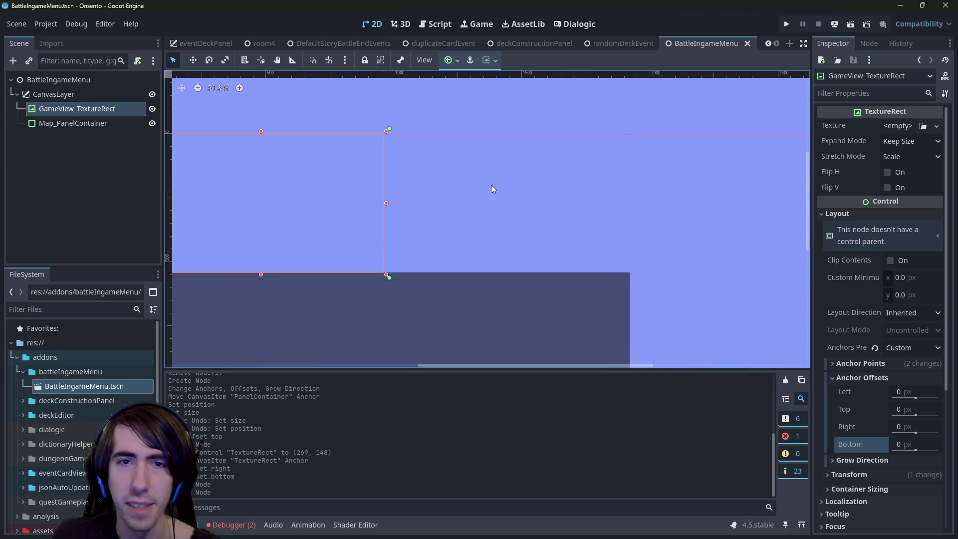
scroll(406, 200, "down", 2)
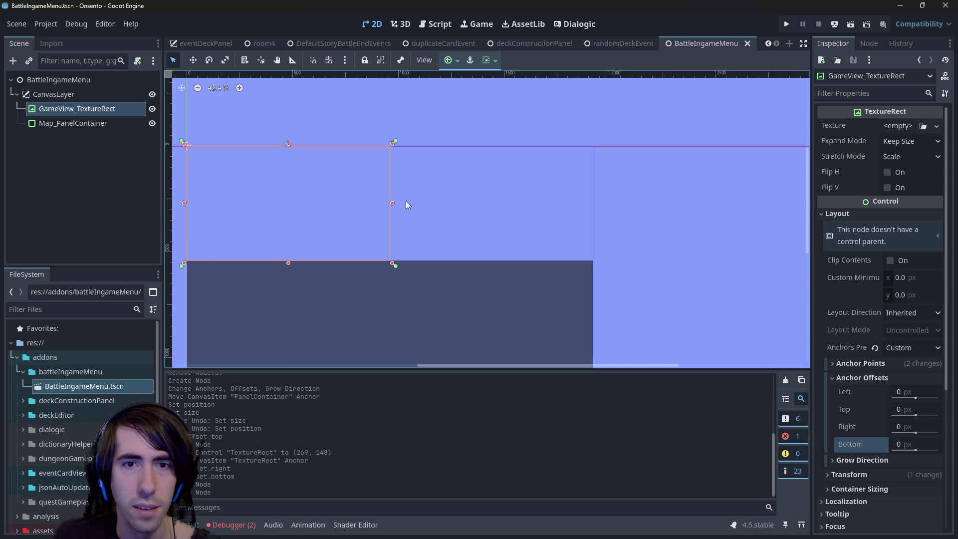
left_click(75, 122)
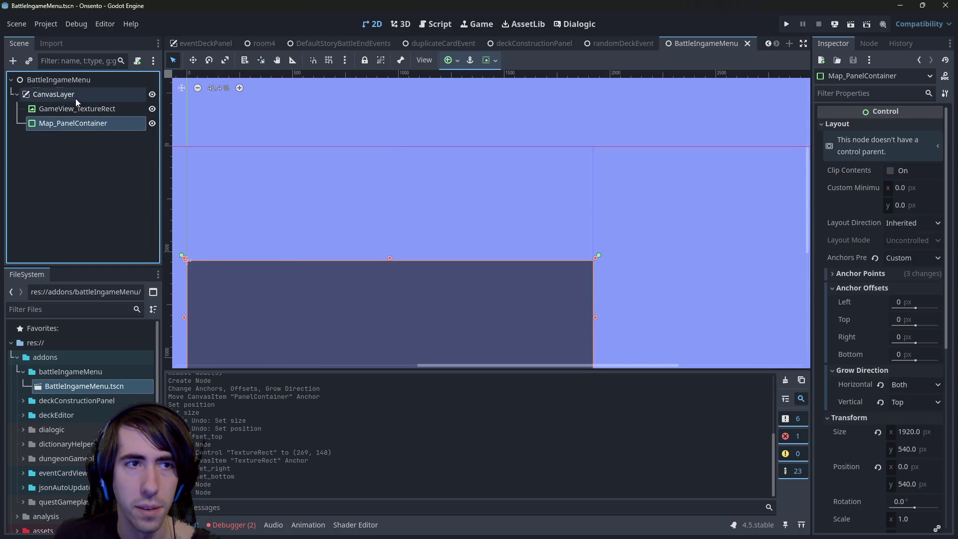
left_click(79, 109)
scroll(280, 205, "down", 3)
right_click(105, 97)
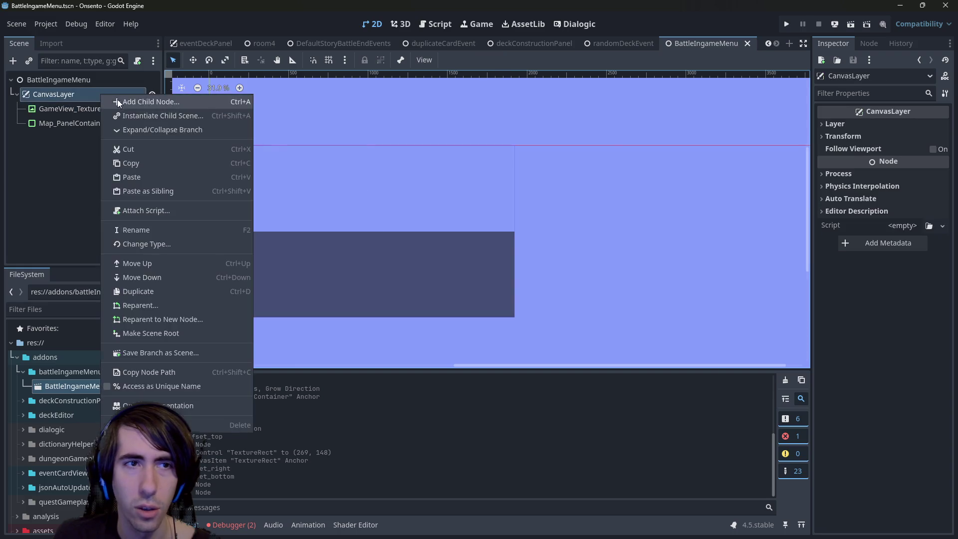
left_click(118, 100)
type("canvas")
key("BackSpace")
key("BackSpace")
key("BackSpace")
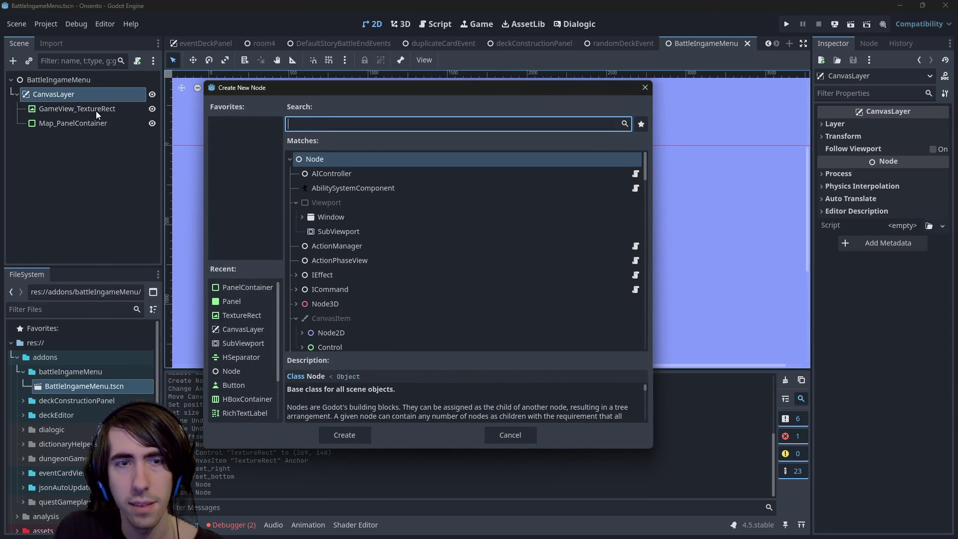
type("panelcon")
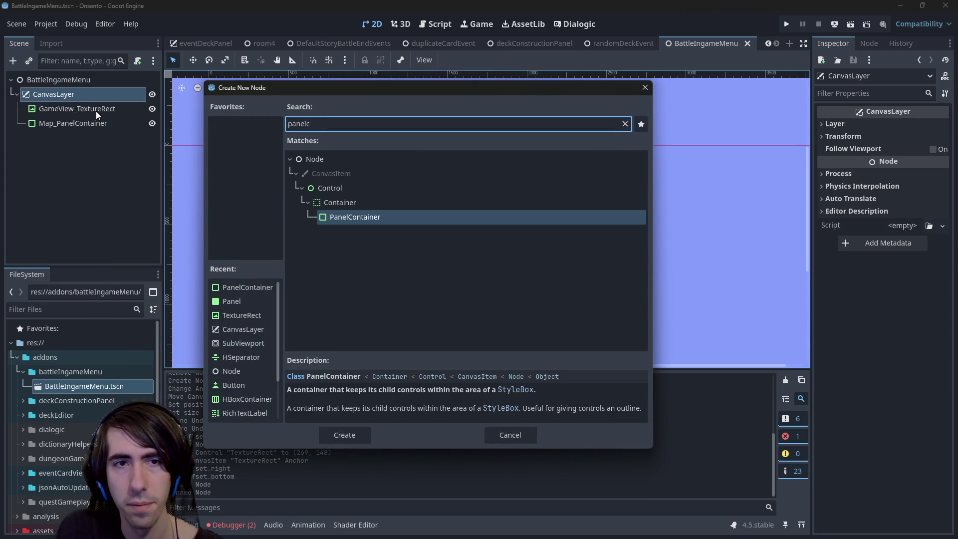
key("Return")
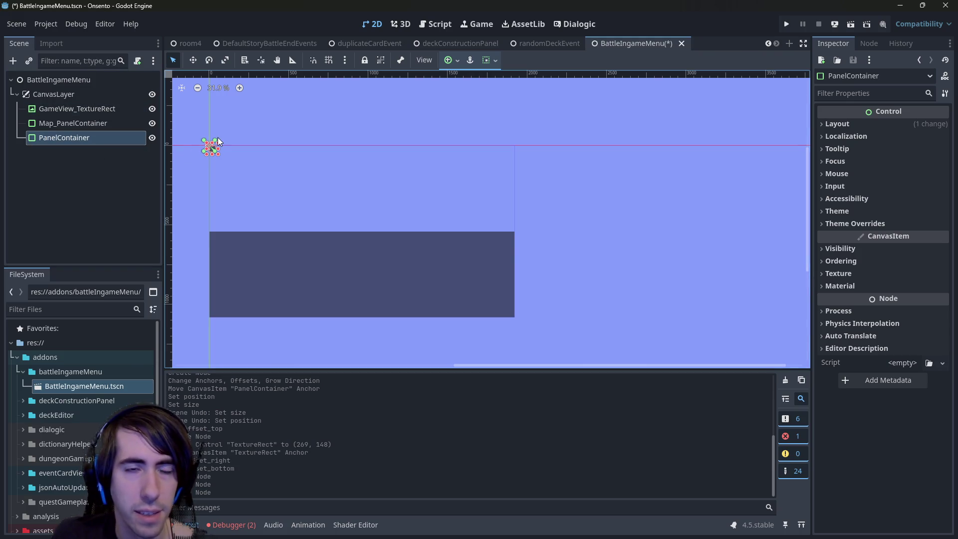
- Anchor the panel to the top-right quarter, zero its Left/Right/Bottom offsets, and save
mouse_move(216, 143)
left_mouse_down()
mouse_move(539, 162)
mouse_move(515, 148)
left_mouse_up()
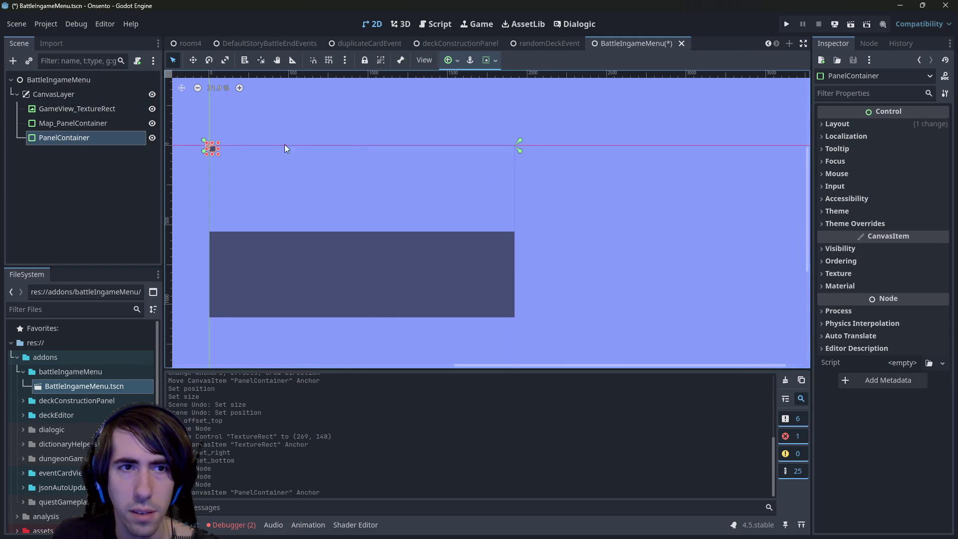
left_click_drag(204, 151, 357, 236)
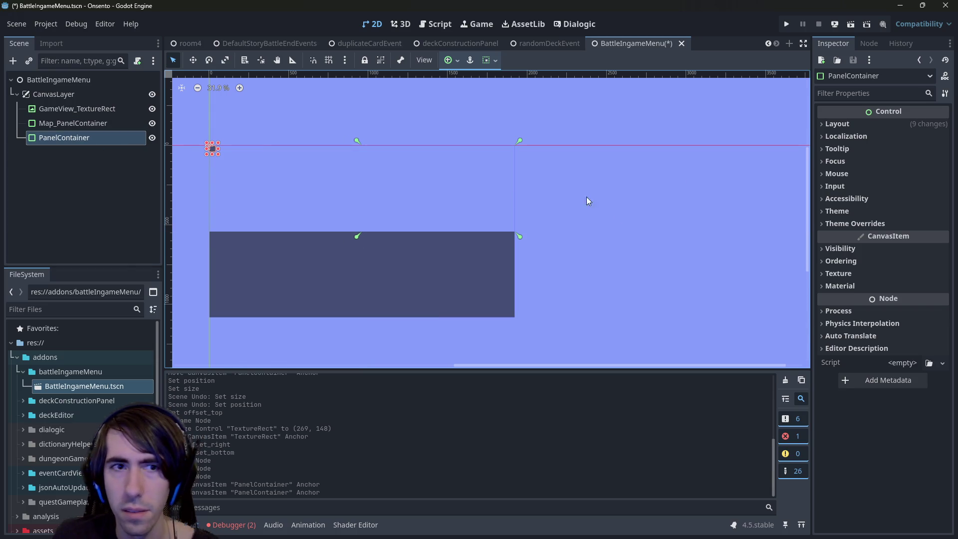
left_click(873, 123)
left_click(879, 303)
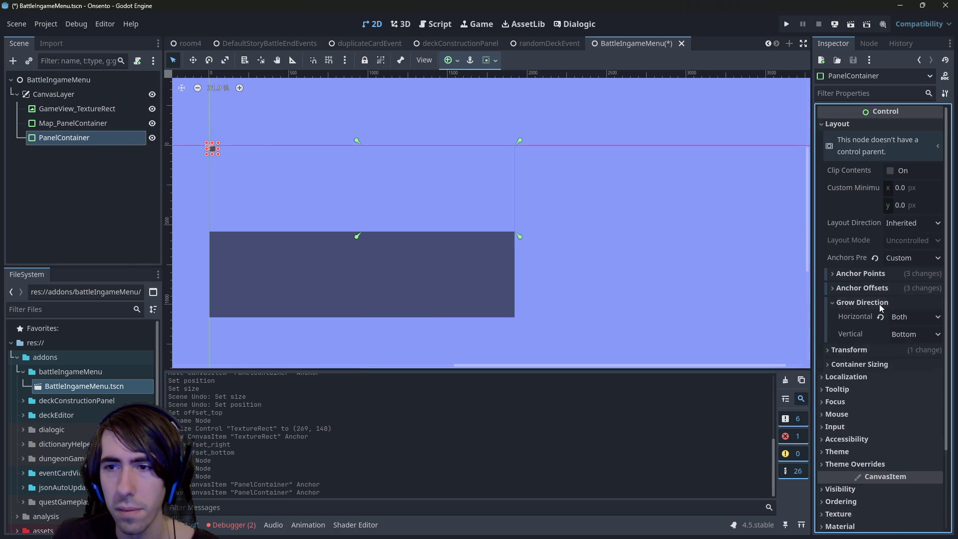
left_click(880, 304)
left_click(881, 289)
left_click(880, 302)
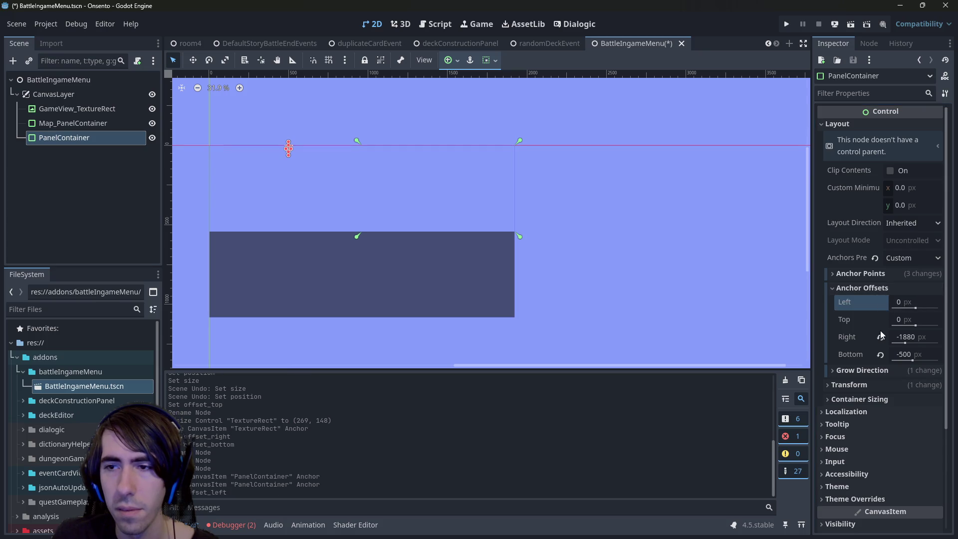
left_click(881, 337)
left_click(880, 354)
key("ctrl+s")
scroll(453, 264, "up", 3)
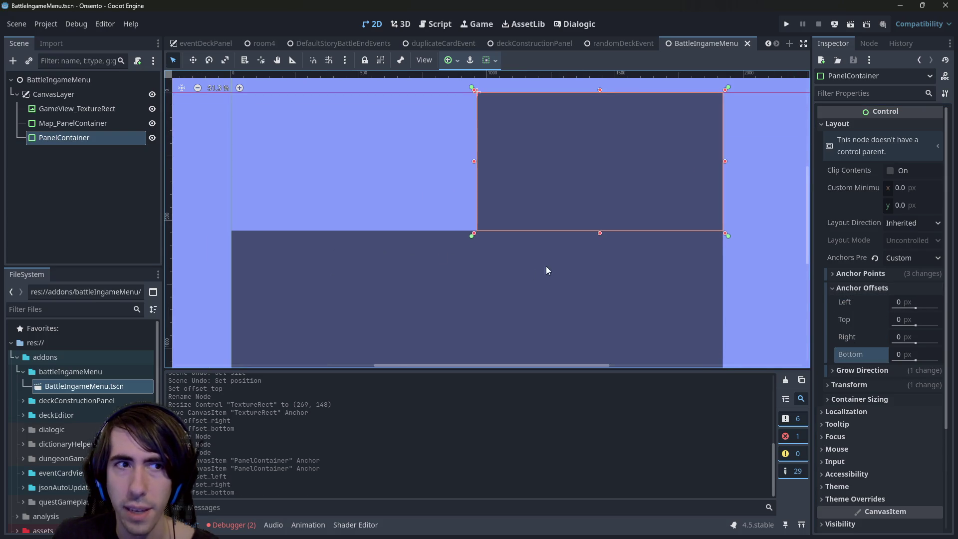
key("ctrl+a")
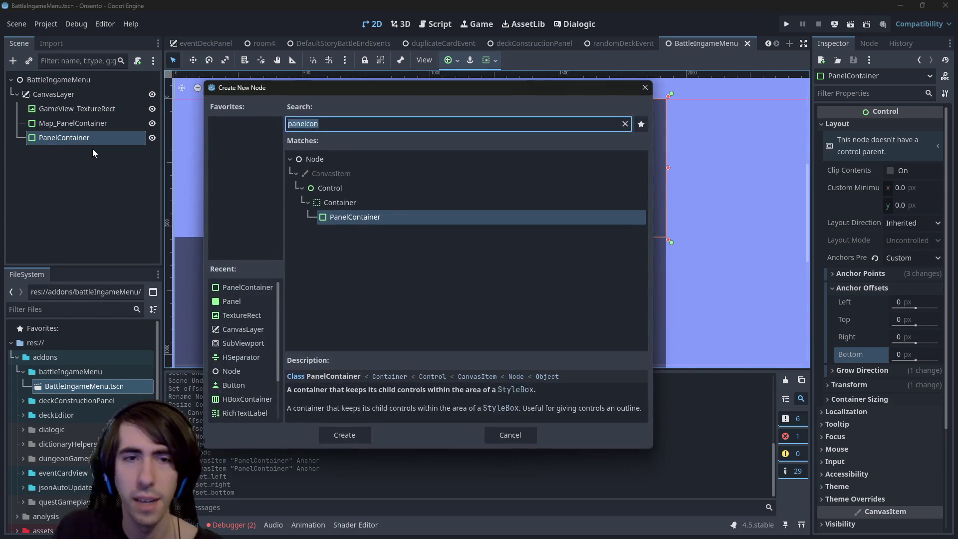
- Create a VBoxContainer child inside the top-right PanelContainer and save the scene
type("vertb")
key("BackSpace")
key("BackSpace")
key("BackSpace")
type("box")
key("Return")
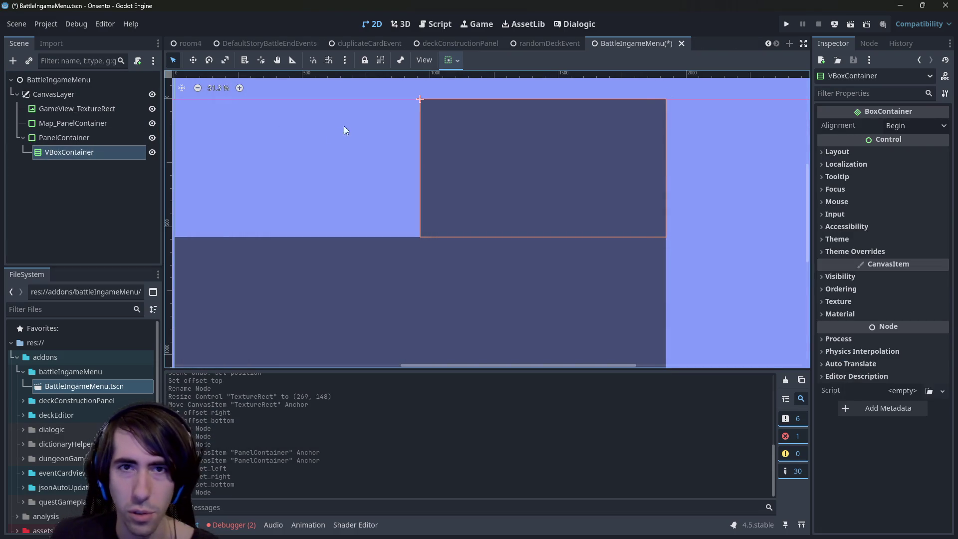
key("ctrl+s")
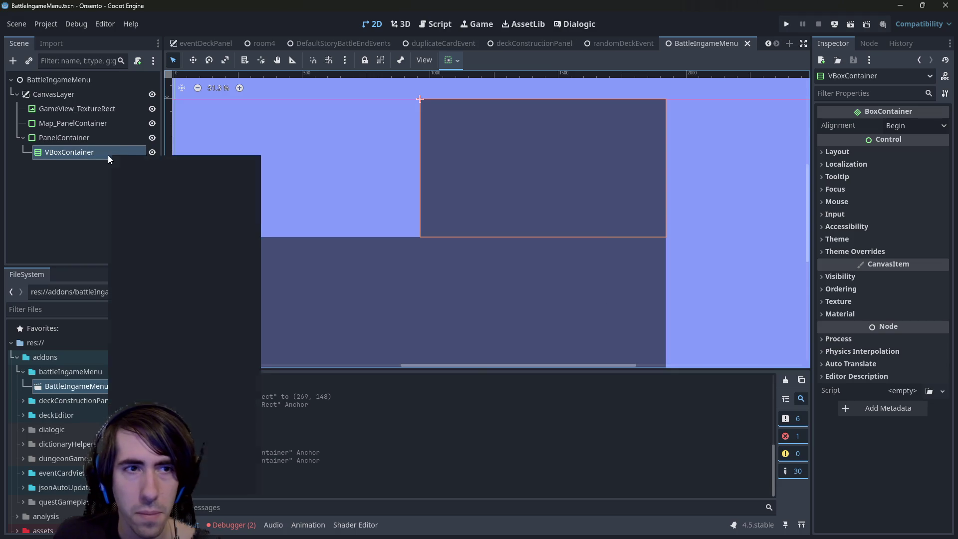
key("ctrl+a")
- Add a Button inside the VBoxContainer with its text set to 'Escape'
type("button")
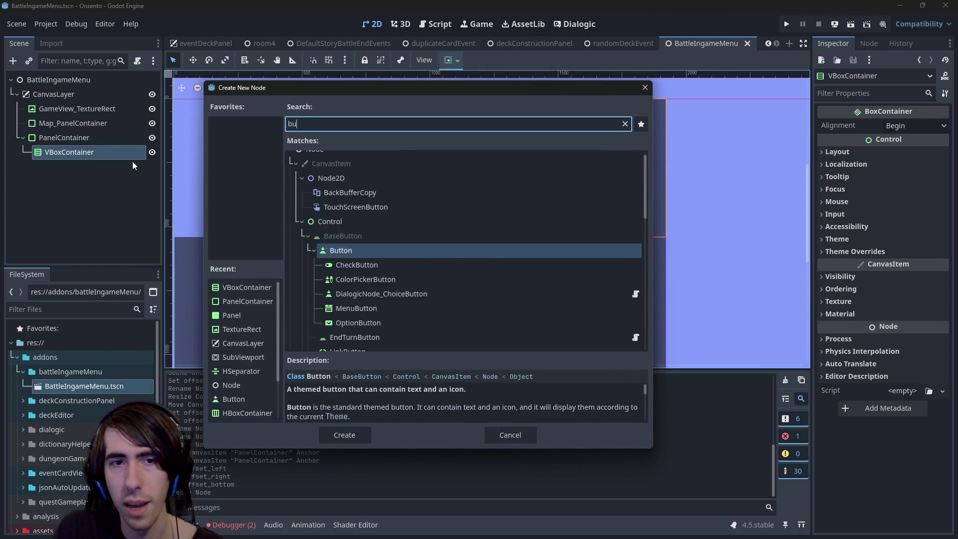
key("Return")
left_click(861, 162)
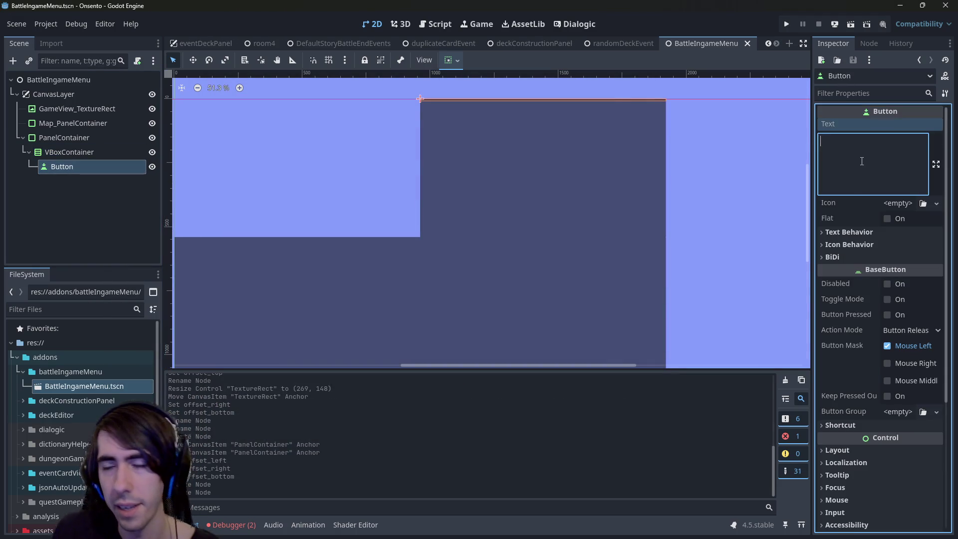
type("Escape")
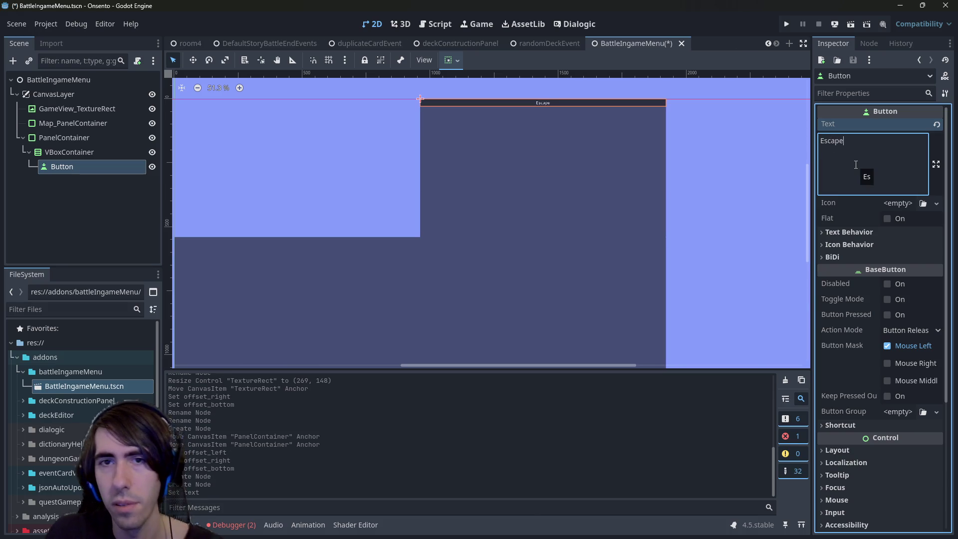
scroll(521, 218, "up", 4)
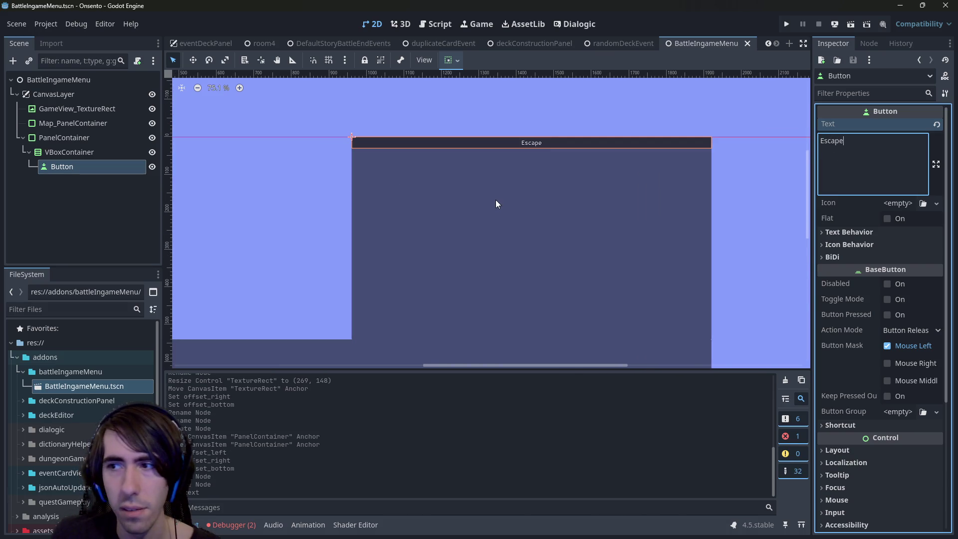
left_click(101, 166)
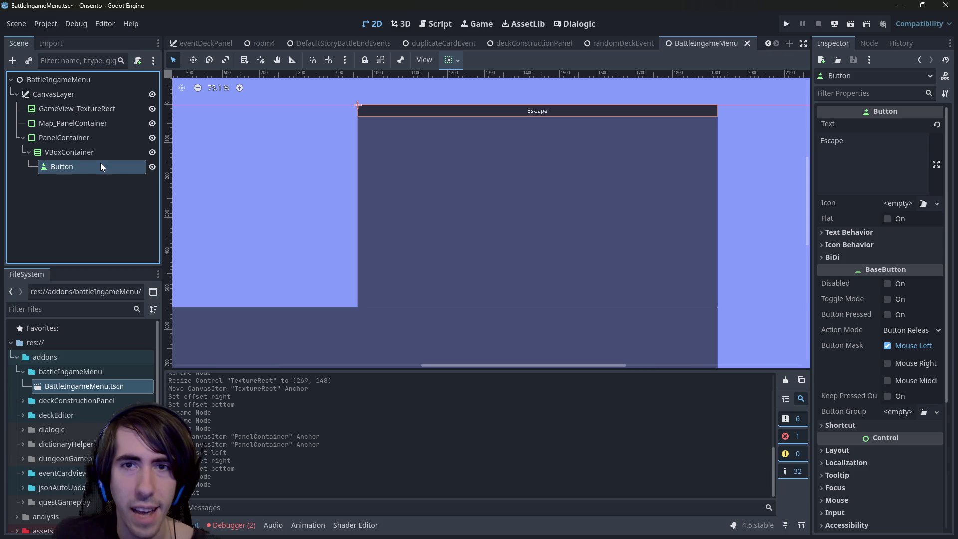
- Undo an accidental duplicate of the Escape button and select the PanelContainer
key("ctrl+d")
key("ctrl+d")
key("ctrl+z")
key("ctrl+z")
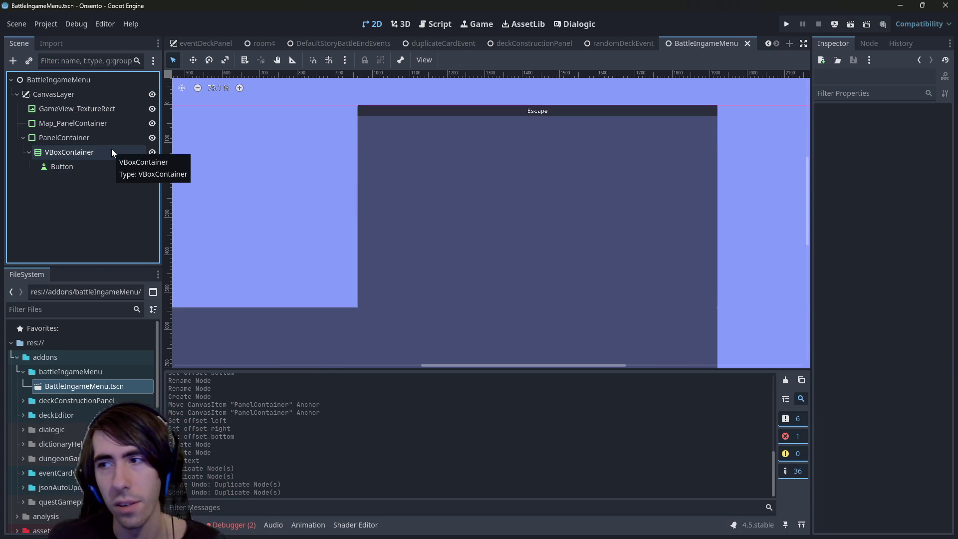
left_click(486, 116)
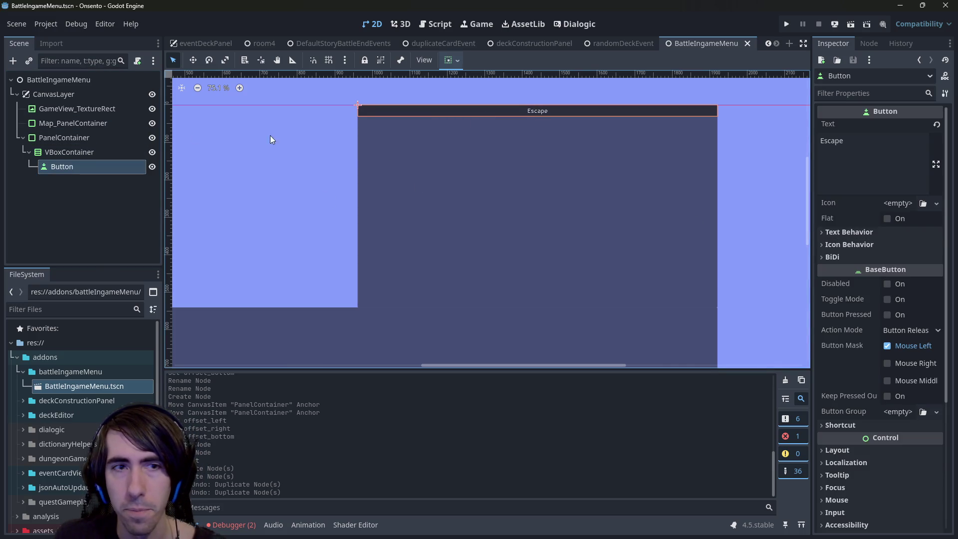
left_click(50, 152)
left_click(62, 136)
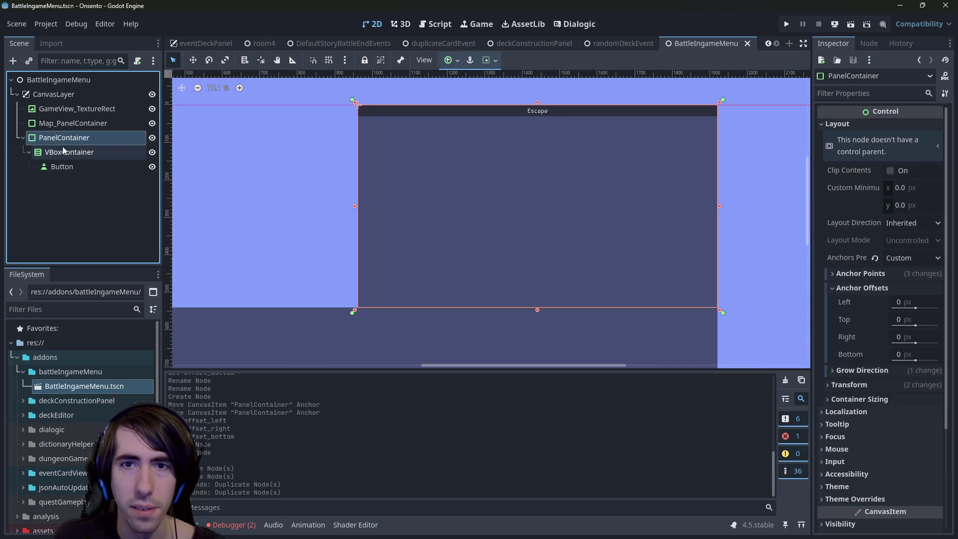
- Add a MarginContainer under PanelContainer and move the VBoxContainer into it
right_click(67, 138)
left_click(70, 140)
type("margin")
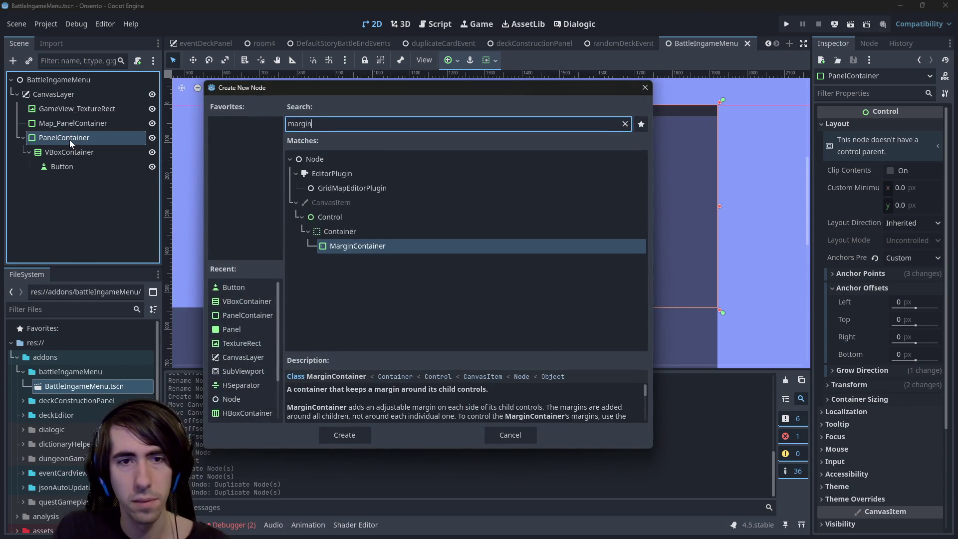
key("Return")
left_click_drag(80, 152, 78, 177)
- Set the MarginContainer's left, top, right and bottom margin overrides to 50 and save
left_click(843, 274)
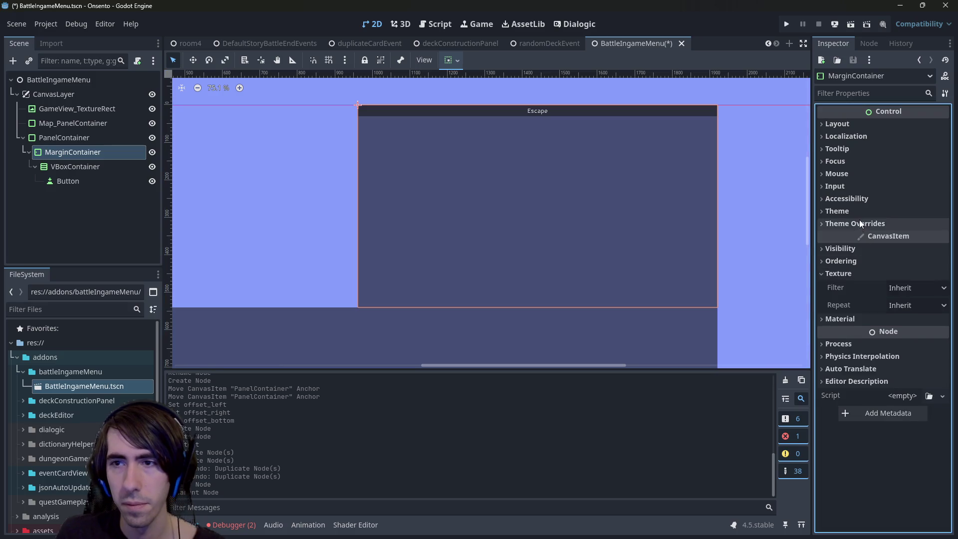
left_click(859, 223)
left_click(902, 250)
type("50")
key("Tab")
type("50")
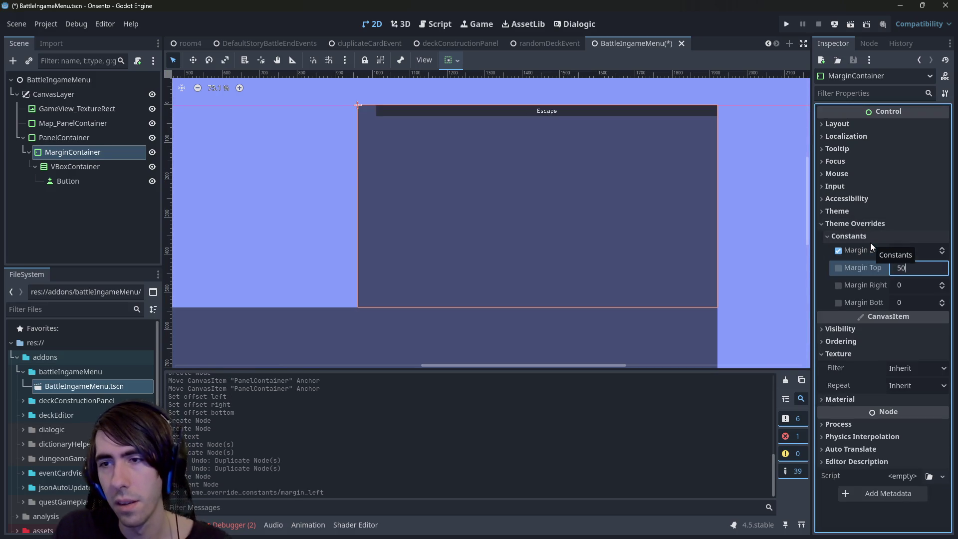
key("Tab")
type("50")
key("Tab")
type("50")
key("Return")
key("ctrl+s")
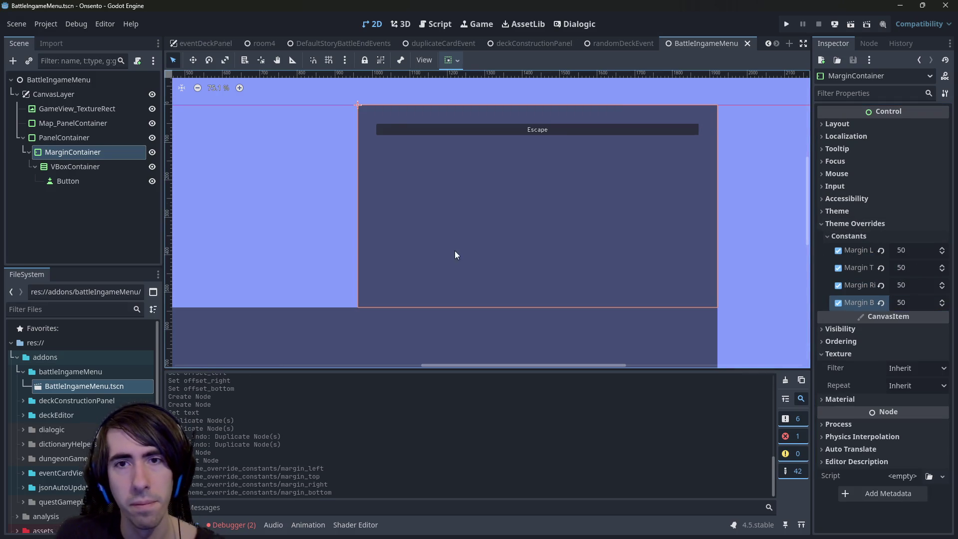
scroll(455, 252, "down", 5)
left_click(377, 171)
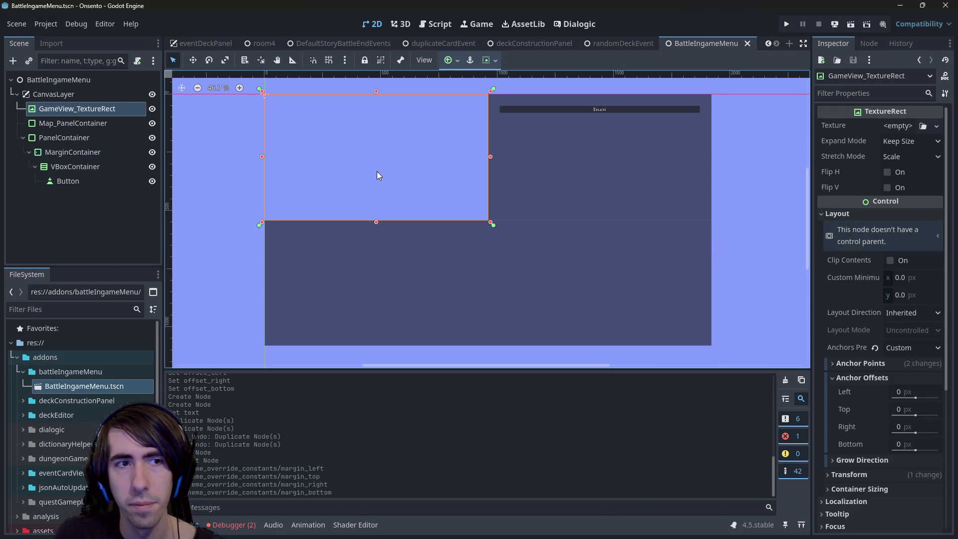
left_click_drag(488, 300, 436, 309)
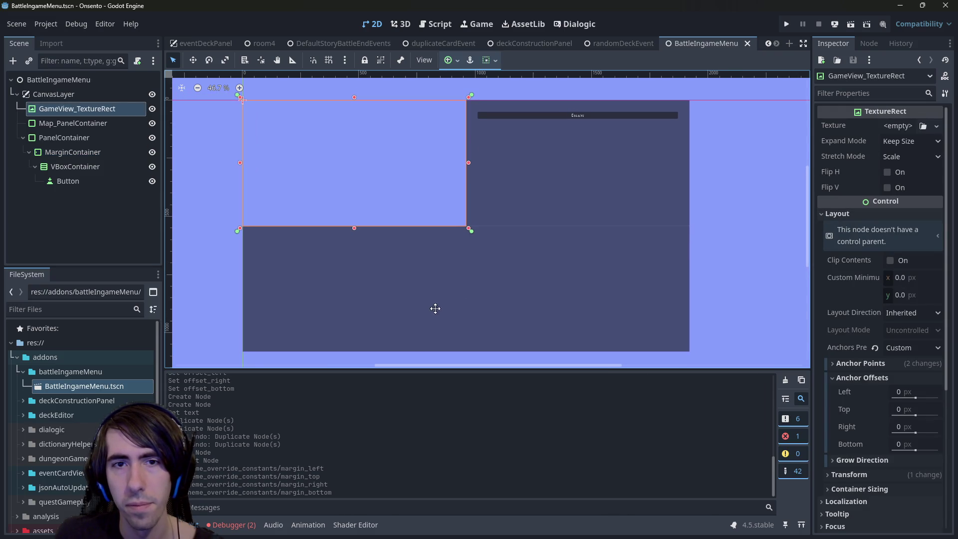
left_click(432, 273)
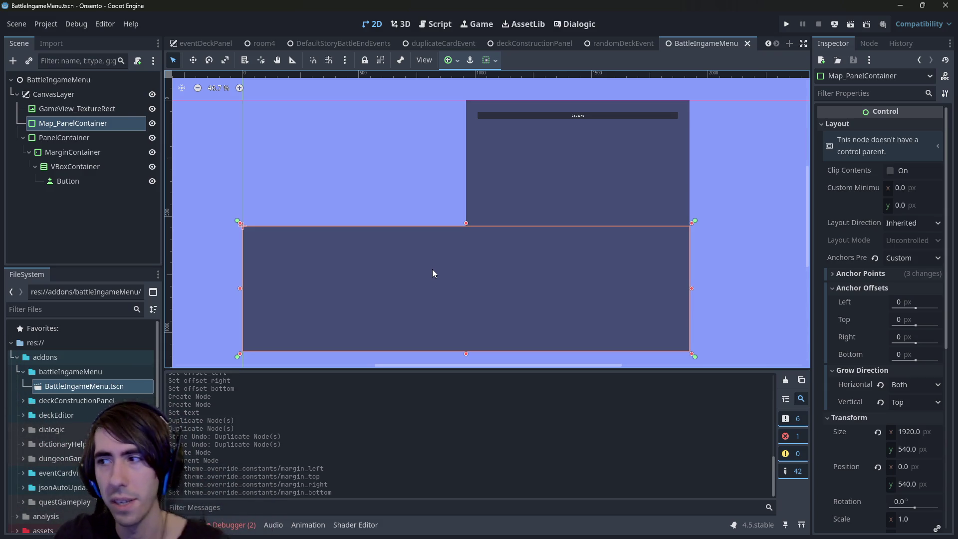
left_click(30, 138)
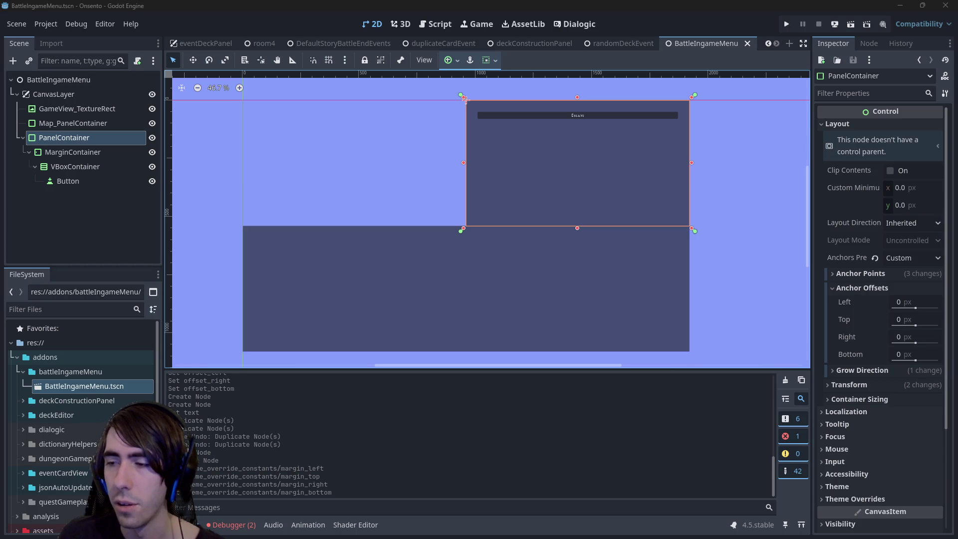
scroll(639, 276, "left", 1)
mouse_move(426, 198)
left_mouse_down()
mouse_move(455, 207)
mouse_move(472, 230)
mouse_move(421, 197)
left_mouse_up()
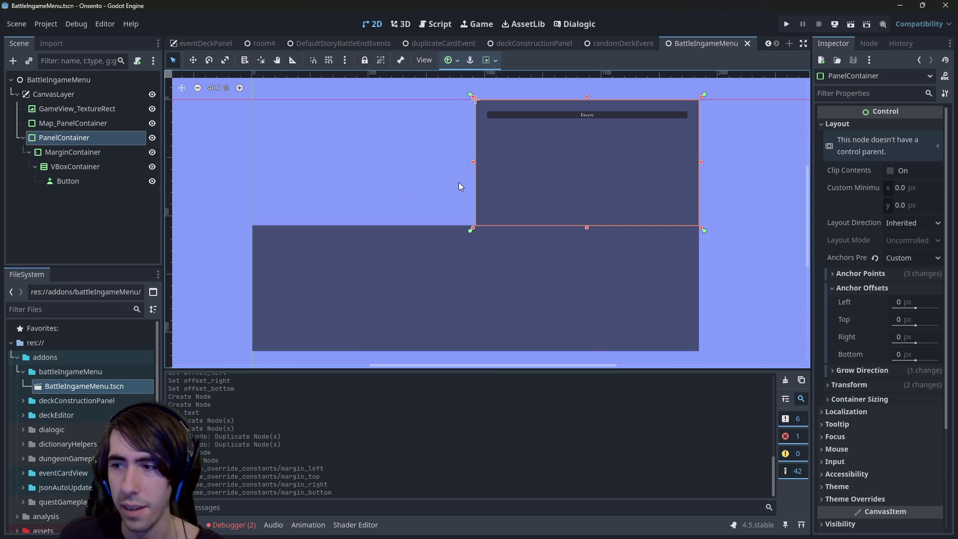
scroll(475, 182, "up", 1)
mouse_move(475, 183)
left_mouse_down()
mouse_move(483, 217)
mouse_move(466, 178)
left_mouse_up()
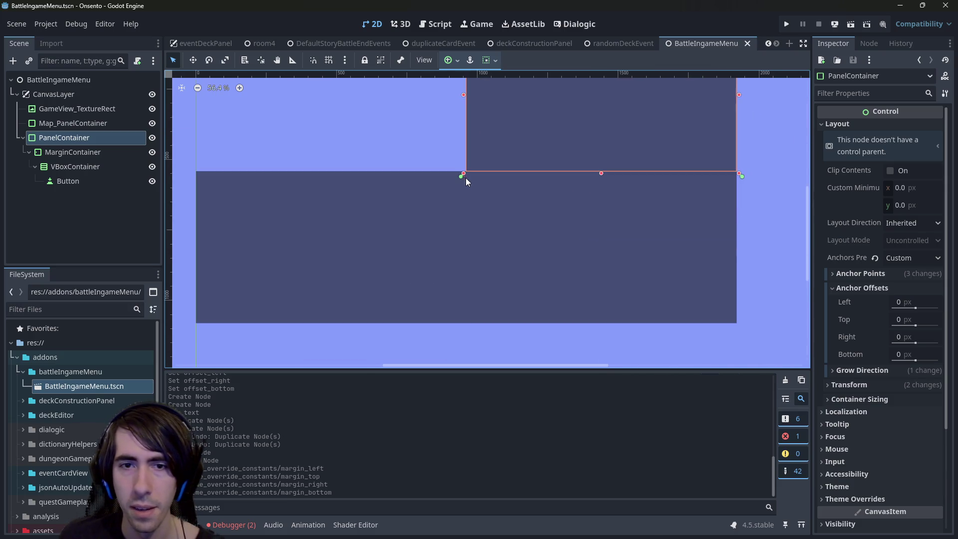
scroll(453, 222, "left", 2)
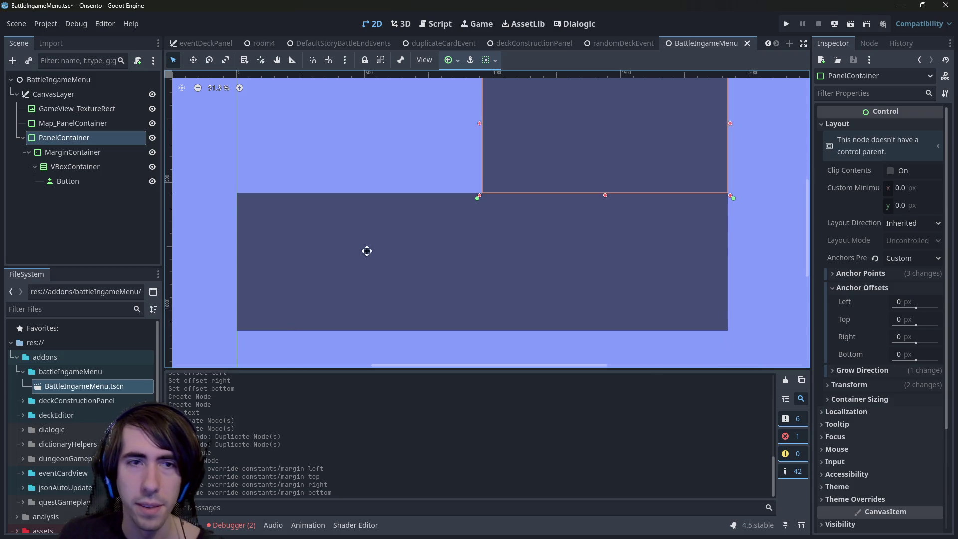
scroll(368, 250, "down", 2)
left_click(351, 186)
scroll(374, 262, "up", 4)
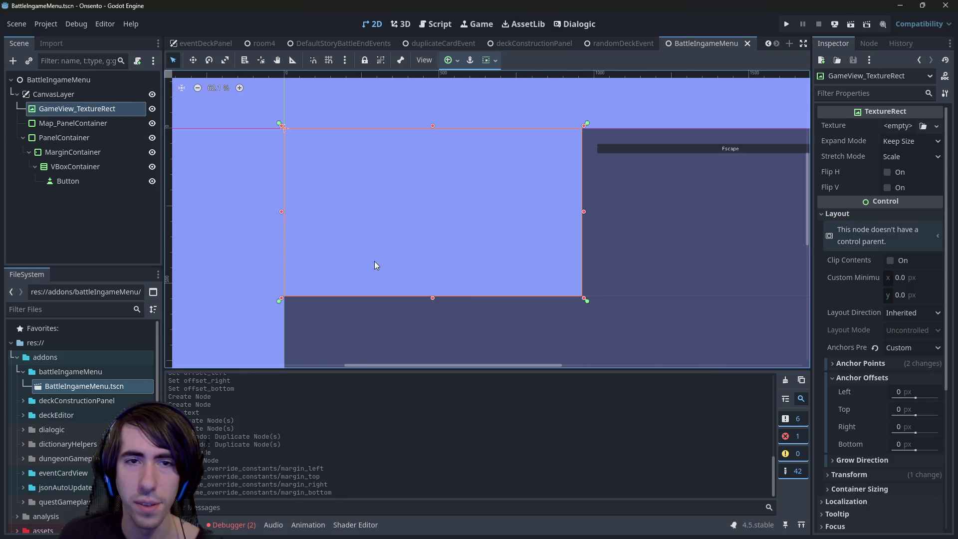
- Add a currentRoom.reparent() call inside openIngameMenu in the script editor
left_click(435, 24)
scroll(394, 282, "up", 5)
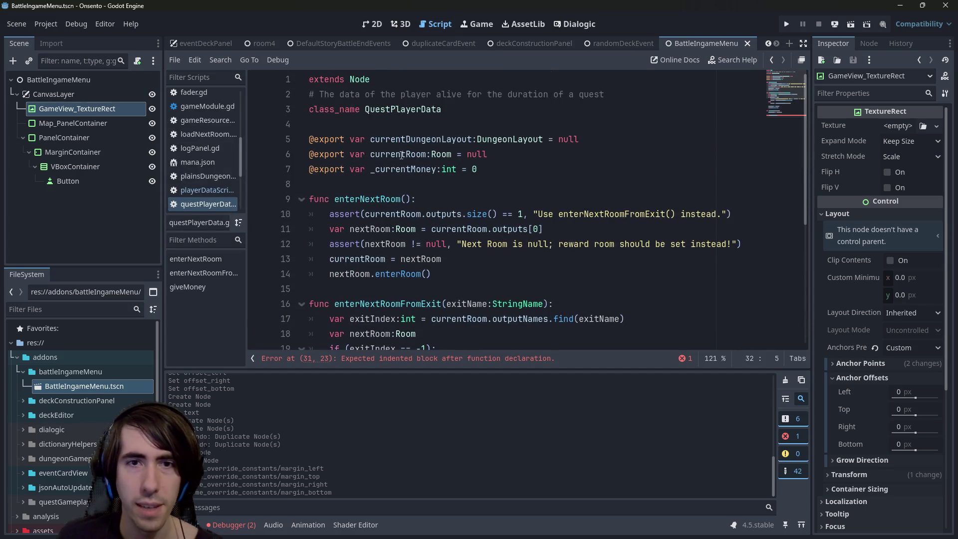
scroll(371, 319, "down", 5)
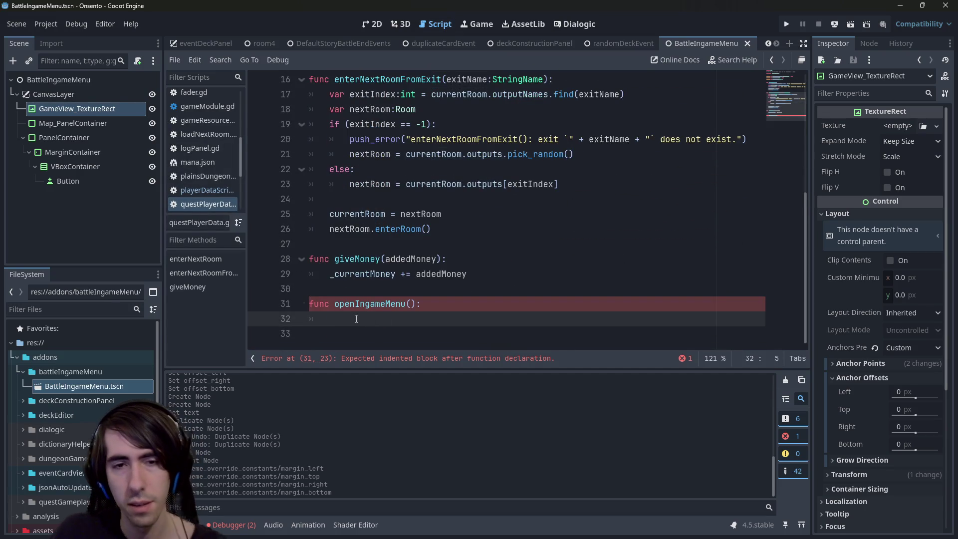
type("currentRoom.reparent")
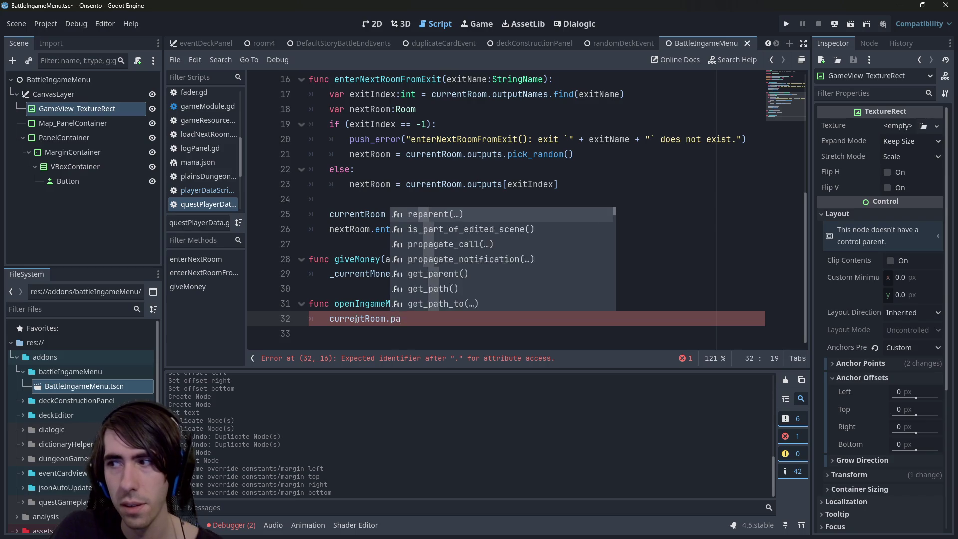
key("Return")
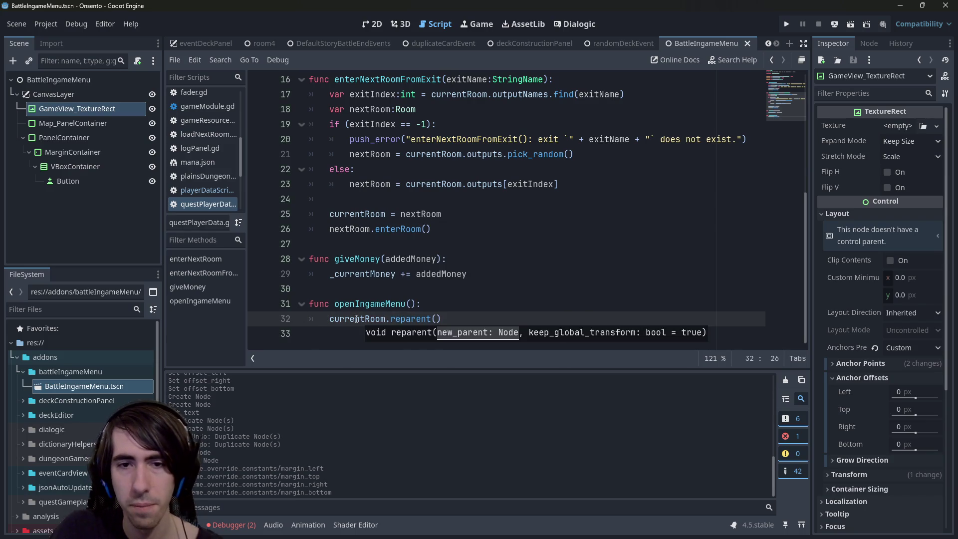
key("Home")
key("Return")
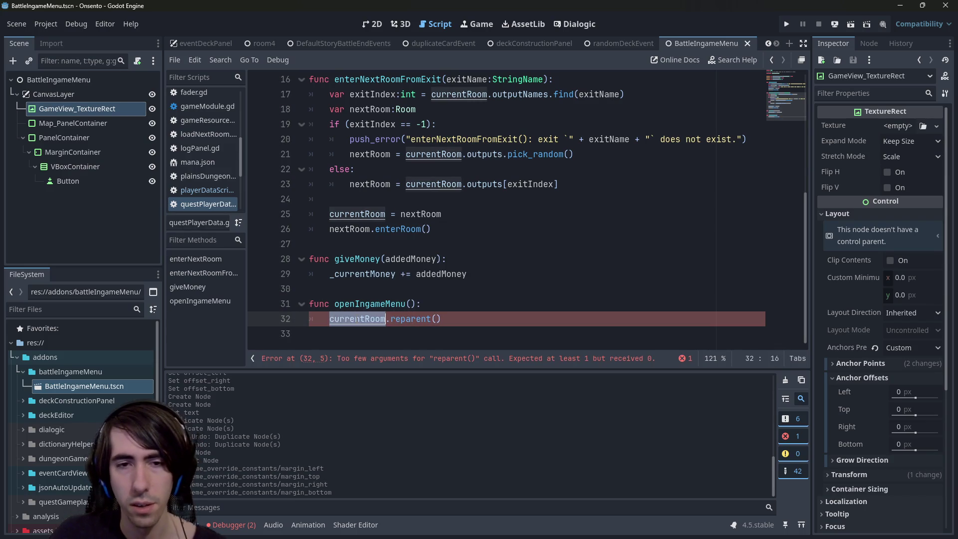
- Insert a currentRoom.get_parent() line above the reparent call, with blank lines around it
key("Up")
type("currentRoom.parent")
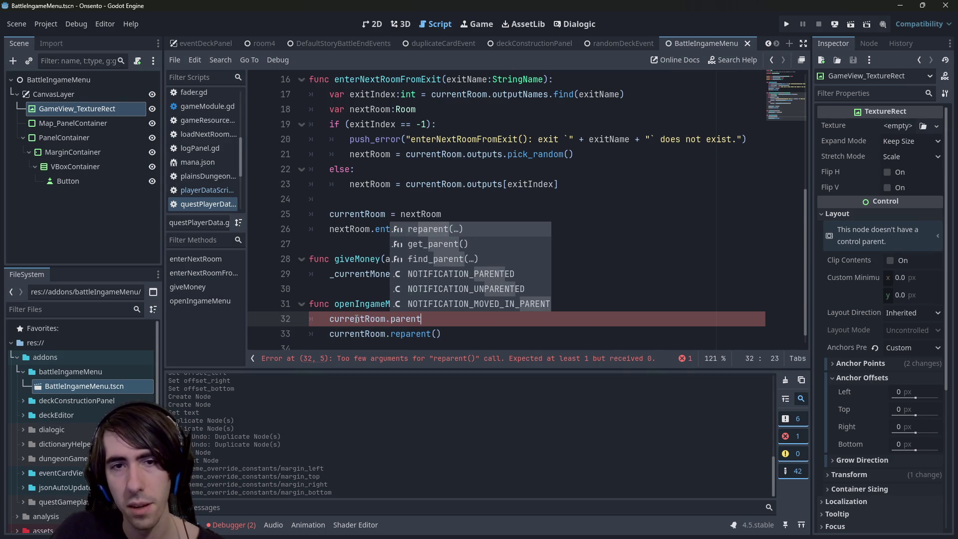
key("Down")
key("Return")
key("Home")
key("Return")
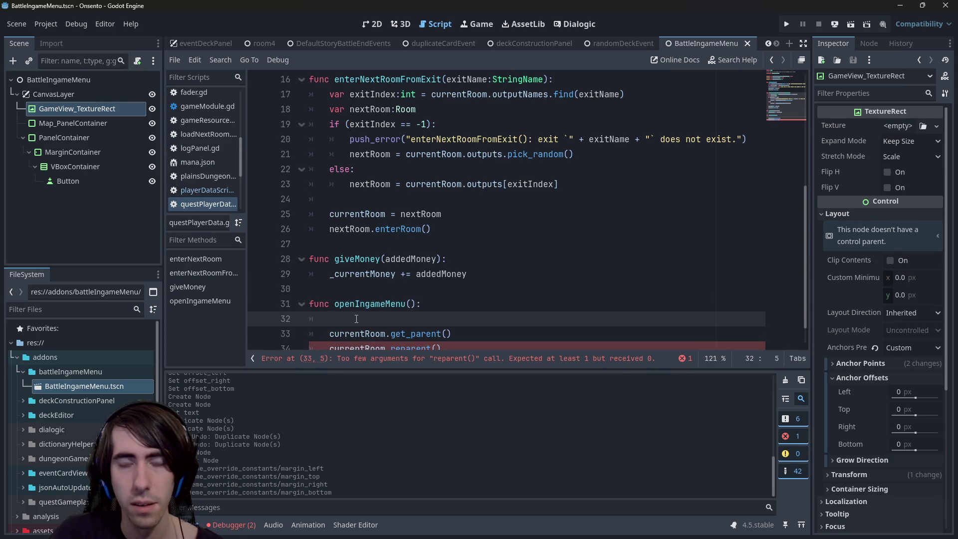
key("End")
key("Return")
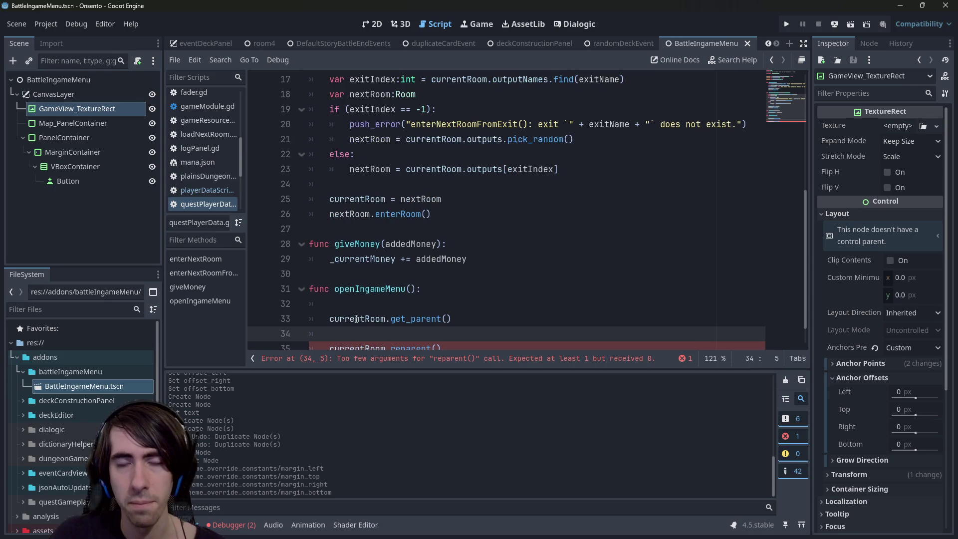
left_click(372, 24)
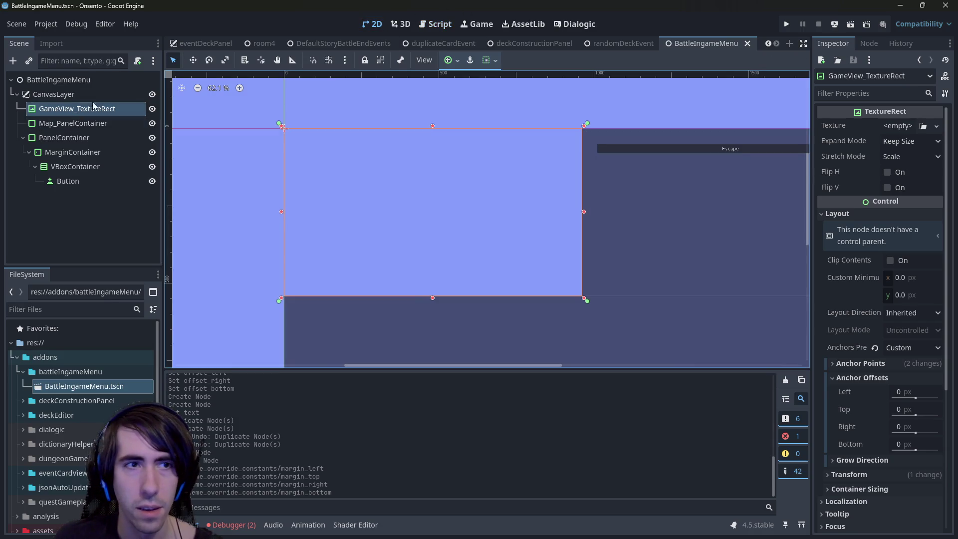
- Add a SubViewport child under the CanvasLayer and collapse the PanelContainer branch
right_click(73, 95)
left_click(88, 100)
type("subview")
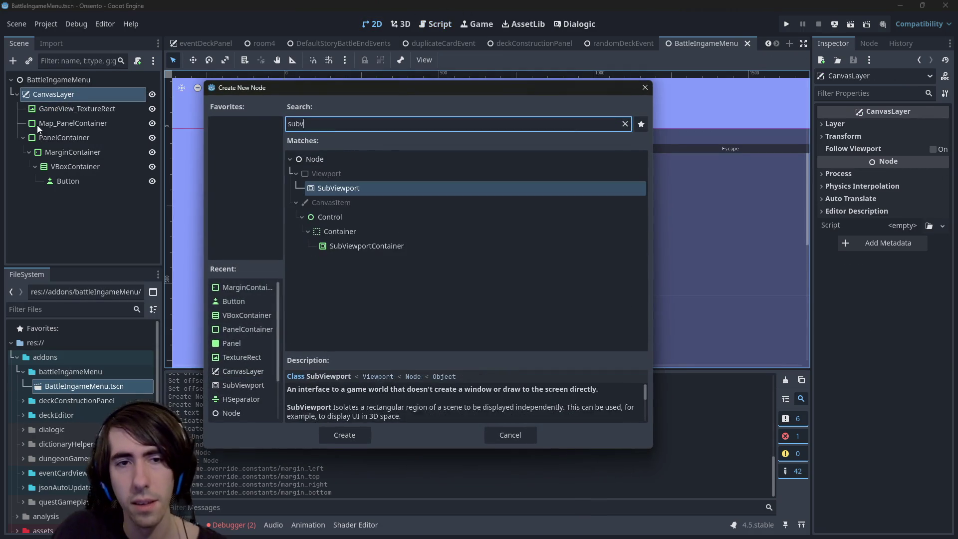
key("Return")
left_click(23, 138)
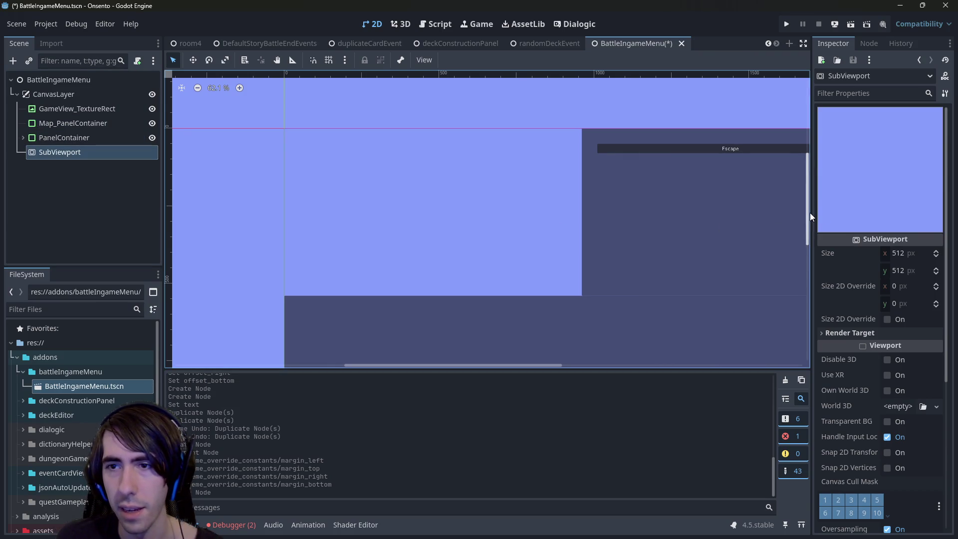
- Widen the Inspector panel and bring up the questPlayerData script code
left_click_drag(810, 211, 771, 212)
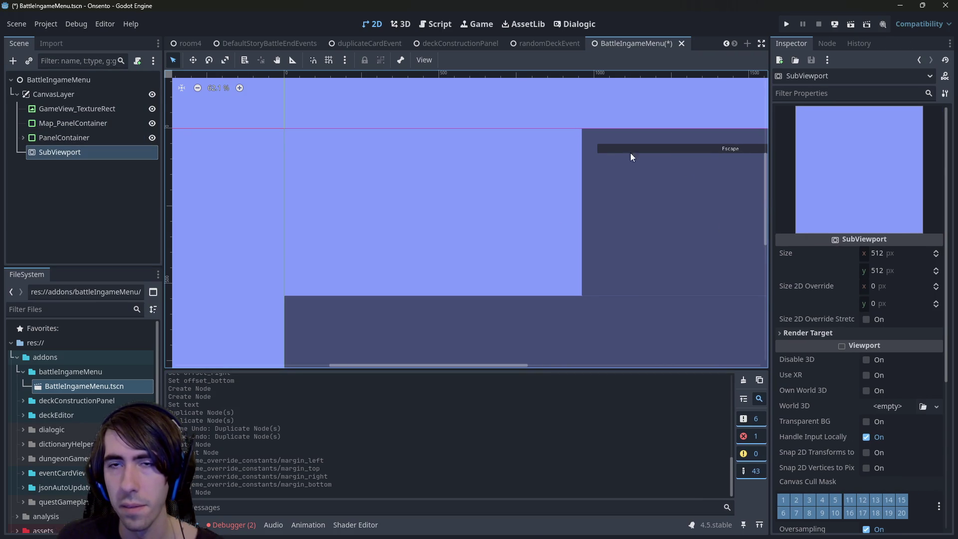
left_click(439, 26)
left_click(375, 24)
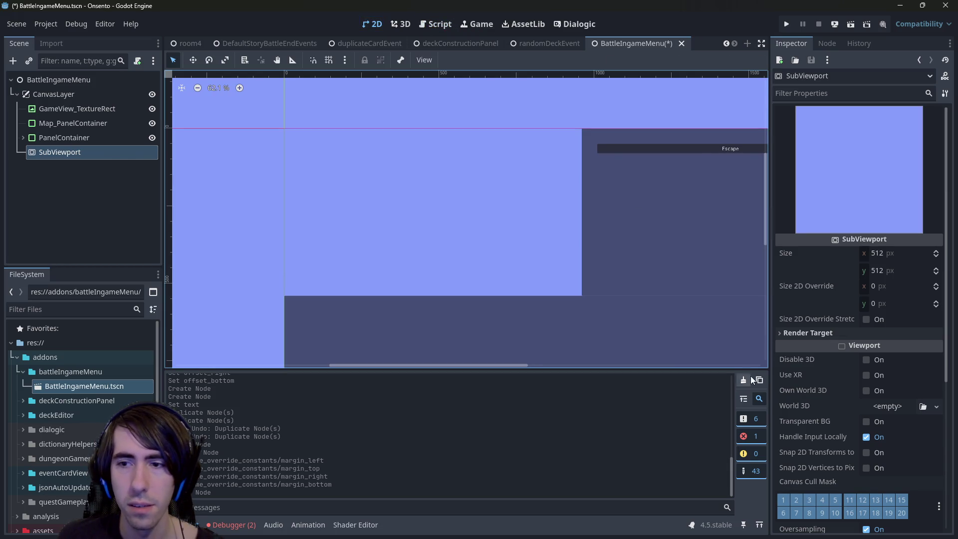
left_click(439, 24)
scroll(407, 319, "down", 1)
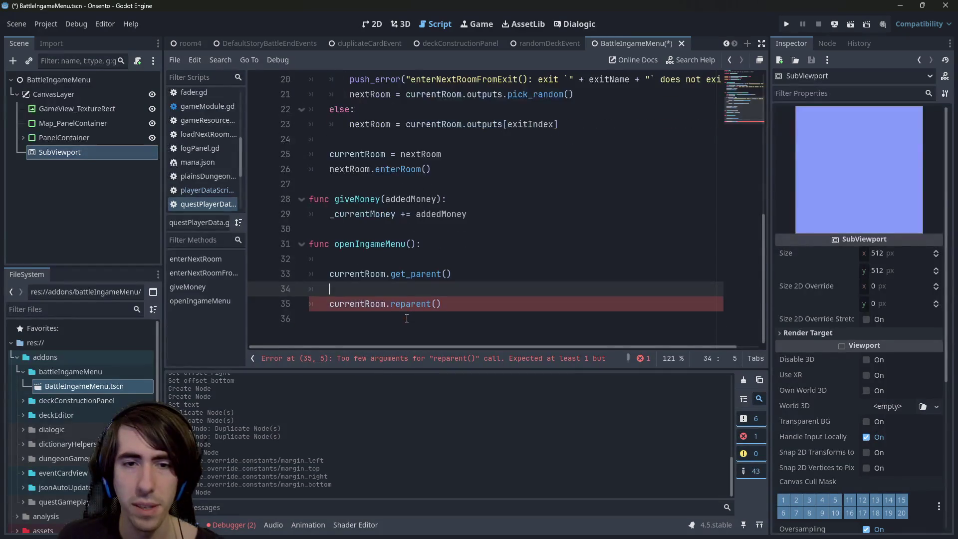
- Declare var subViewport = SubViewport.new() at the top of openIngameMenu and save
left_click(425, 259)
type("Sub")
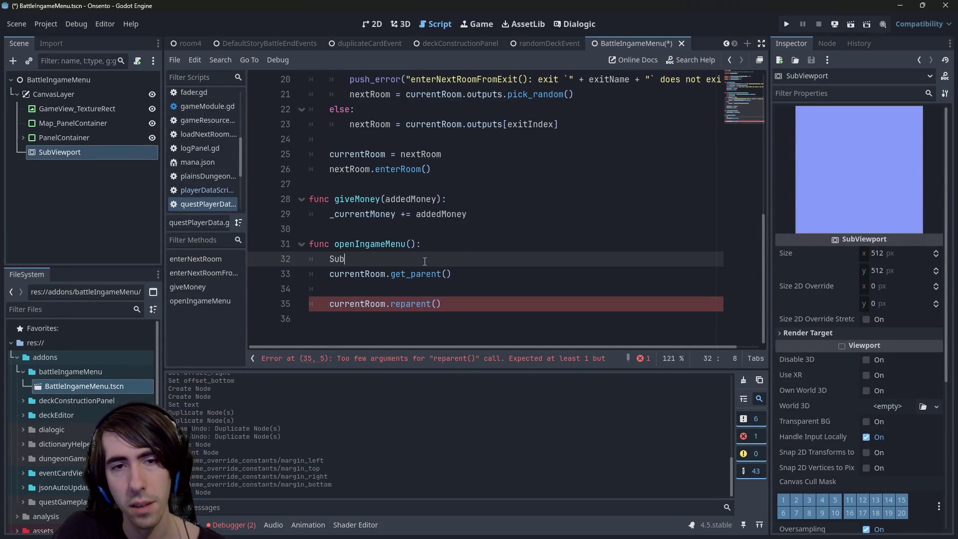
key("Return")
type(".n")
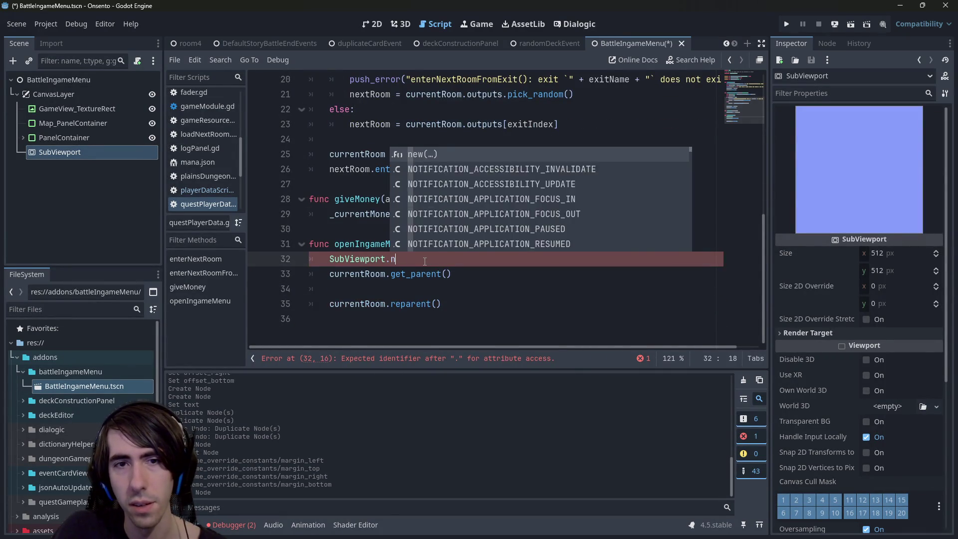
key("Return")
key("Home")
type("var ")
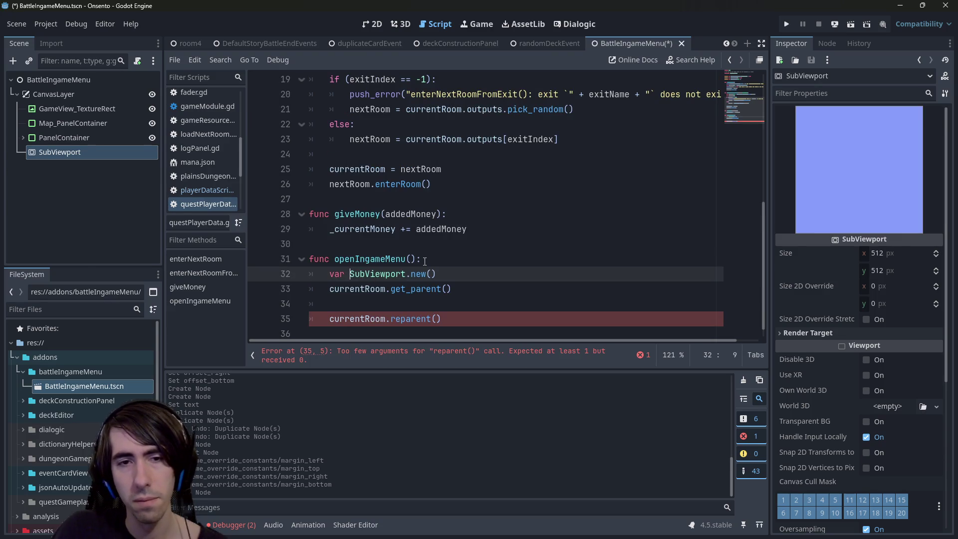
type("subViewport =")
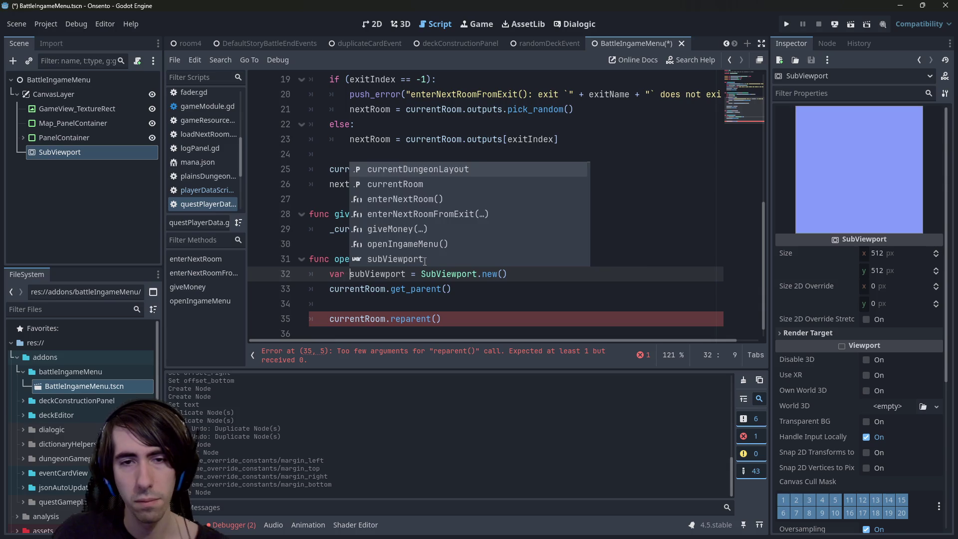
key("ctrl+s")
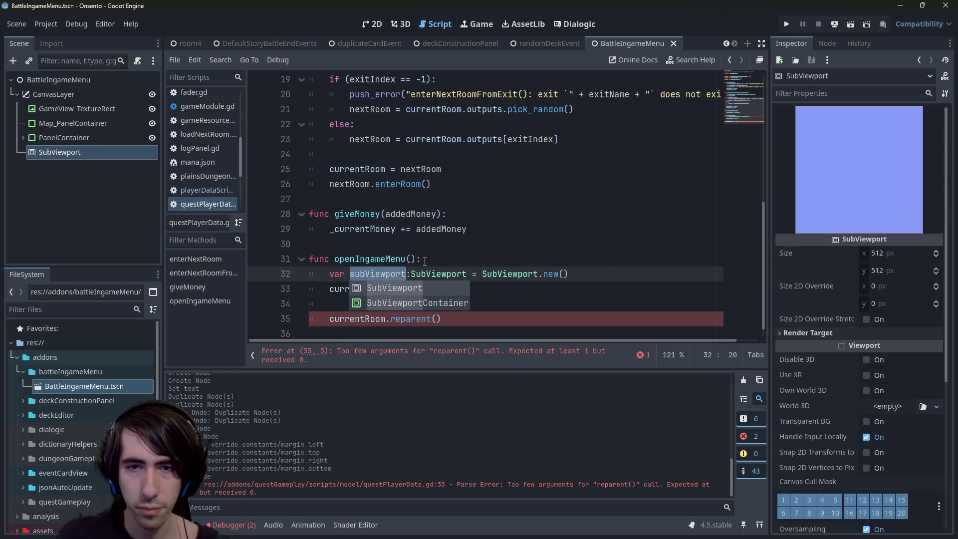
- Extend the get_parent line to get_parent().add_child(subViewport)
left_click(595, 275)
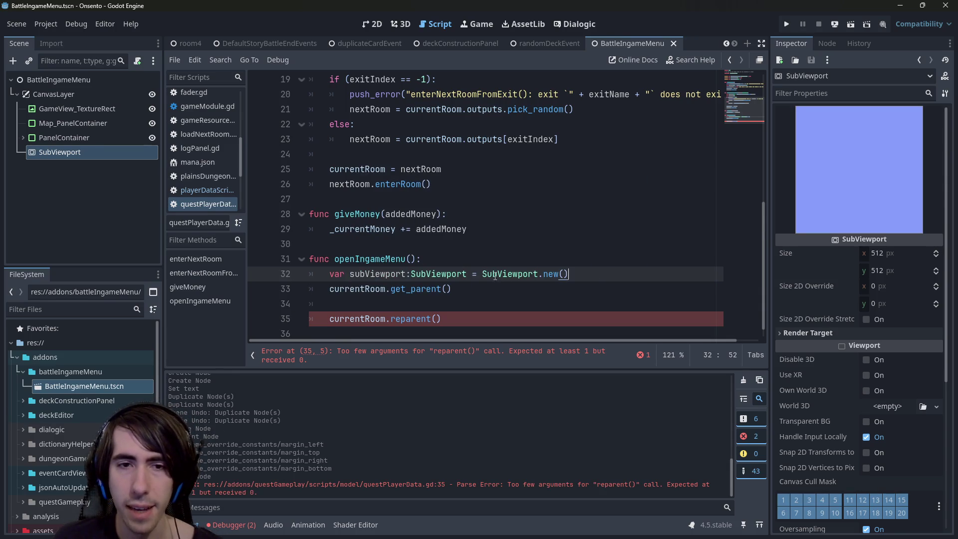
key("Return")
type("subViewport/")
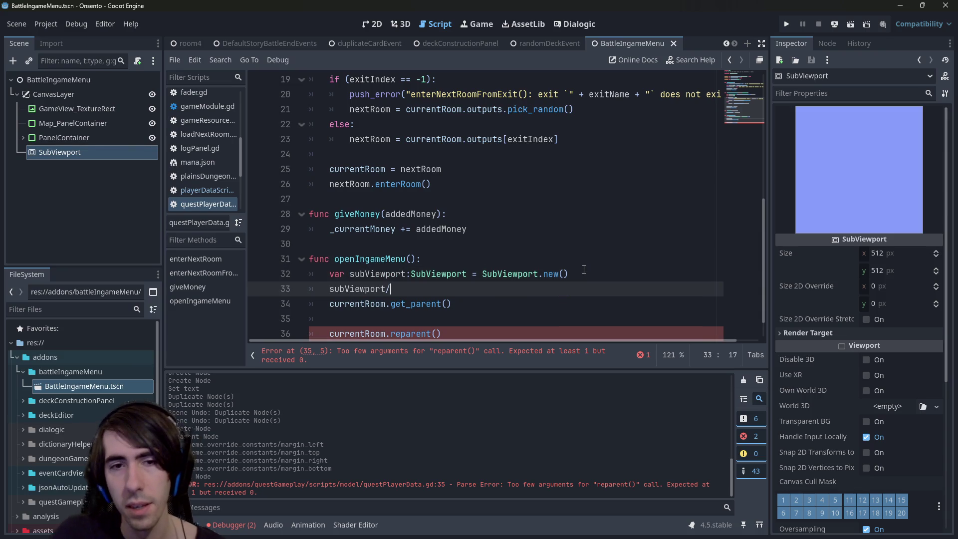
key("BackSpace")
type(".")
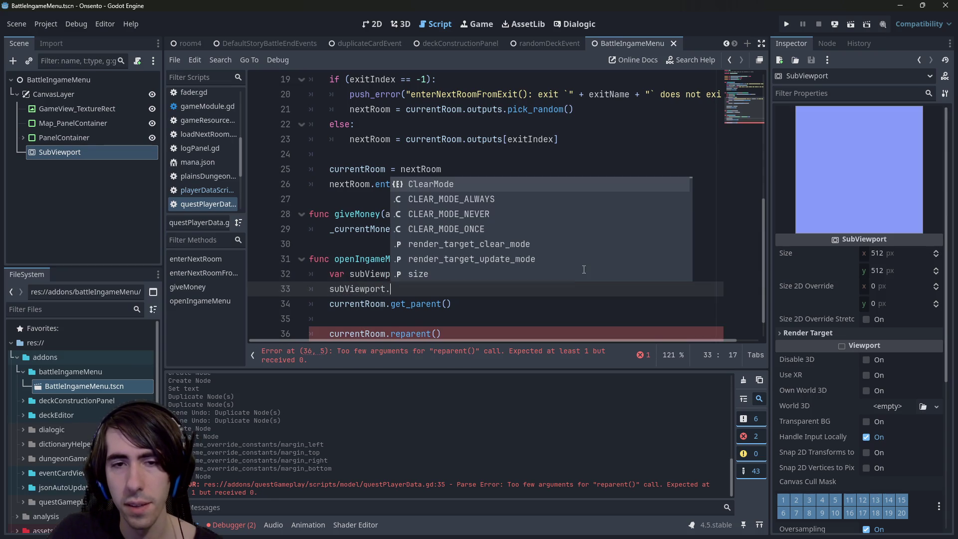
key("ctrl+shift+k")
key("End")
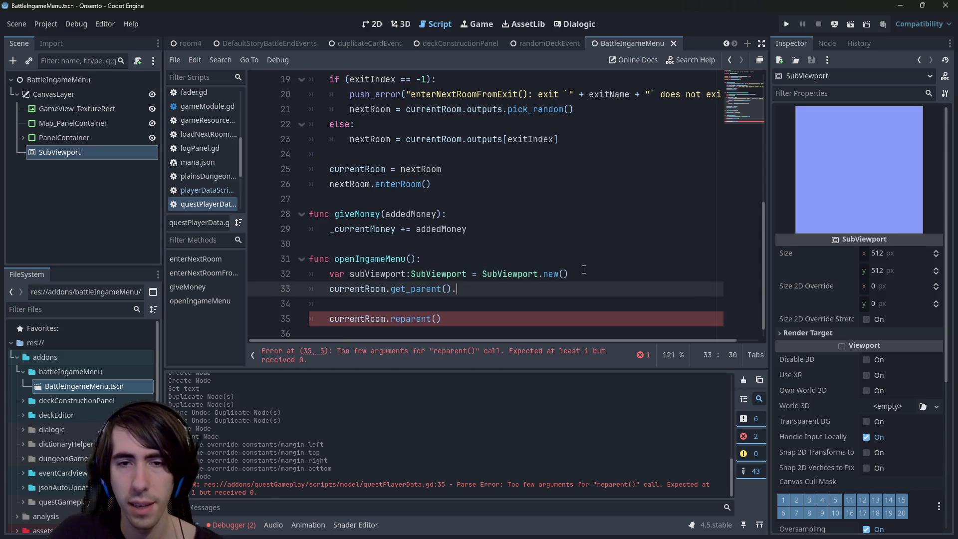
type(".ad")
key("Return")
type("sub")
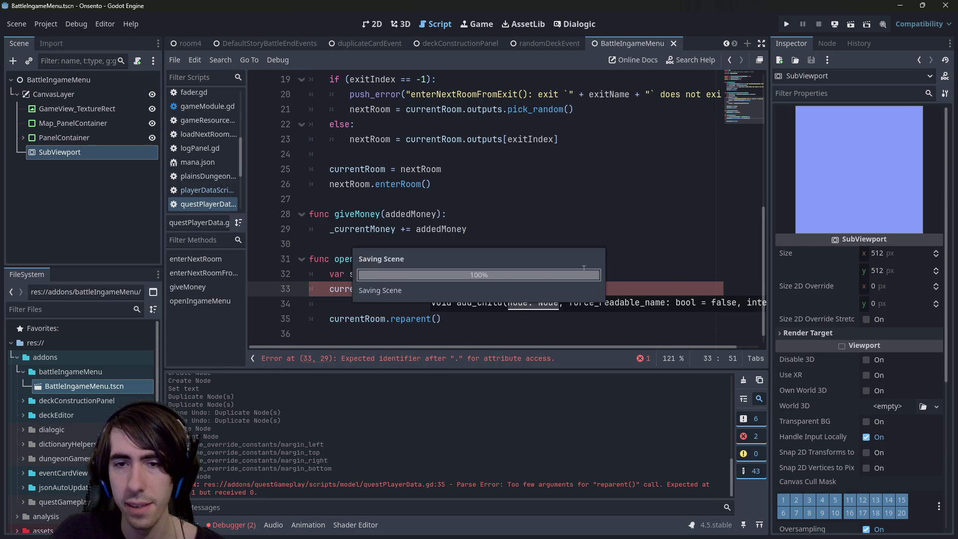
key("Return")
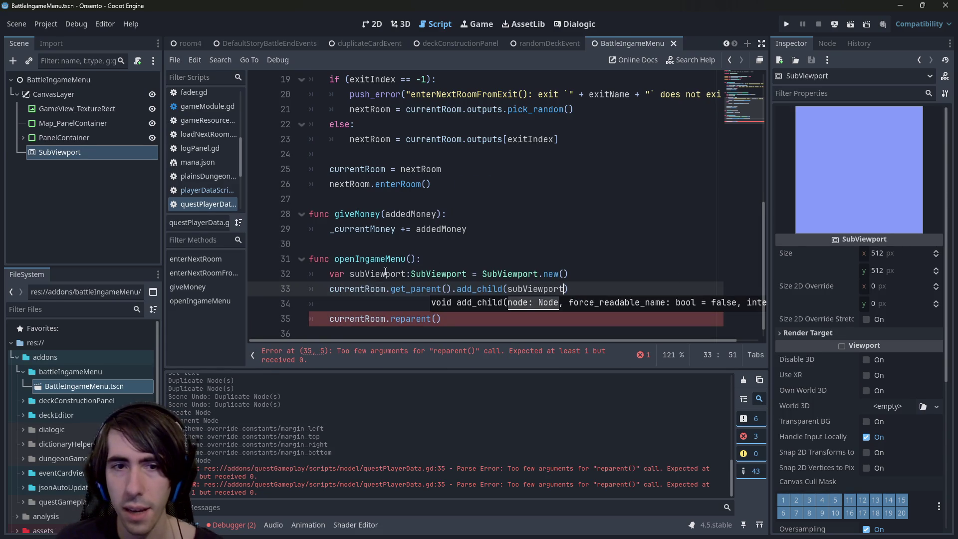
- Pass subViewport as the argument to currentRoom.reparent(), remove the blank line, and save
double_click(386, 273)
key("ctrl+c")
left_click(437, 319)
key("ctrl+v")
left_click(462, 303)
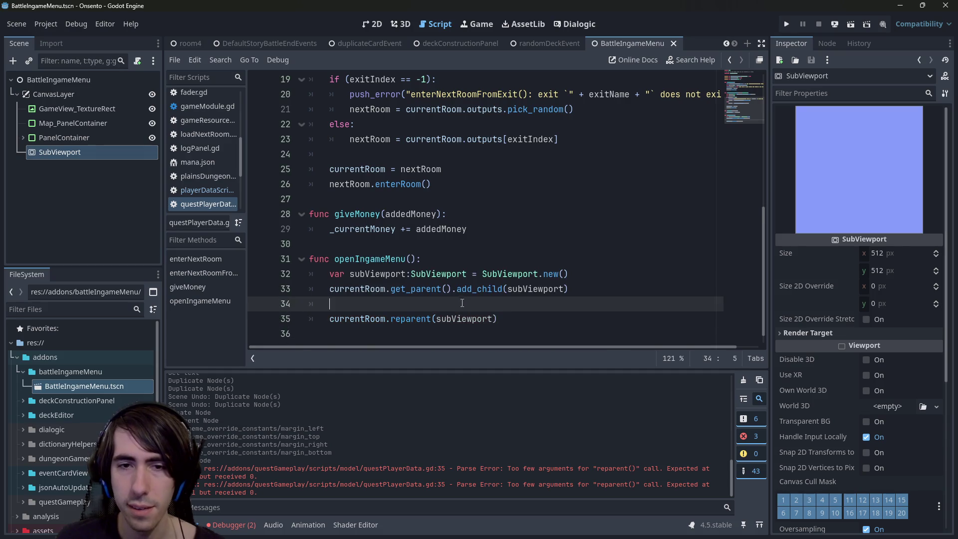
key("BackSpace")
key("BackSpace")
key("ctrl+s")
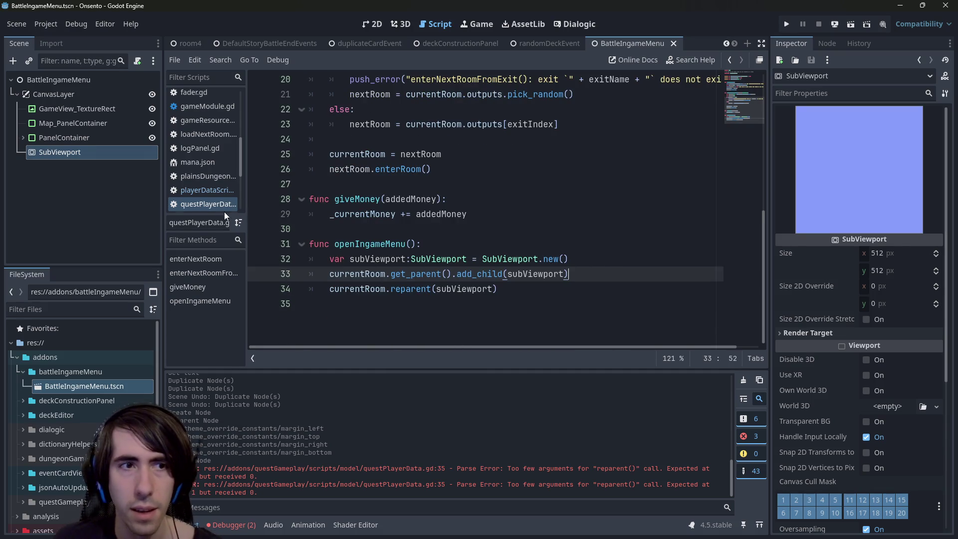
- Add line 33 assigning subViewport.size = get_viewport()
double_click(374, 262)
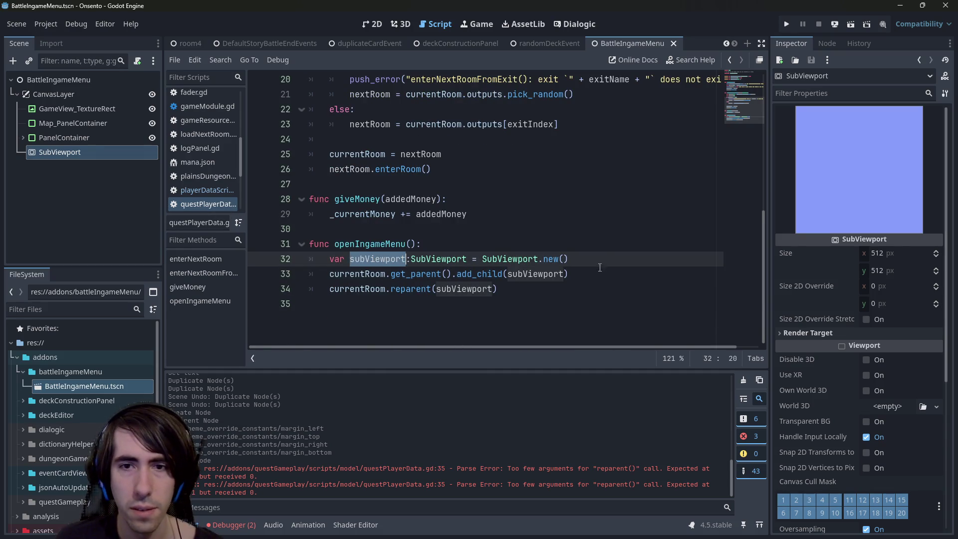
key("ctrl+c")
key("End")
key("Return")
key("ctrl+v")
type(".size")
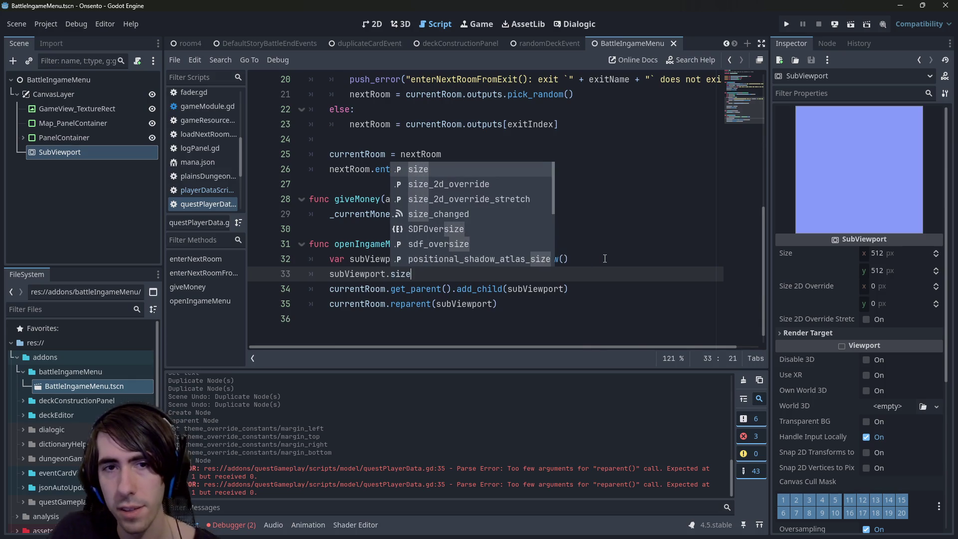
type(" = ")
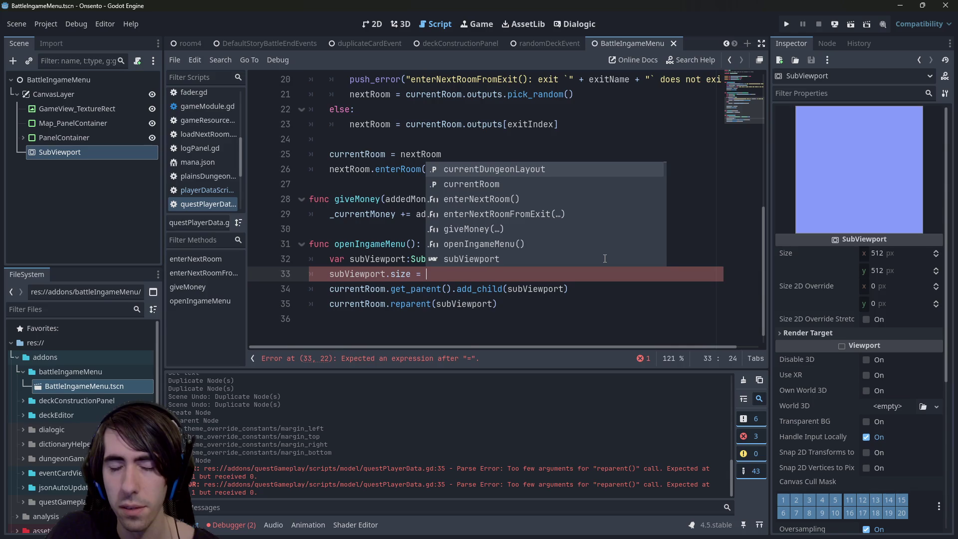
type("get_viewport().")
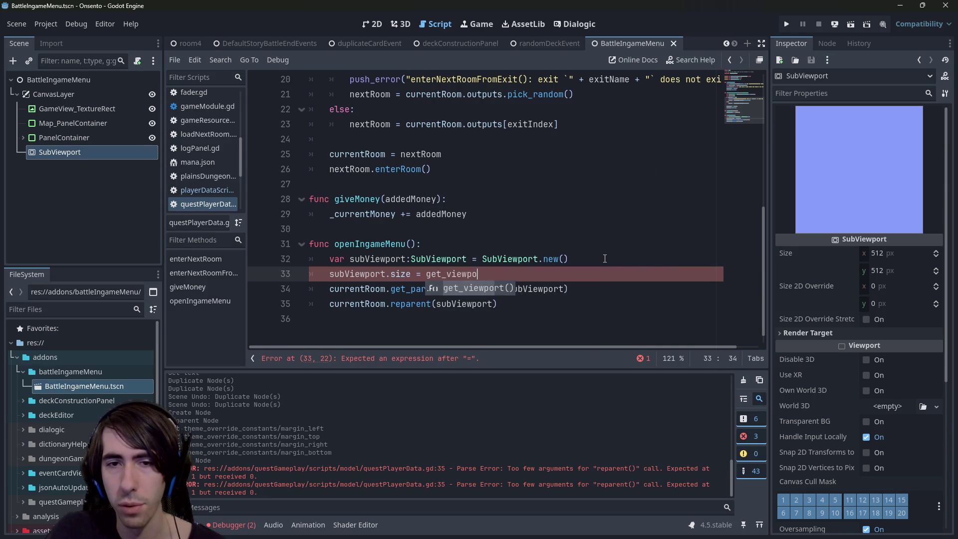
type("size")
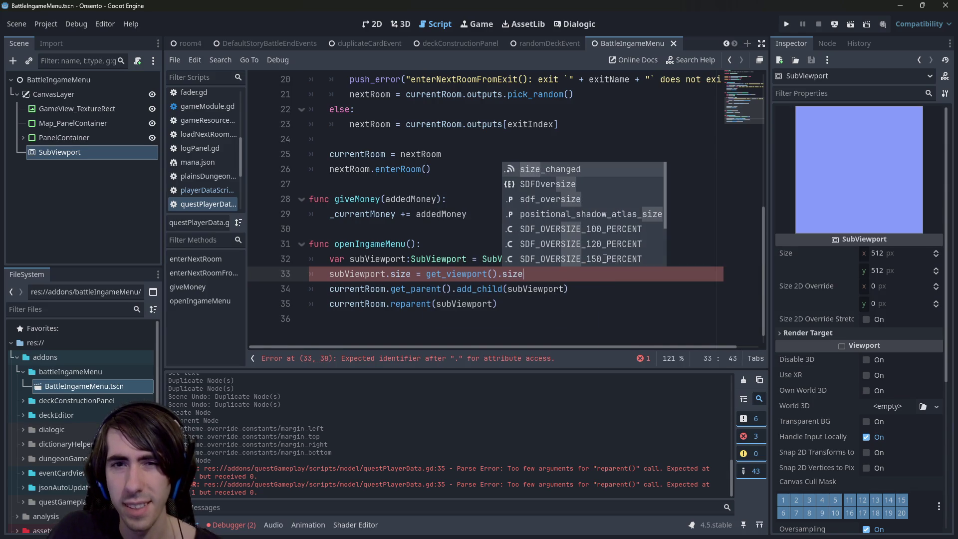
key("BackSpace")
key("BackSpace")
key("BackSpace")
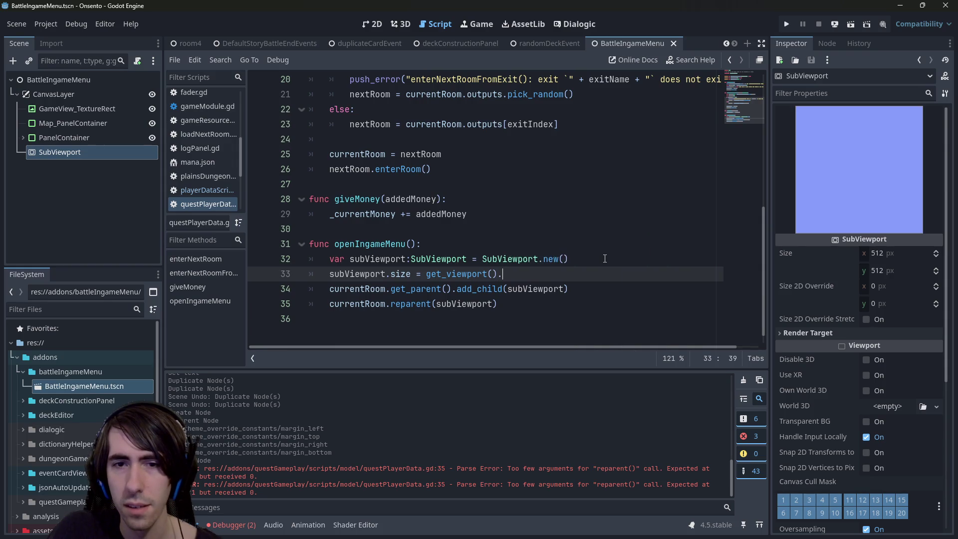
type("main")
key("BackSpace")
key("BackSpace")
key("BackSpace")
type("viewport")
key("Down")
key("Return")
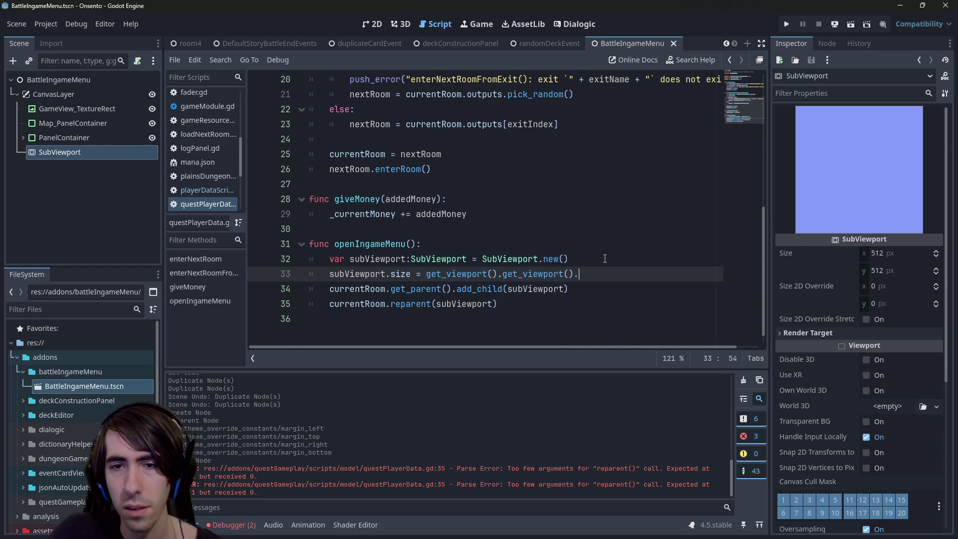
- Extend the size expression to get_viewport().get_visible_rect()
type(".size")
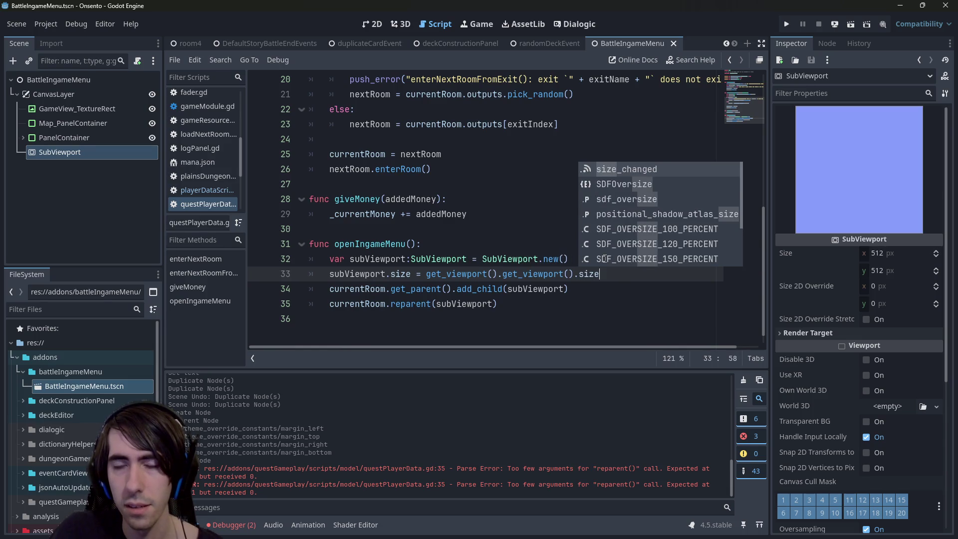
key("BackSpace")
key("BackSpace")
key("BackSpace")
type("getsize")
key("ctrl+BackSpace")
type("size")
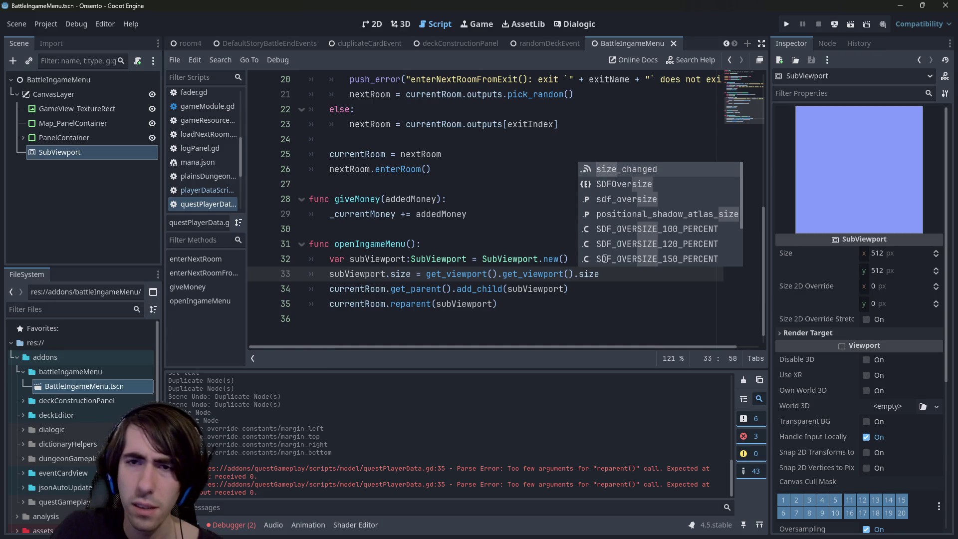
key("Down")
key("ctrl+BackSpace")
type("visib")
key("Return")
- Check the get_visible_rect documentation, then start appending .size to line 33's get_visible_rect() call
left_click(608, 273)
left_click(610, 288, "ctrl")
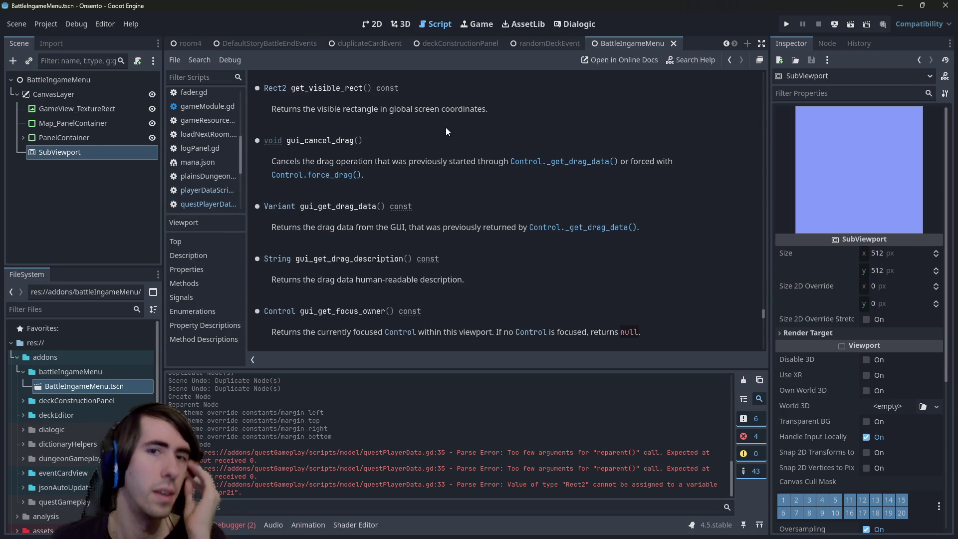
key("alt+Left")
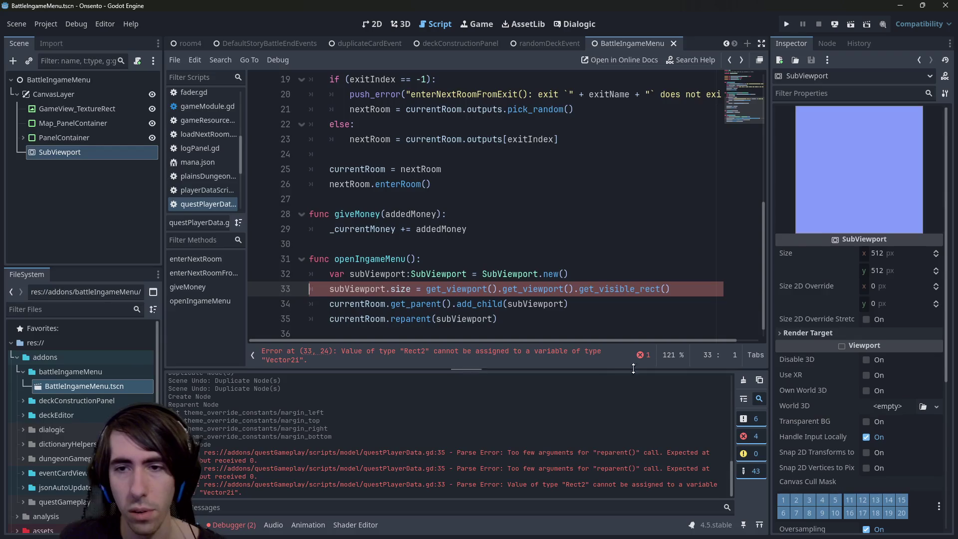
left_click(690, 284)
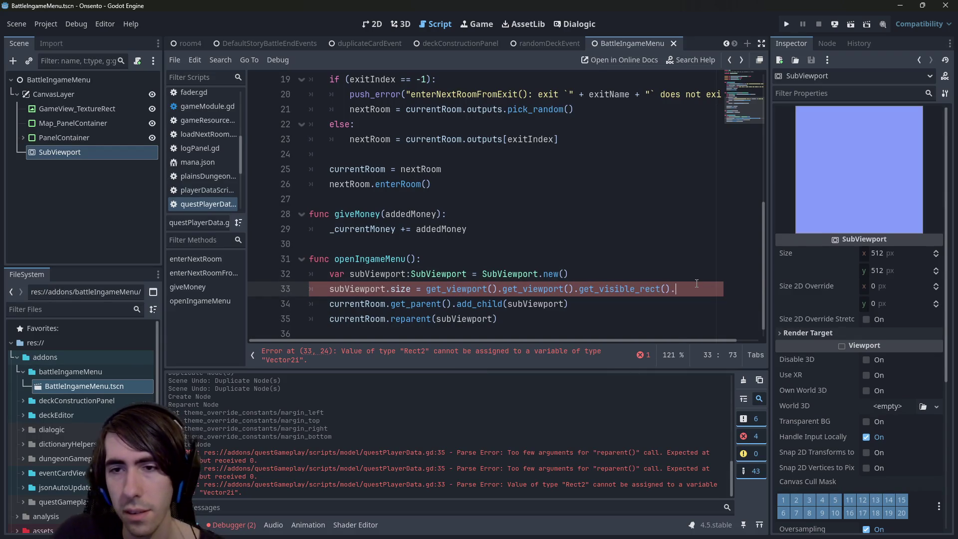
type(".si")
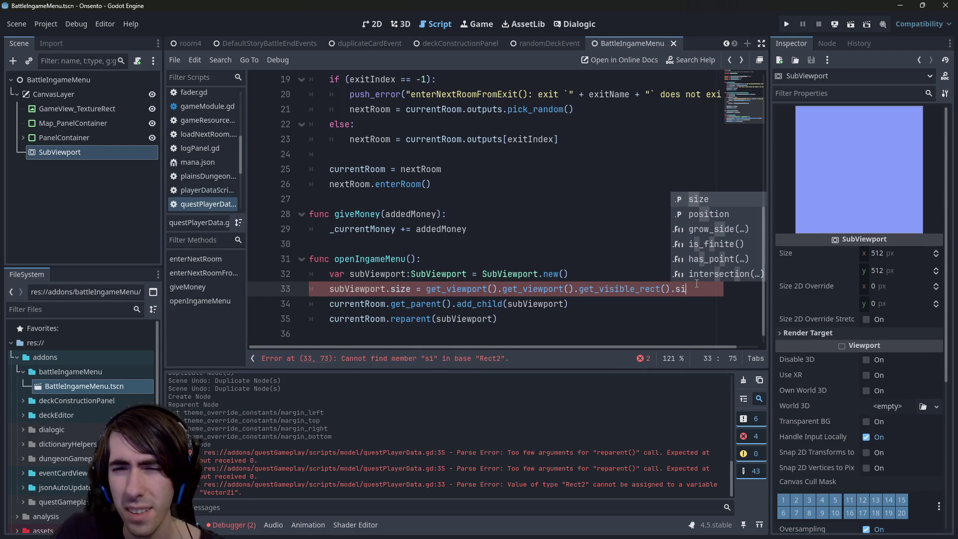
key("Return")
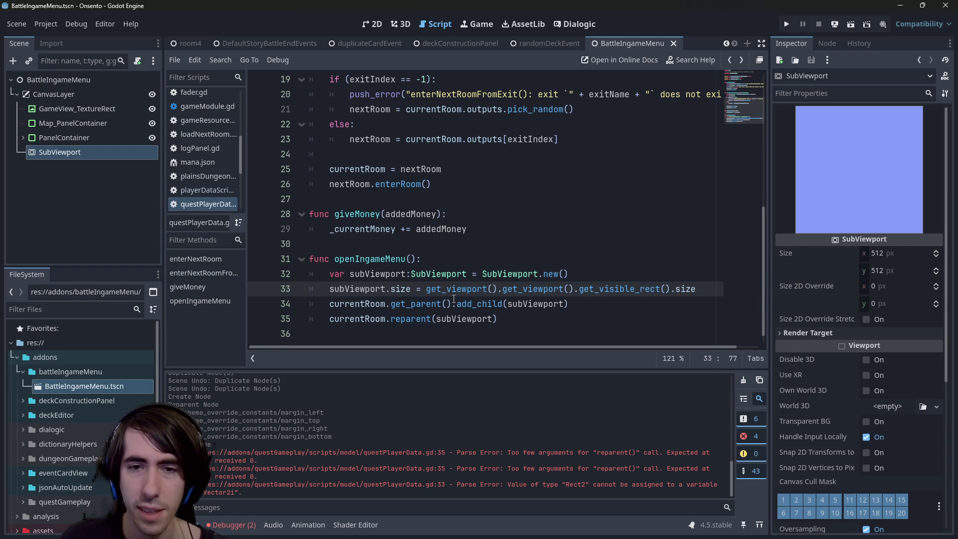
- Add line 34 'subViewport.disable_3d = true' below the size line in openIngameMenu
double_click(391, 286)
left_click_drag(391, 289, 329, 289)
key("ctrl+c")
key("End")
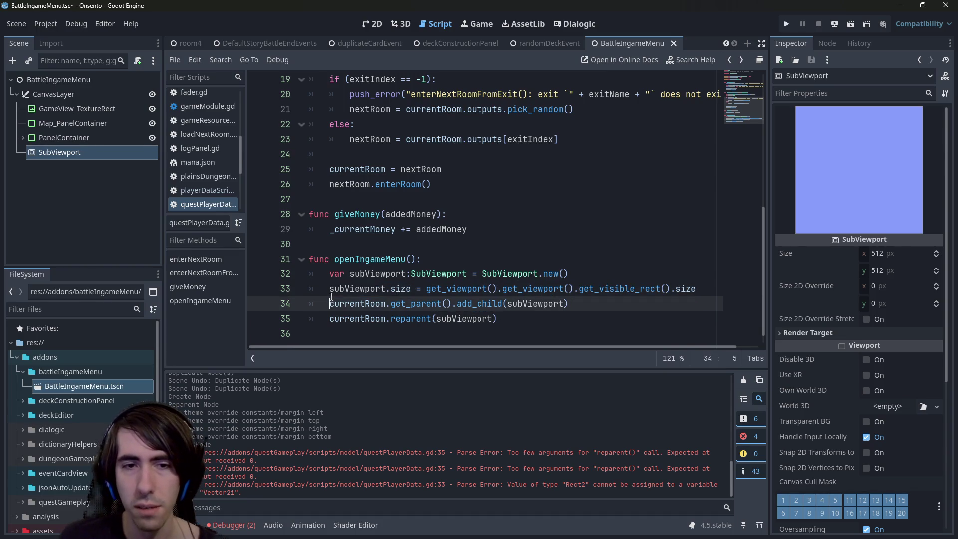
key("Return")
key("ctrl+v")
type("disable_3d = tru")
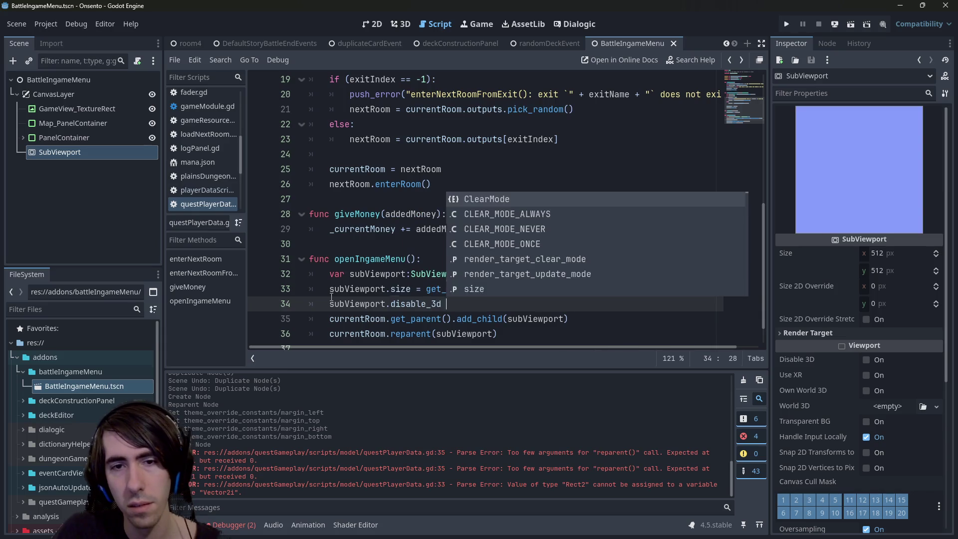
key("Return")
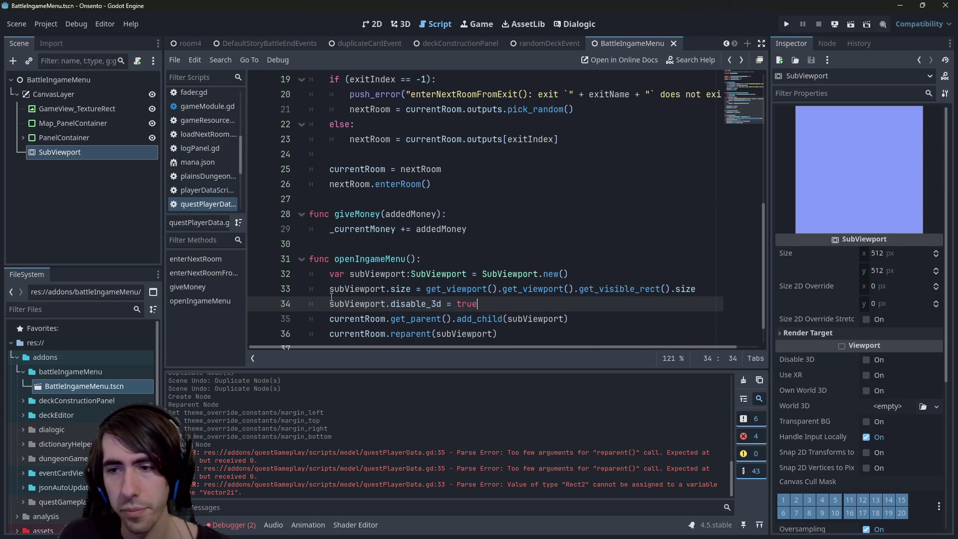
- Check the currentRoom reparent line and the SubViewport's Render Target settings in the Inspector
scroll(371, 299, "down", 1)
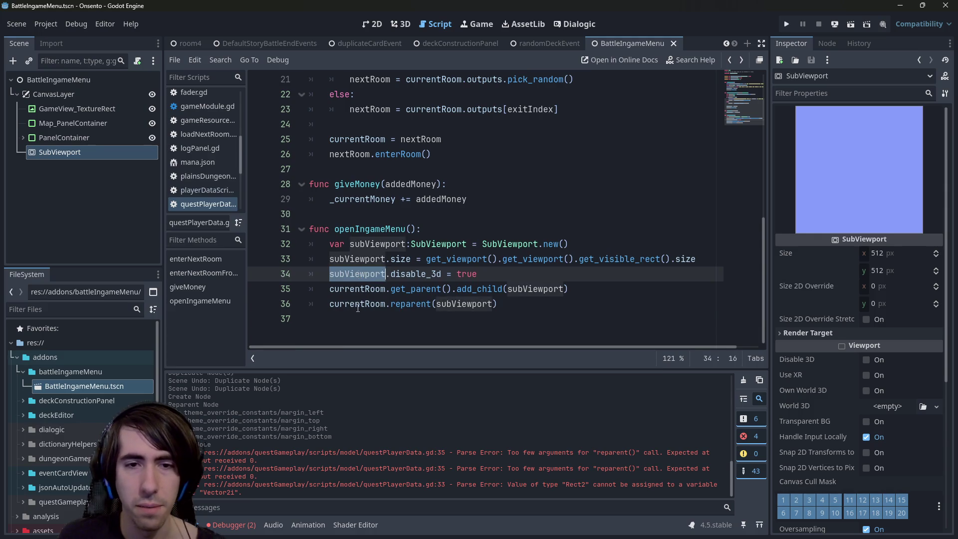
double_click(371, 303)
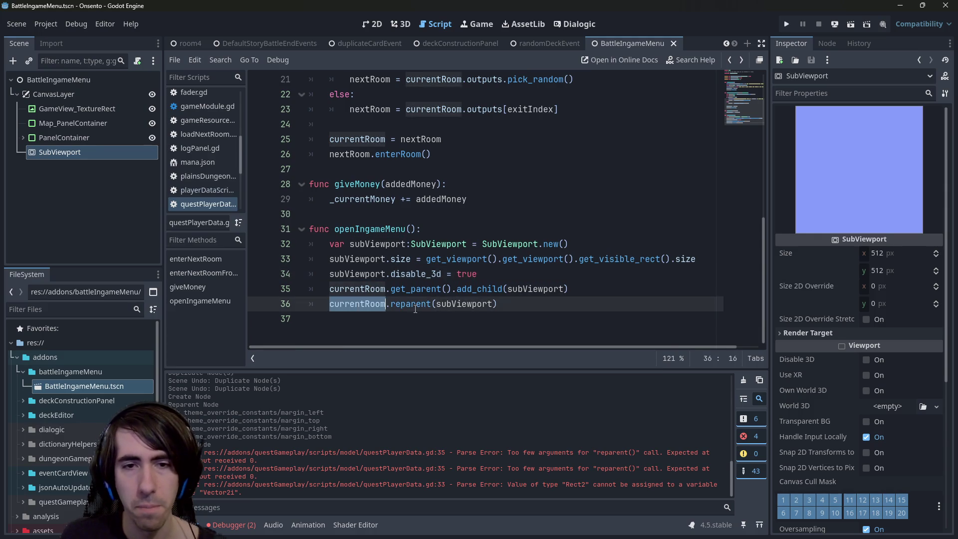
left_click(459, 298)
left_click(537, 302)
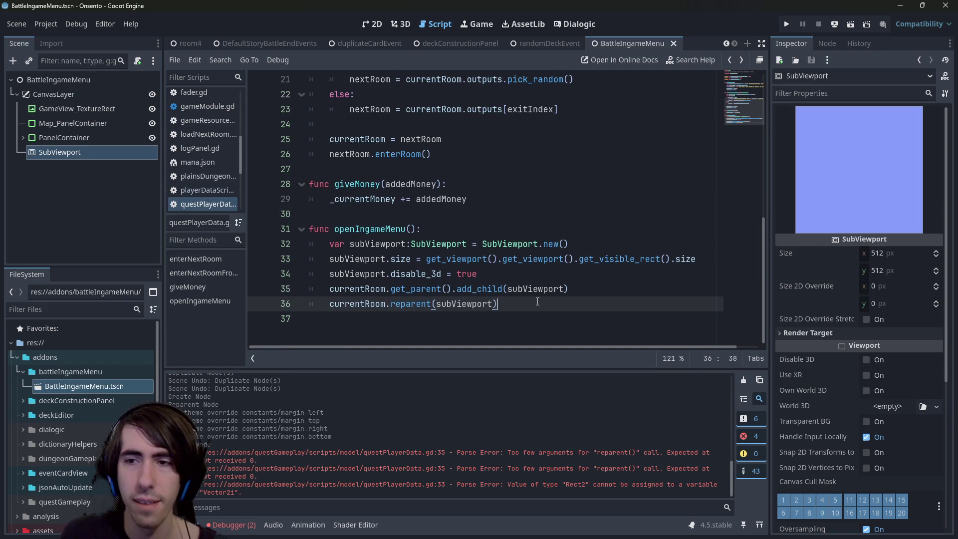
scroll(537, 301, "up", 1)
left_click(808, 334)
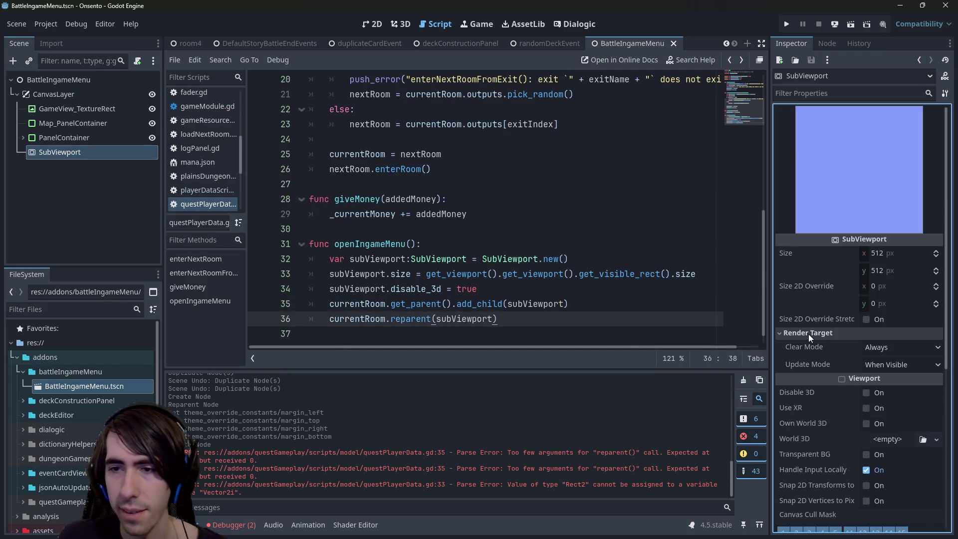
scroll(825, 384, "down", 4)
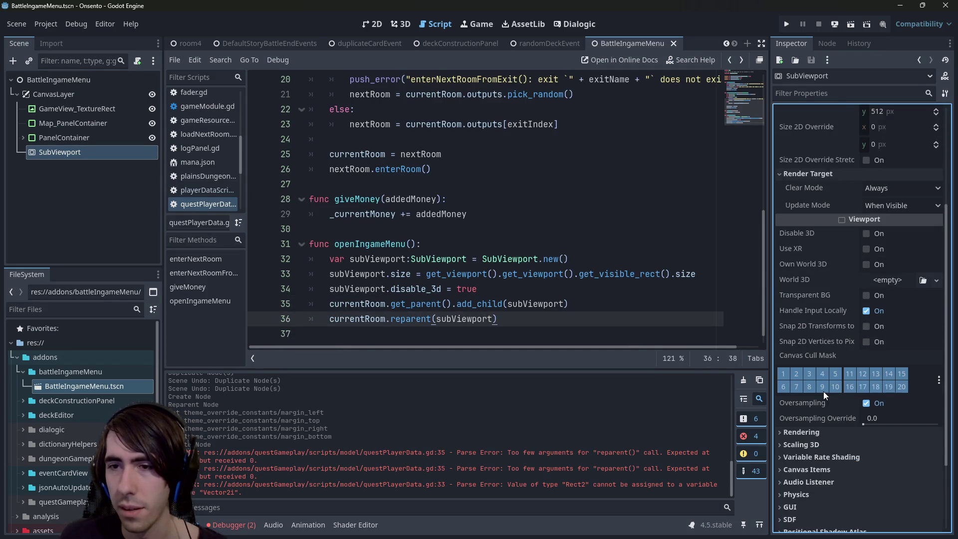
scroll(823, 391, "down", 3)
scroll(847, 226, "down", 1)
scroll(830, 272, "up", 8)
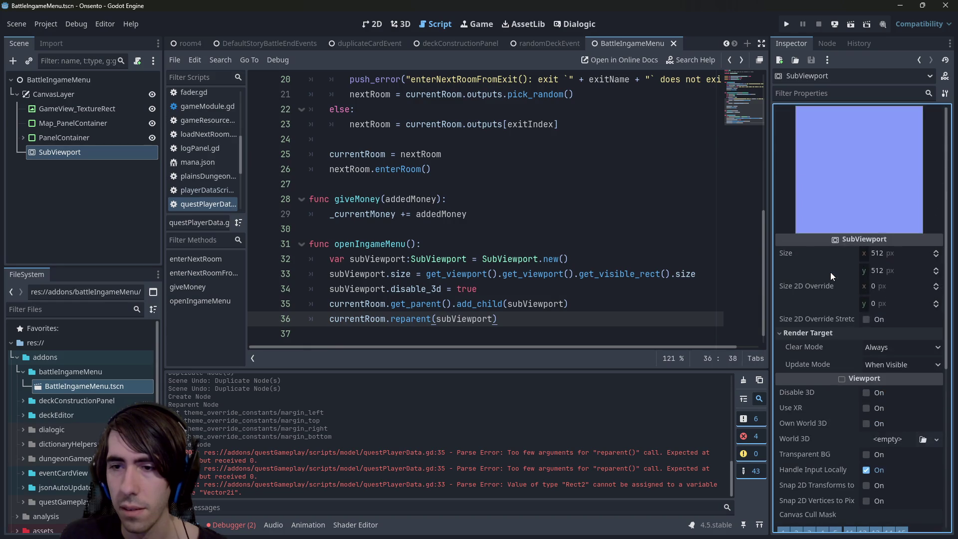
right_click(85, 151)
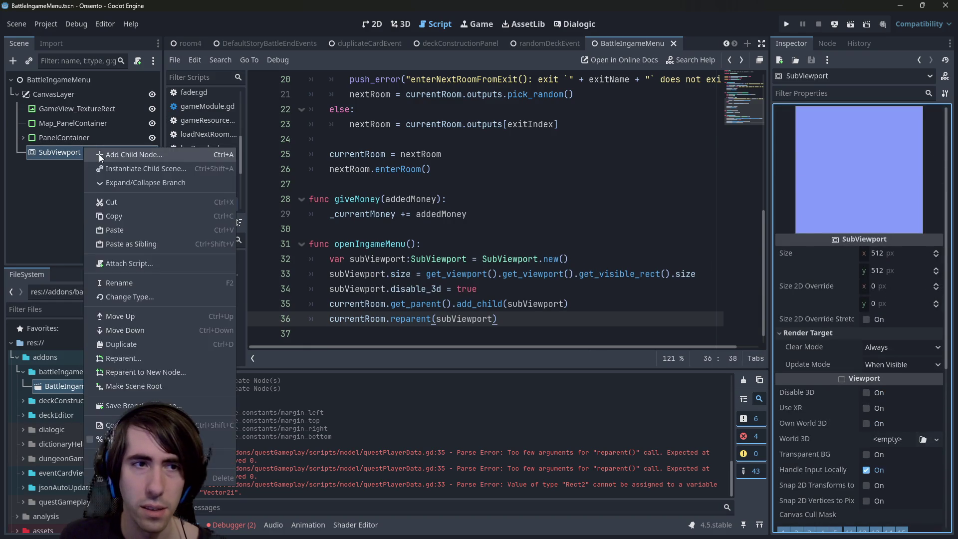
left_click(98, 154)
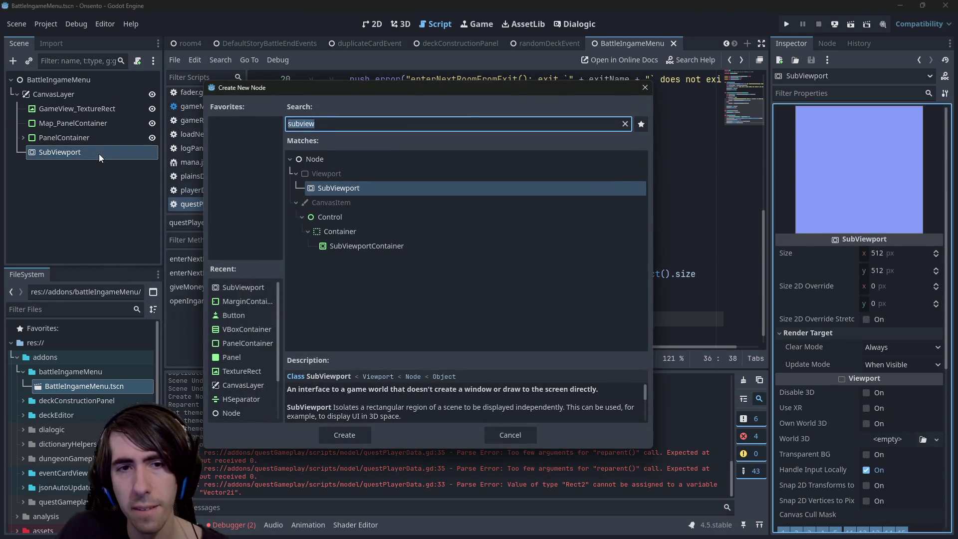
double_click(430, 251)
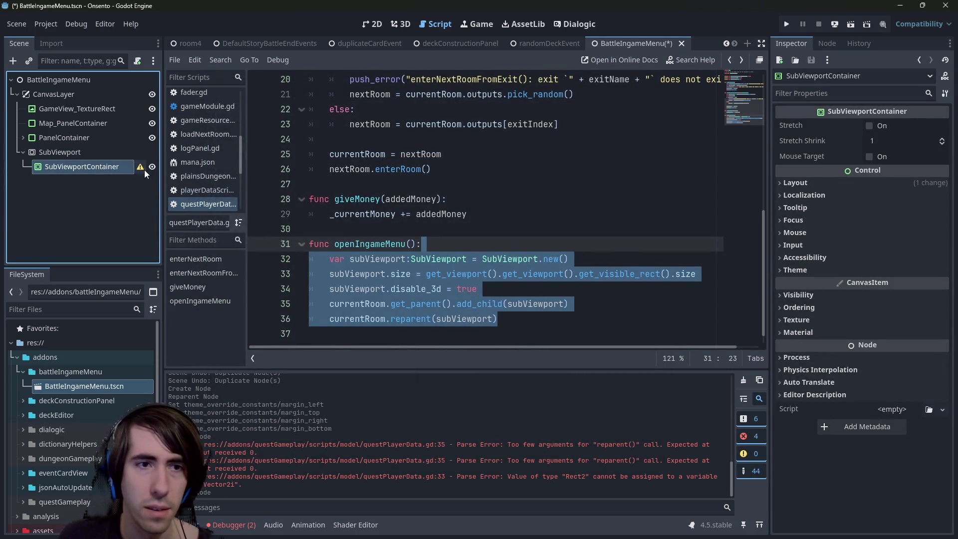
left_click(141, 168)
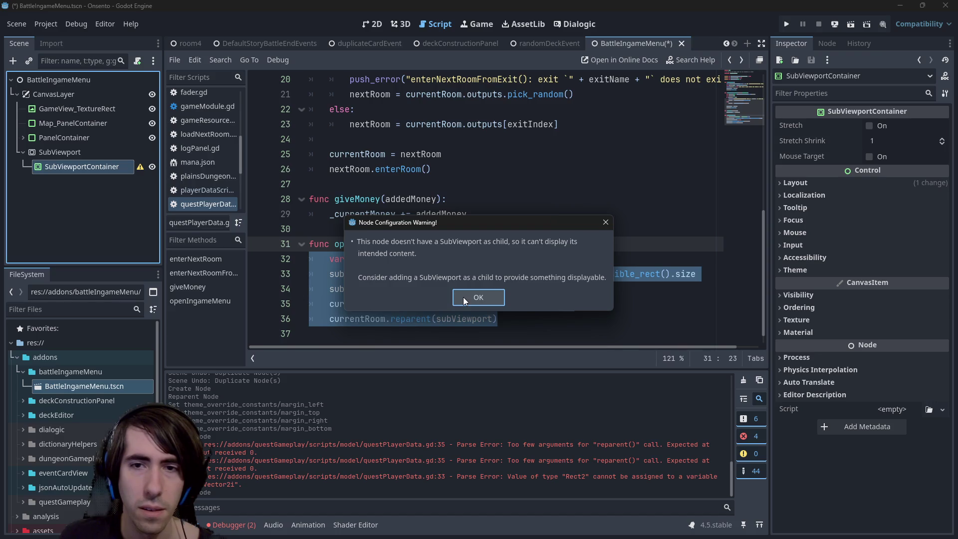
left_click(463, 297)
left_click_drag(81, 165, 51, 149)
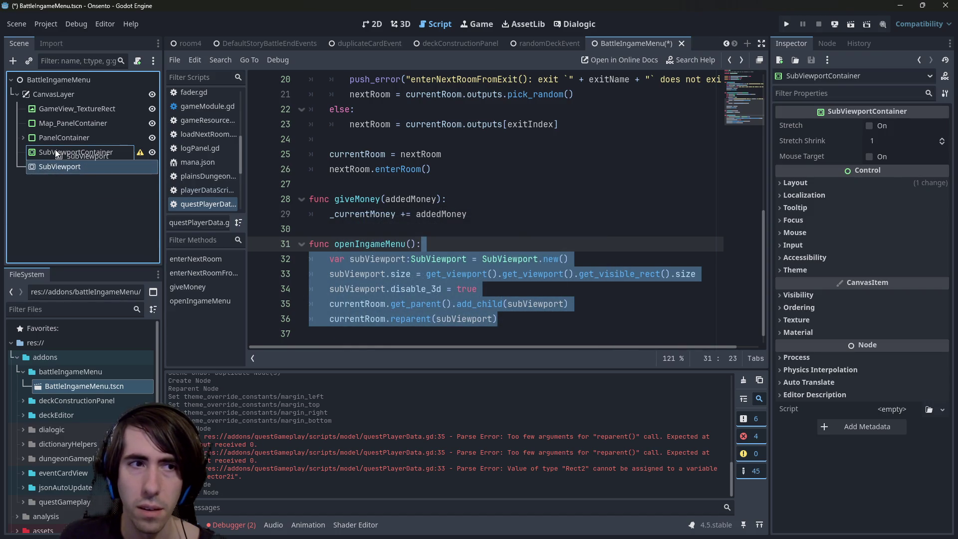
key("Delete")
key("Return")
left_click(61, 150)
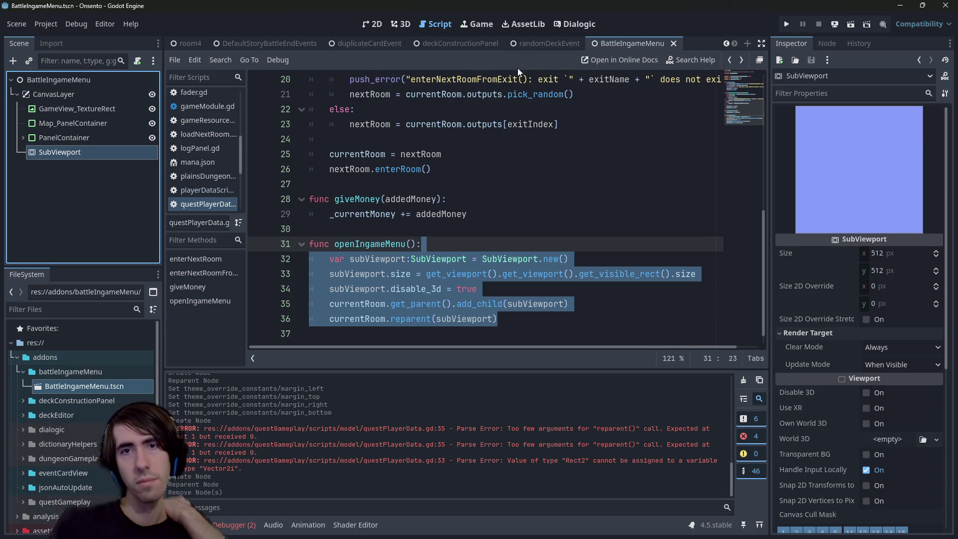
left_click(375, 24)
- Go to the 2D workspace and look over the PanelContainer and GameView_TextureRect nodes
left_click(428, 26)
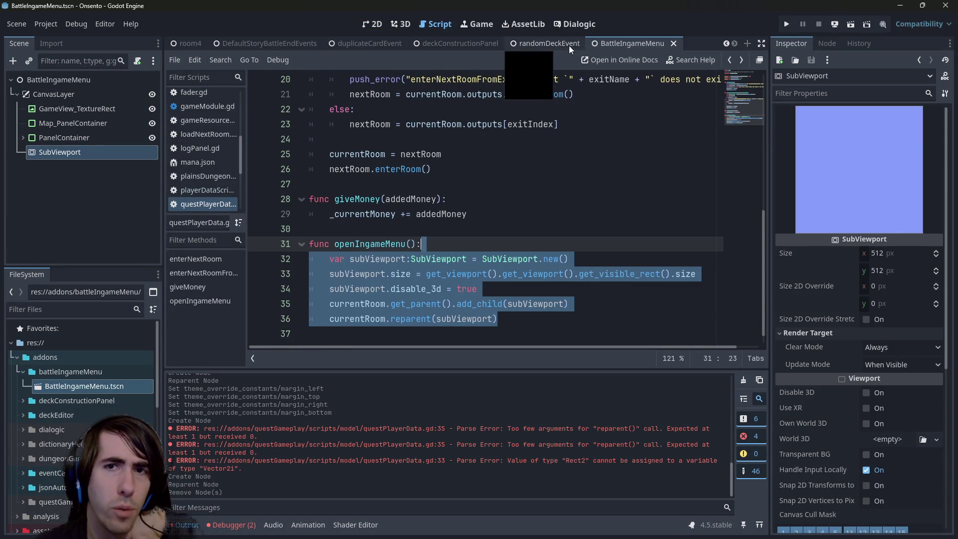
left_click(371, 24)
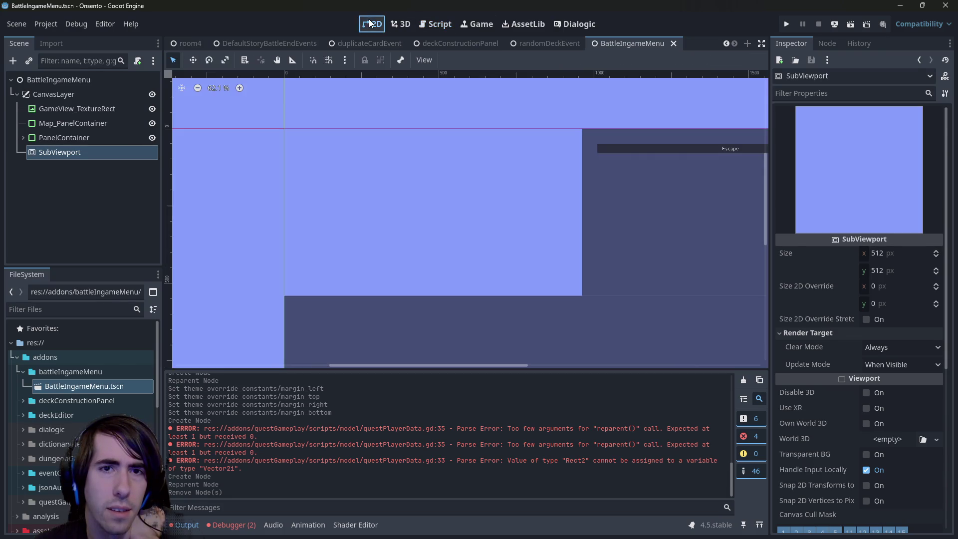
scroll(464, 179, "down", 1)
left_click(75, 139)
left_click(83, 113)
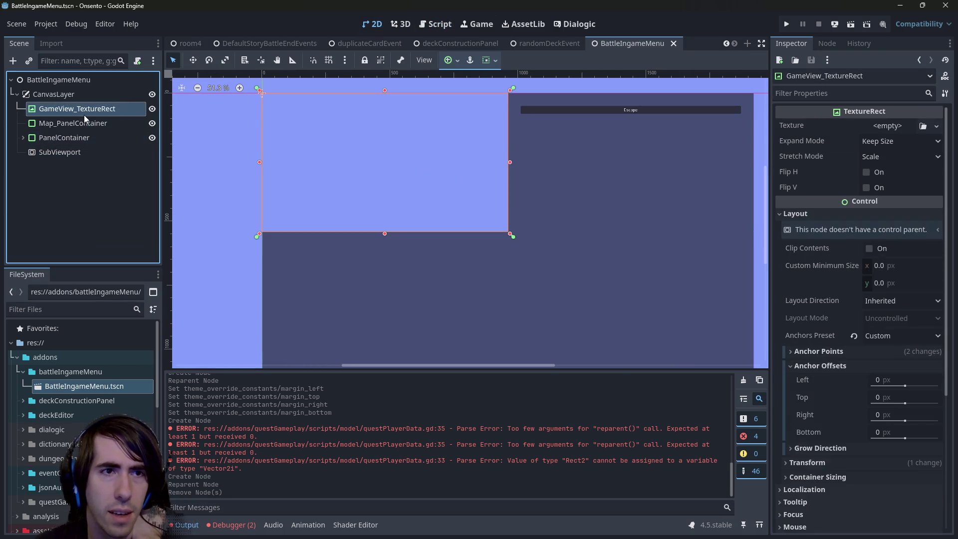
- Add a SubViewportContainer child under CanvasLayer, then delete it again
right_click(80, 94)
left_click(99, 96)
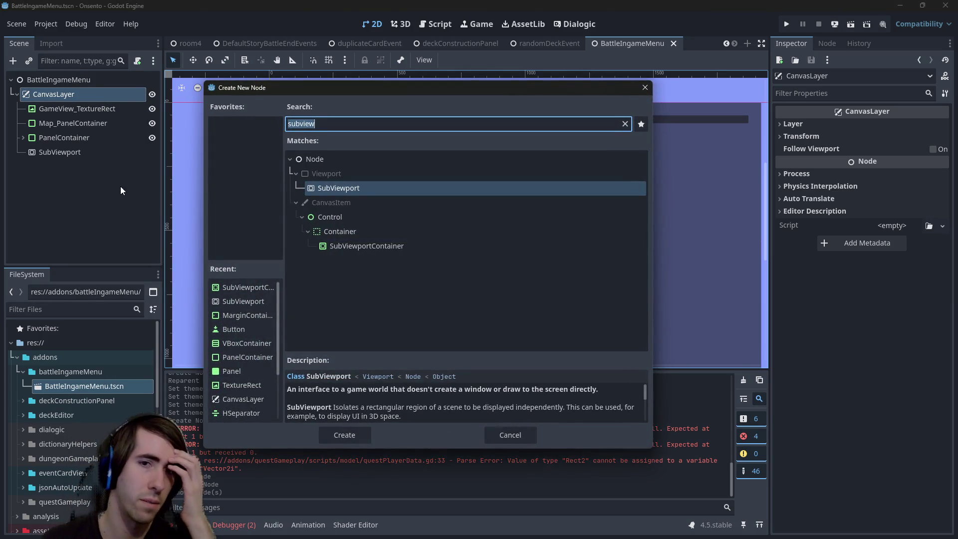
double_click(331, 244)
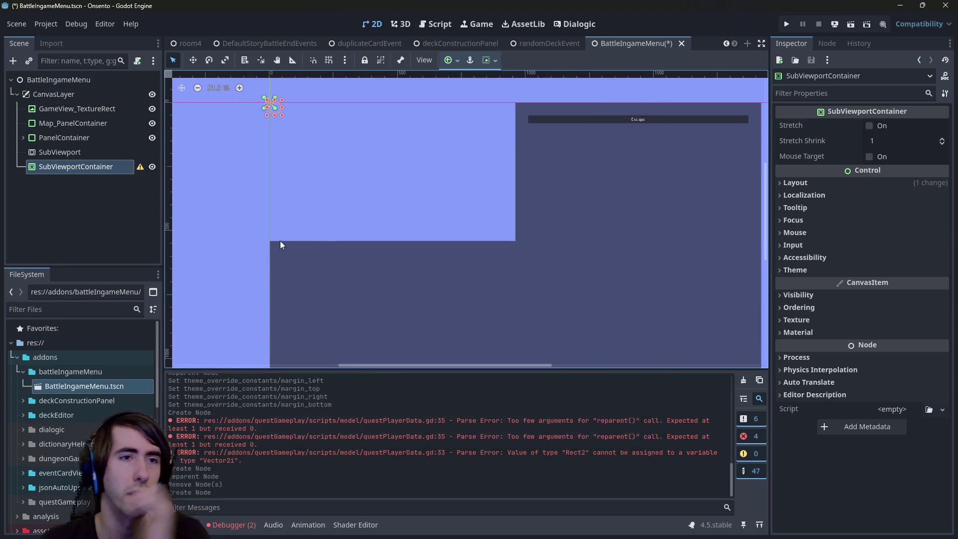
left_click(84, 193)
left_click(85, 165)
key("Delete")
key("Return")
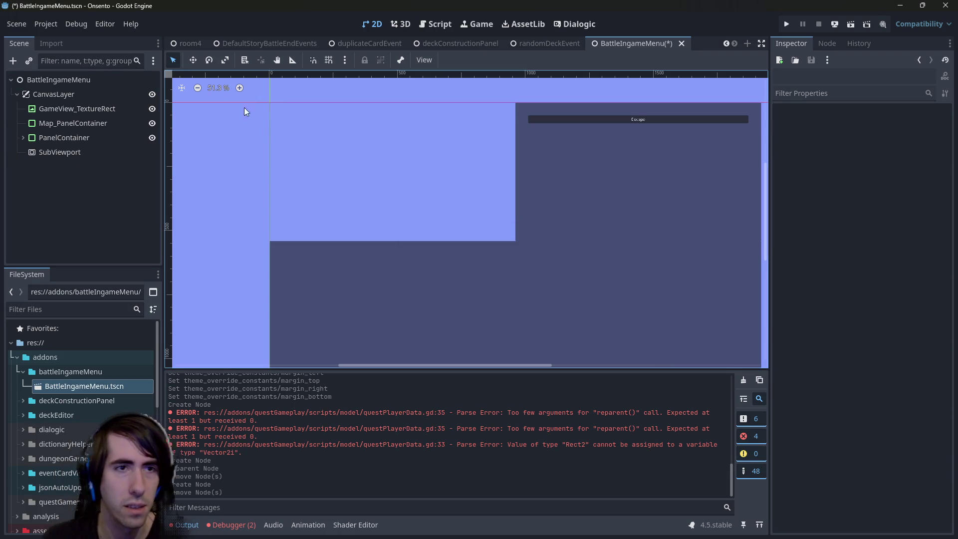
left_click(109, 107)
- Change GameView_TextureRect's node type to SubViewportContainer
right_click(109, 105)
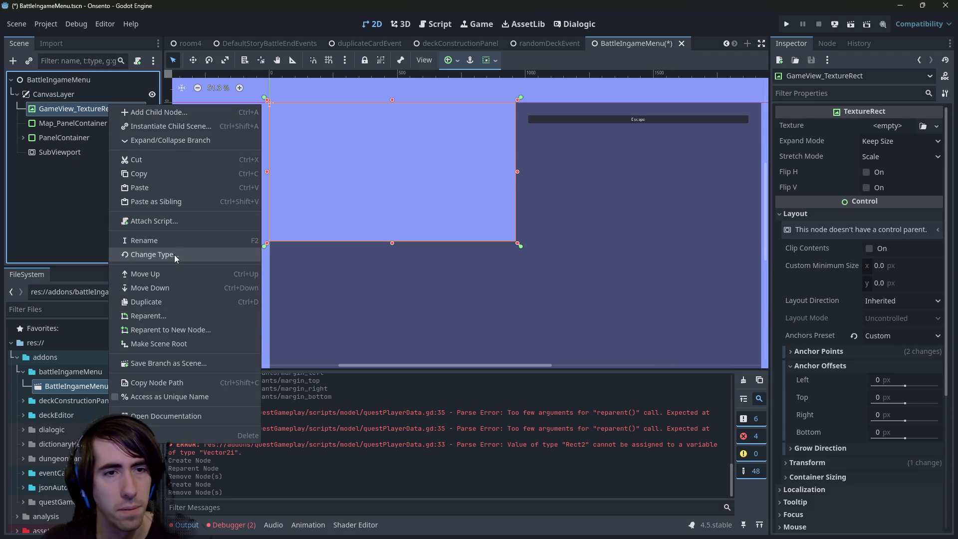
left_click(175, 255)
type("subview")
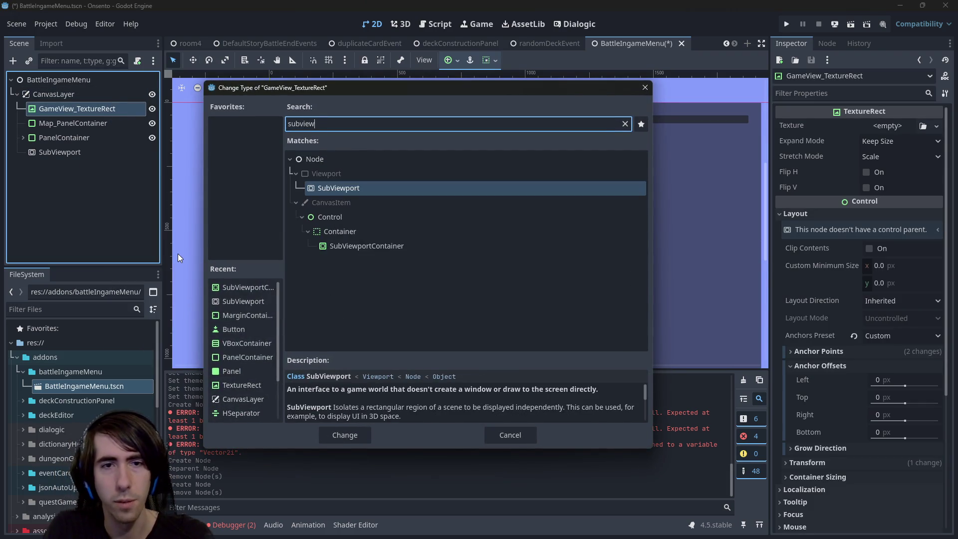
key("Down")
key("Down")
key("Down")
key("Return")
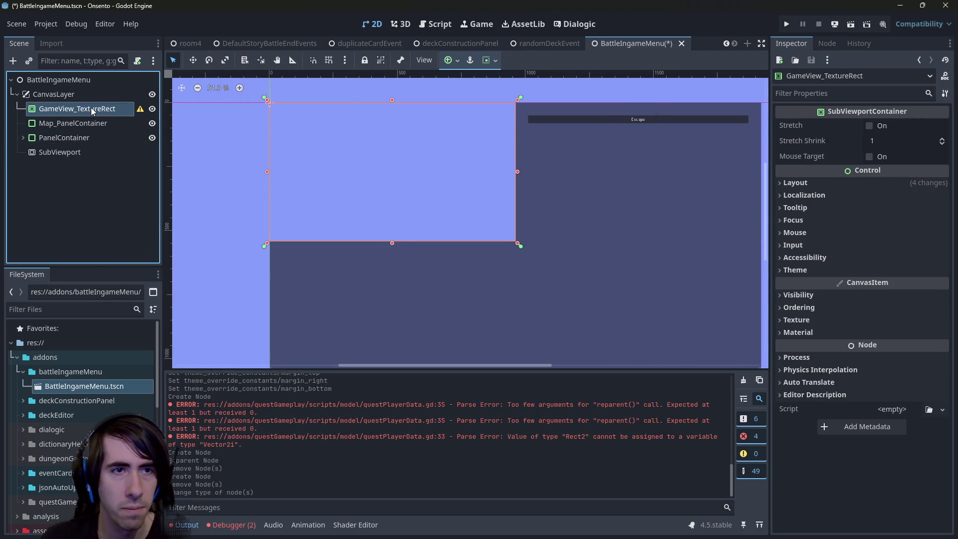
- Rename the node to GameView_SubViewportContainer and save the scene
double_click(93, 111)
key("BackSpace")
key("BackSpace")
key("BackSpace")
type("Sb")
key("BackSpace")
type("ubViewport")
key("Escape")
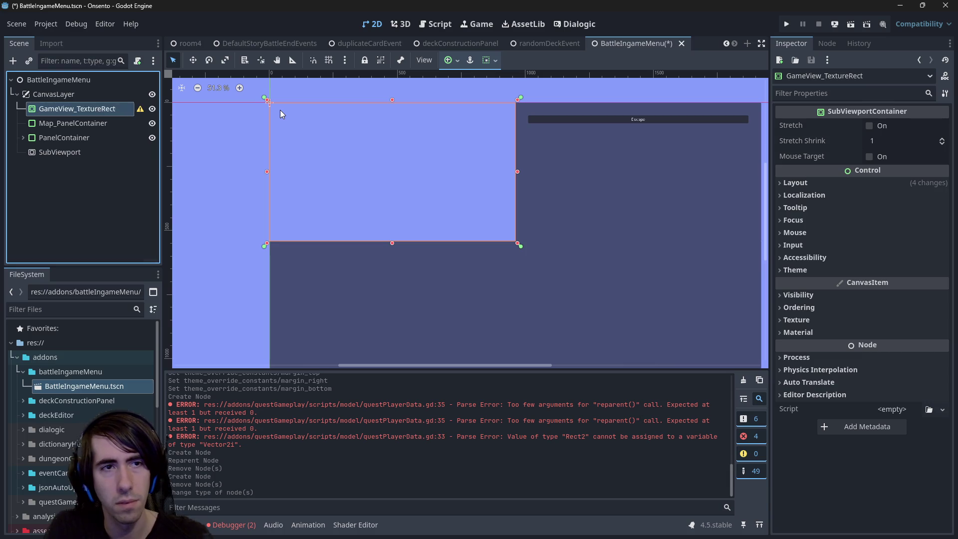
key("ctrl+s")
- Add a SubViewport child to GameView_SubViewportContainer and save
right_click(118, 108)
key("ctrl+a")
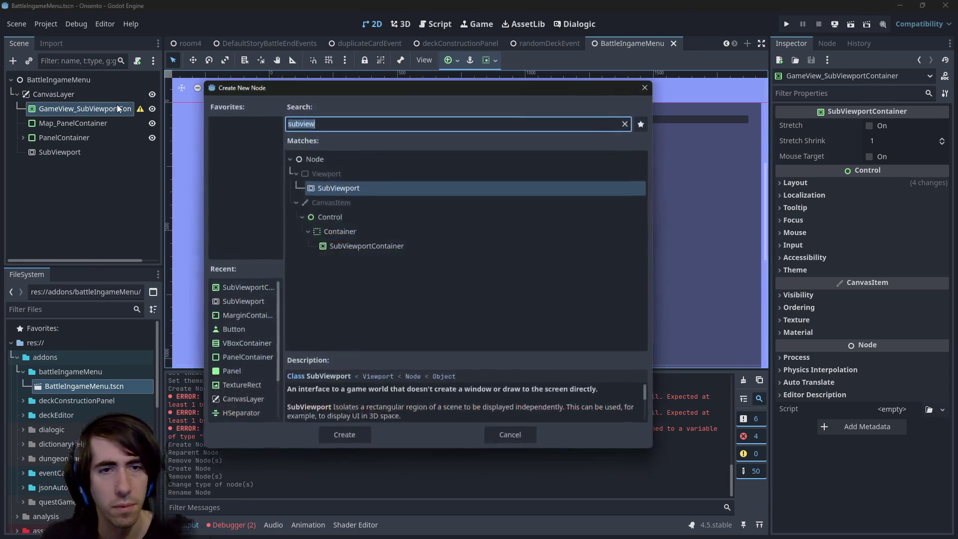
type("subview")
key("Return")
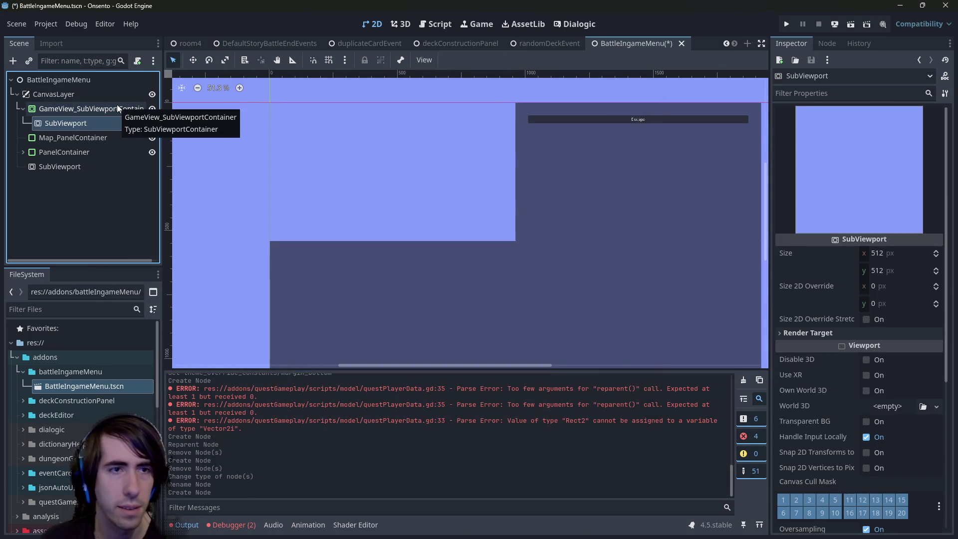
key("ctrl+s")
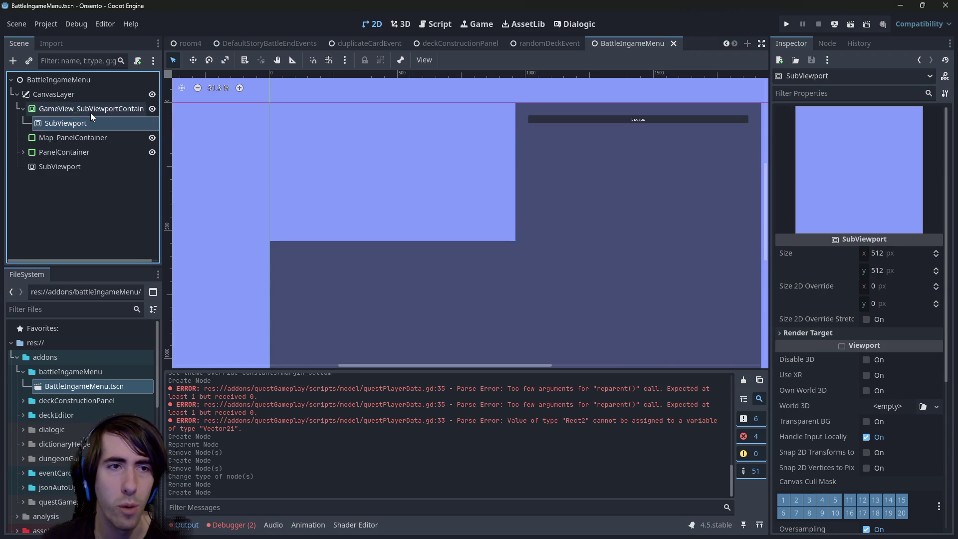
- Delete the old standalone SubViewport node
left_click(91, 111)
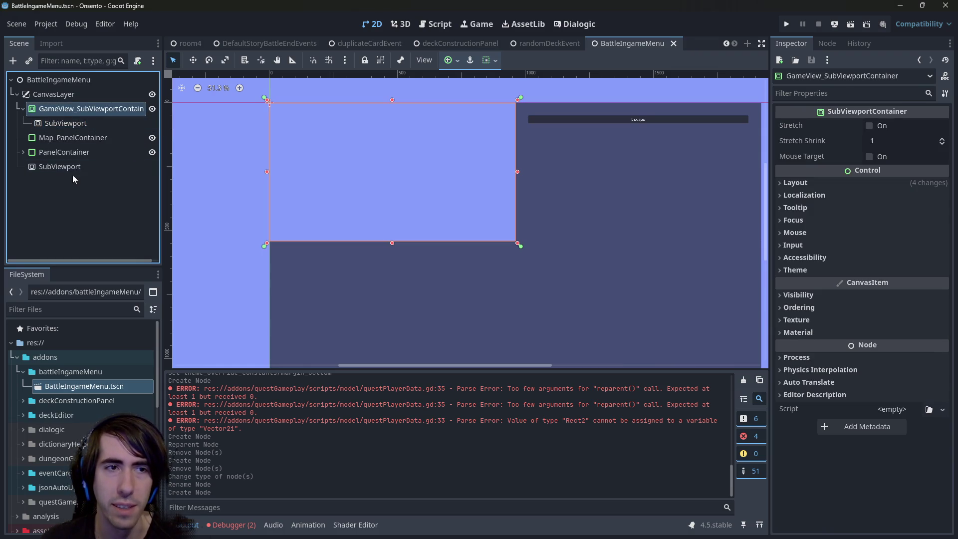
left_click(73, 168)
key("Delete")
key("Return")
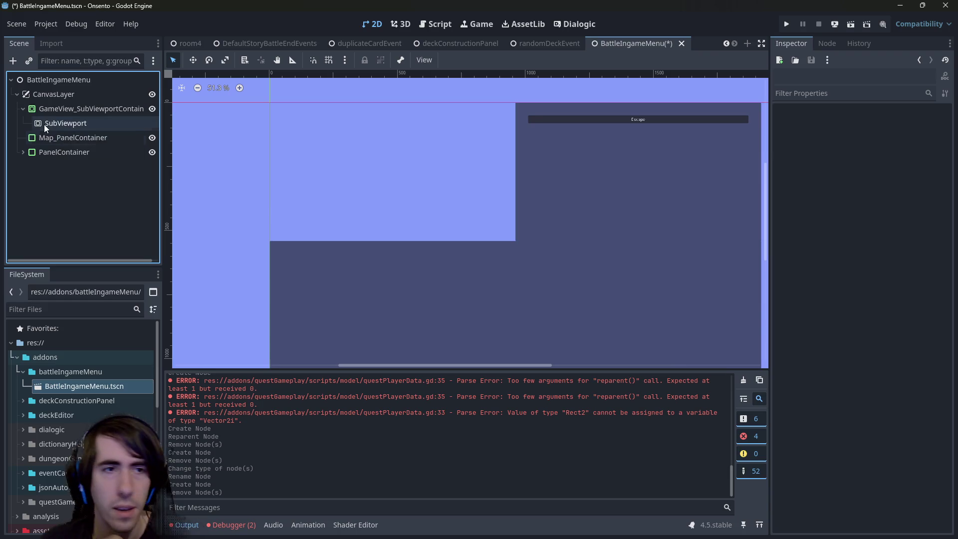
- Create a script for the BattleIngameMenu root, fixing its file name to battleIngameMenu.gd
left_click(60, 80)
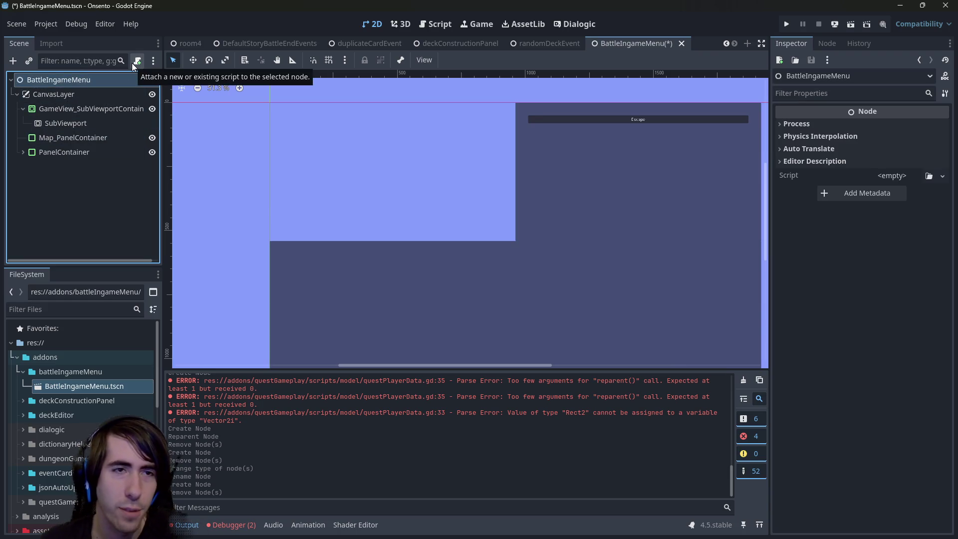
key("ctrl+s")
left_click(132, 62)
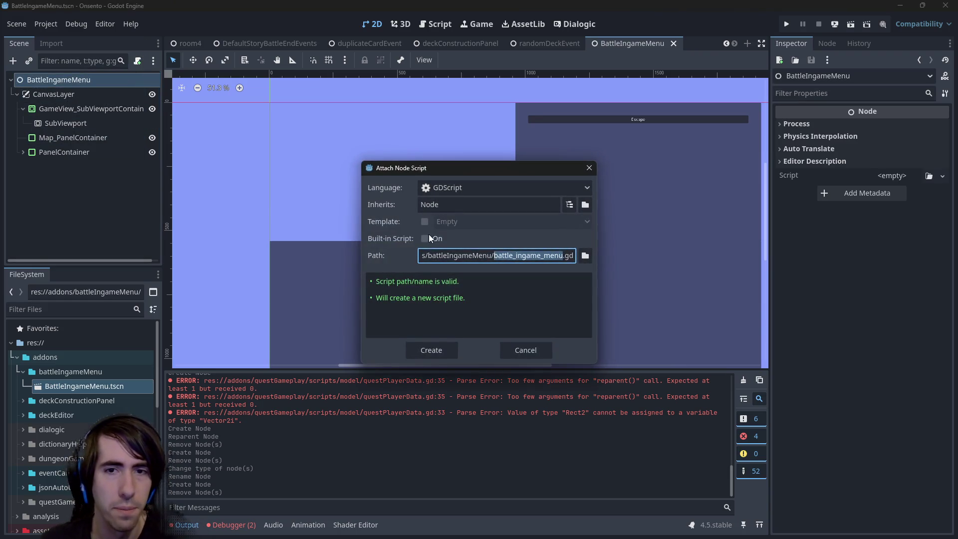
left_click(517, 258)
key("BackSpace")
key("BackSpace")
type("I")
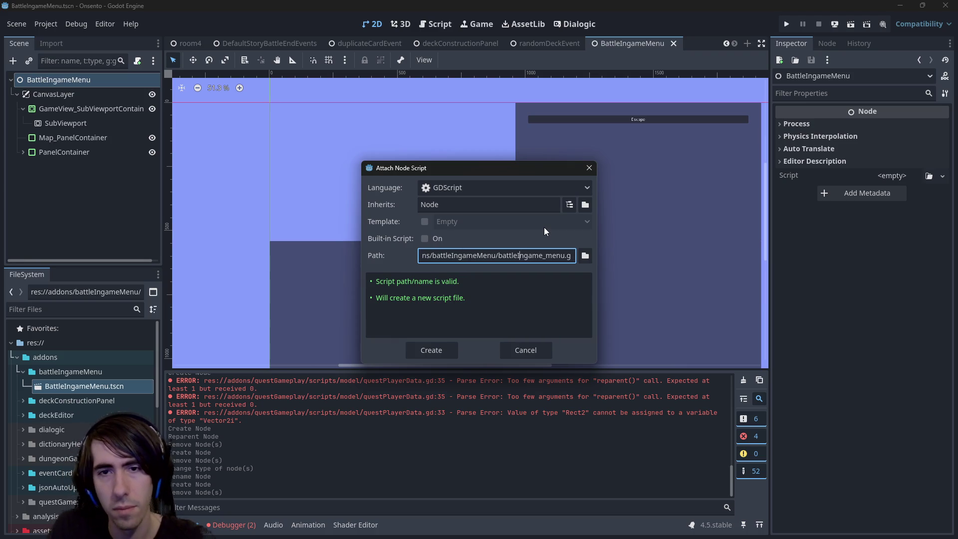
key("Delete")
key("Delete")
type("M")
key("Return")
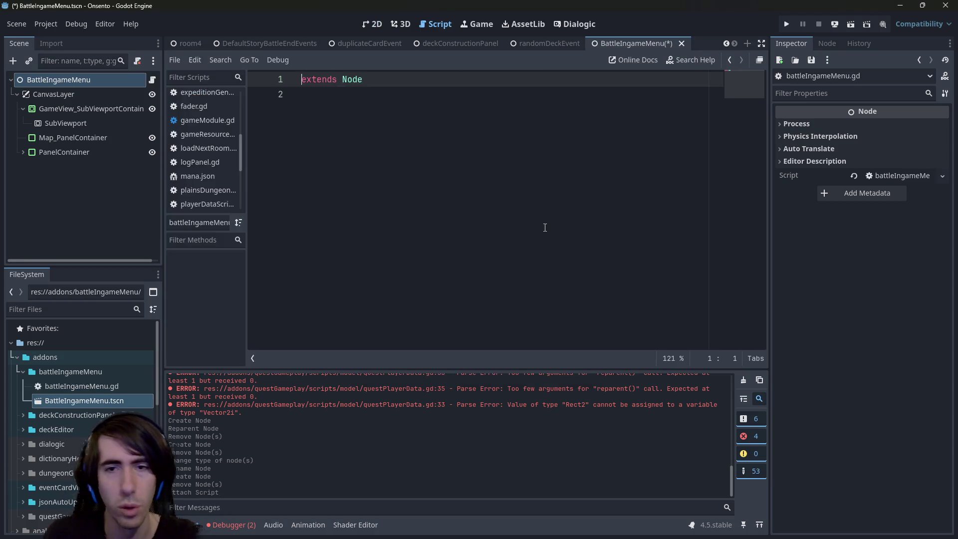
- Declare class_name BattleInGameMenu on line 2 and save the script
key("ctrl+s")
left_click(422, 200)
type("class_")
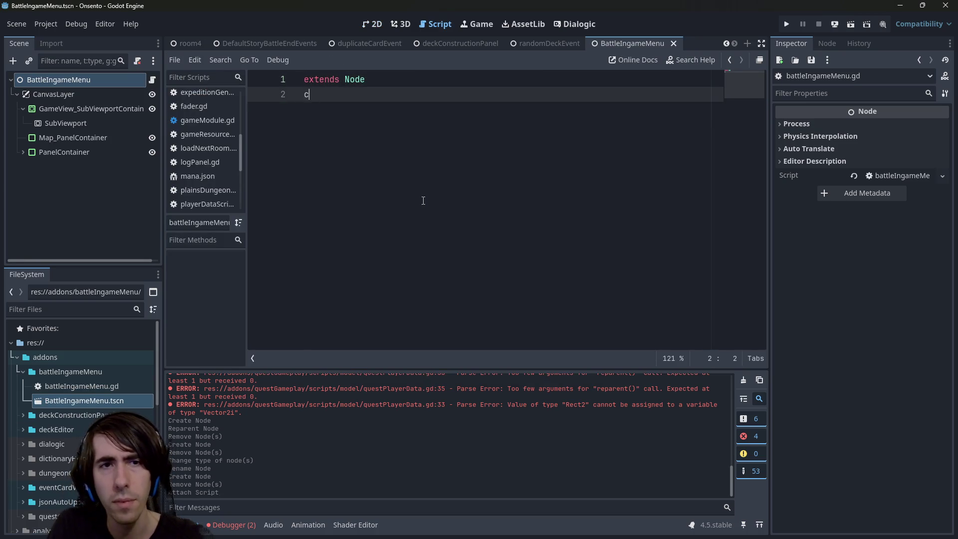
type("name BattleInGa")
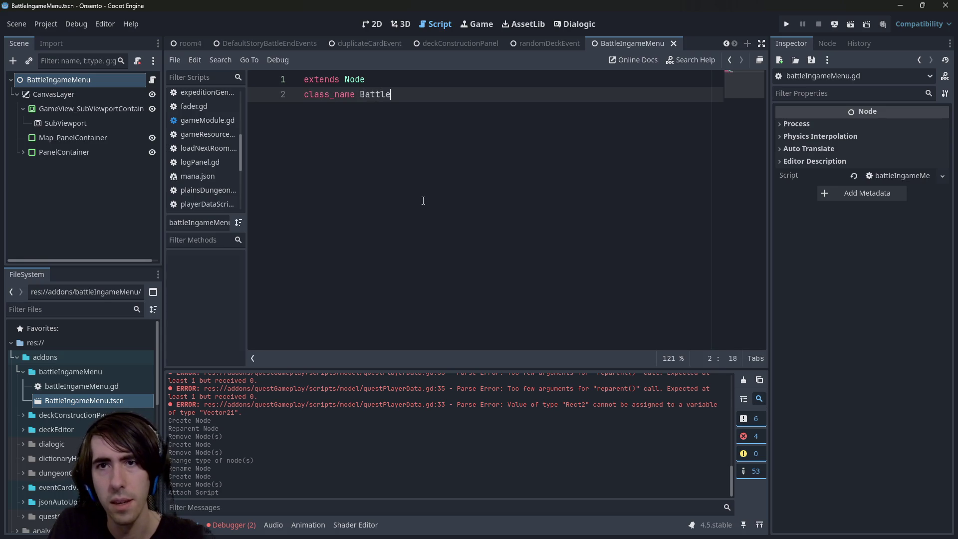
type("meMenu")
key("ctrl+s")
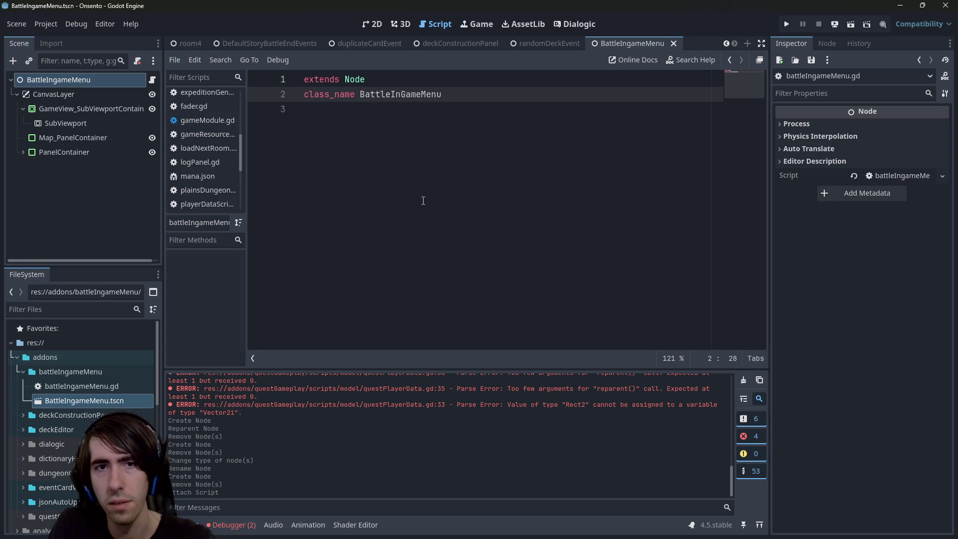
key("Return")
key("Return")
left_click_drag(401, 100, 410, 96)
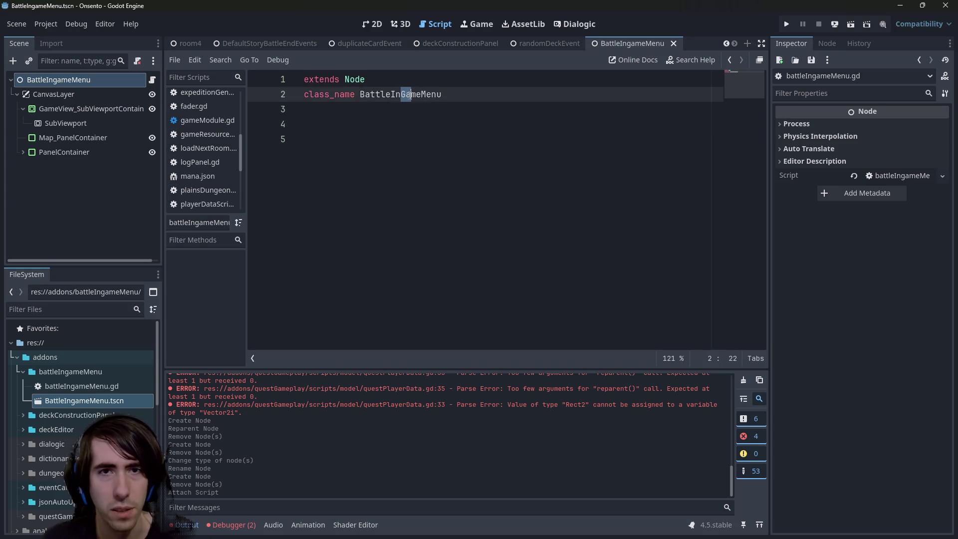
left_click(387, 135)
left_click(367, 118)
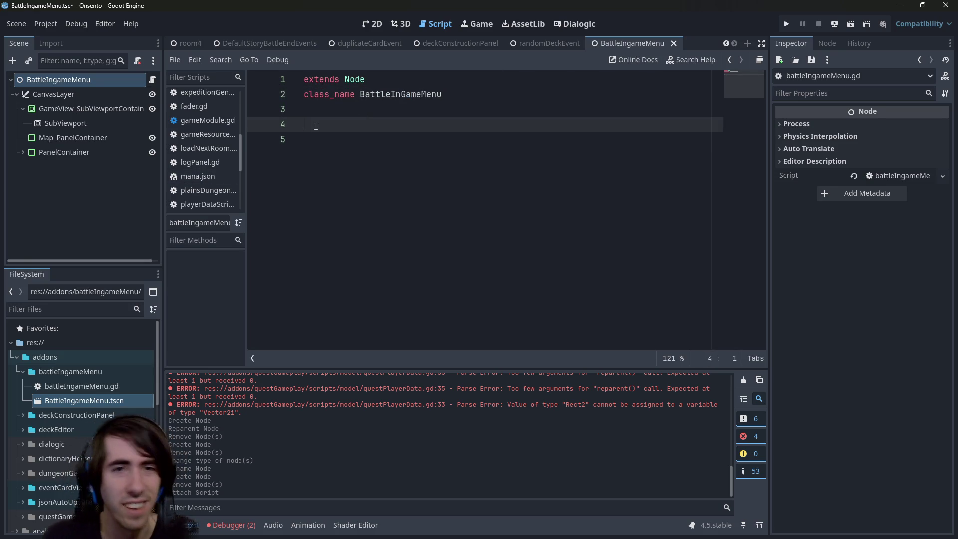
type("@export var ")
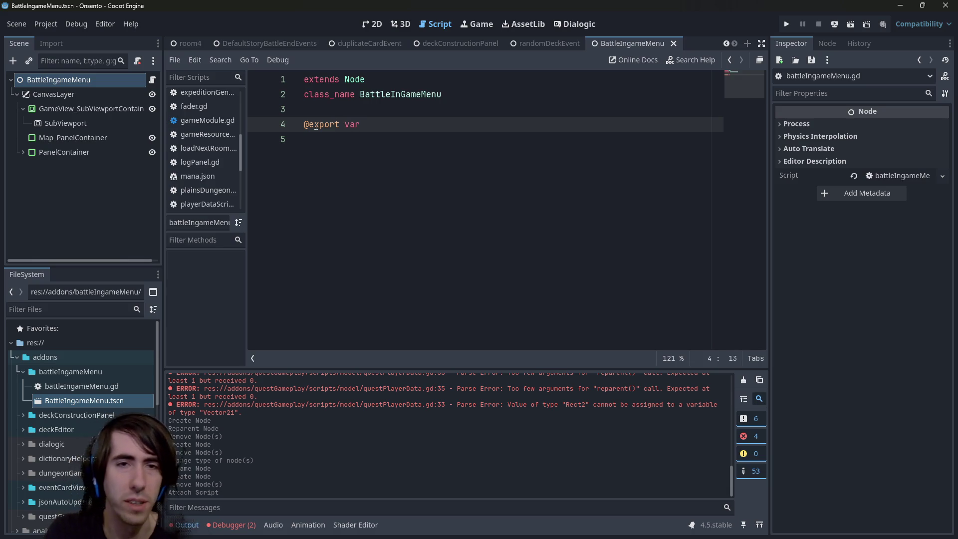
type("subViewport:")
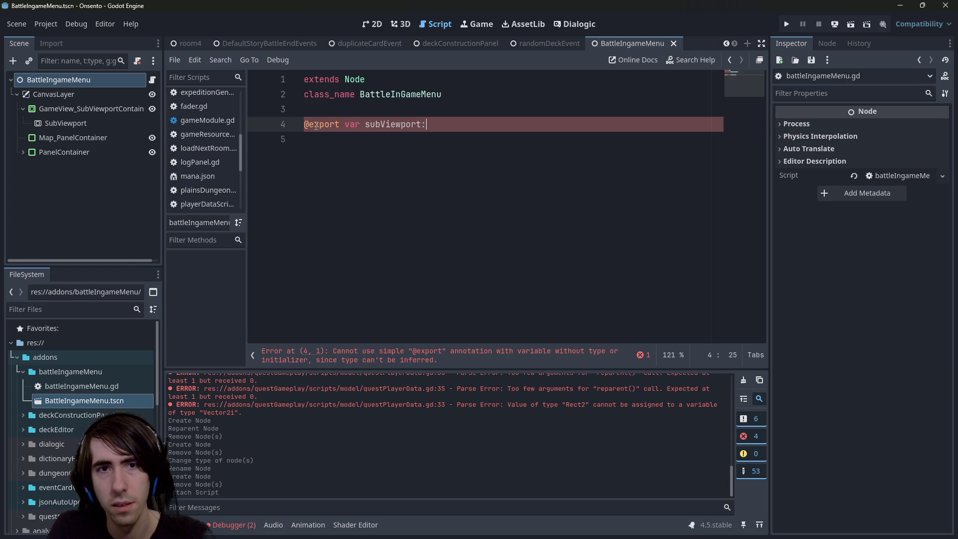
type("Viewport =")
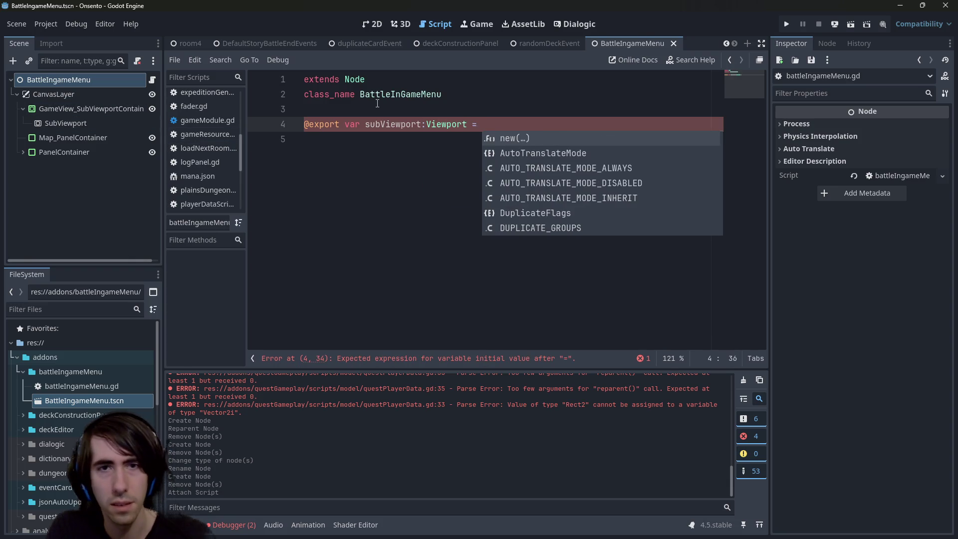
key("BackSpace")
key("BackSpace")
key("BackSpace")
key("ctrl+s")
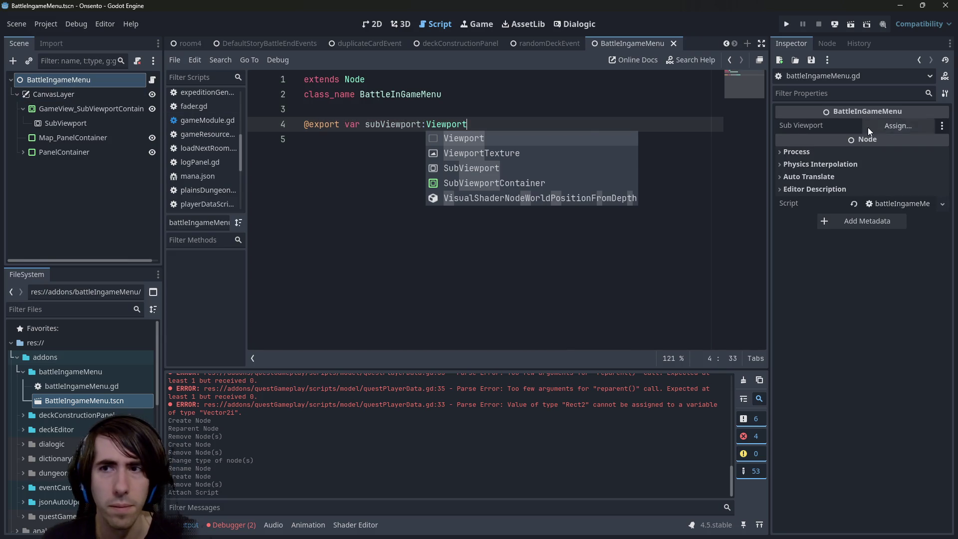
left_click(871, 126)
left_click(476, 186)
double_click(476, 185)
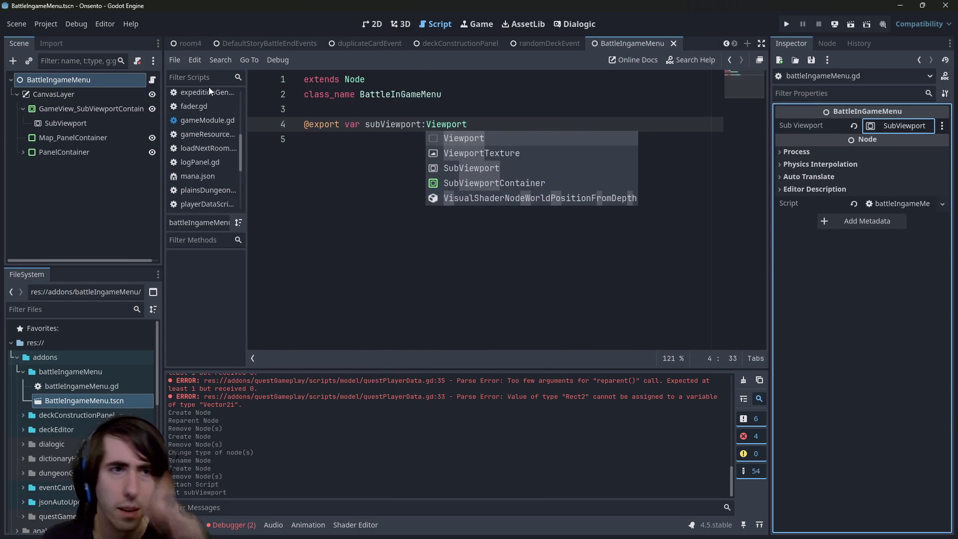
left_click(103, 122)
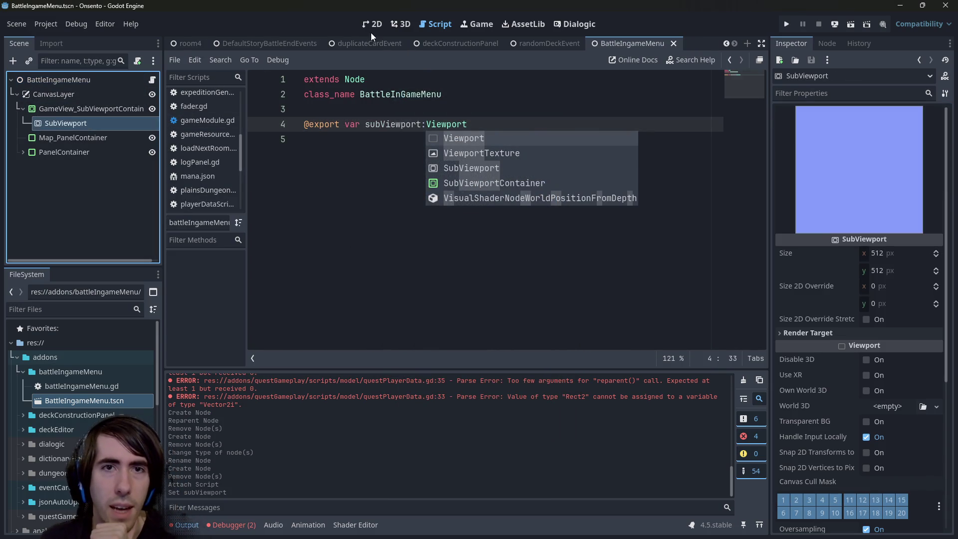
- Start a func _ready() declaration below the exported variable
left_click(382, 151)
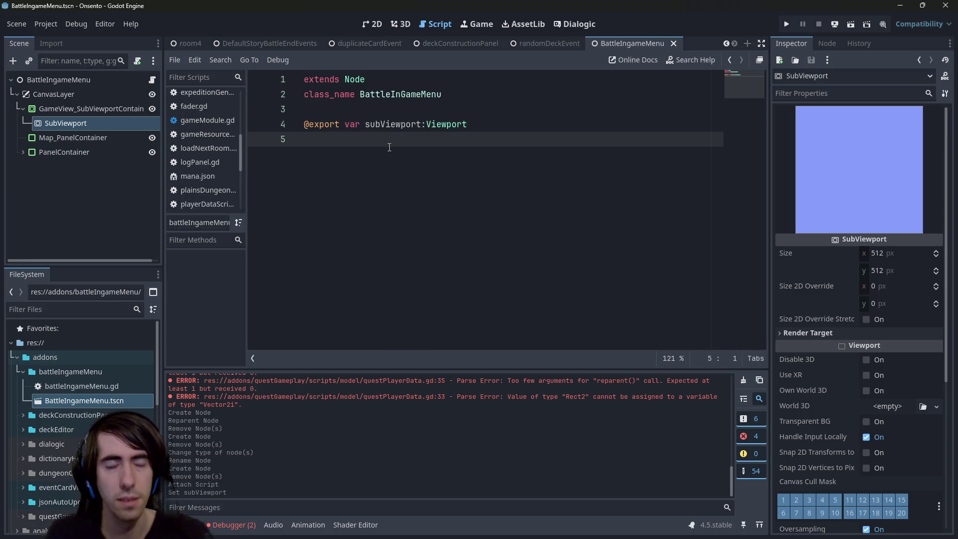
key("Return")
type("func _ready")
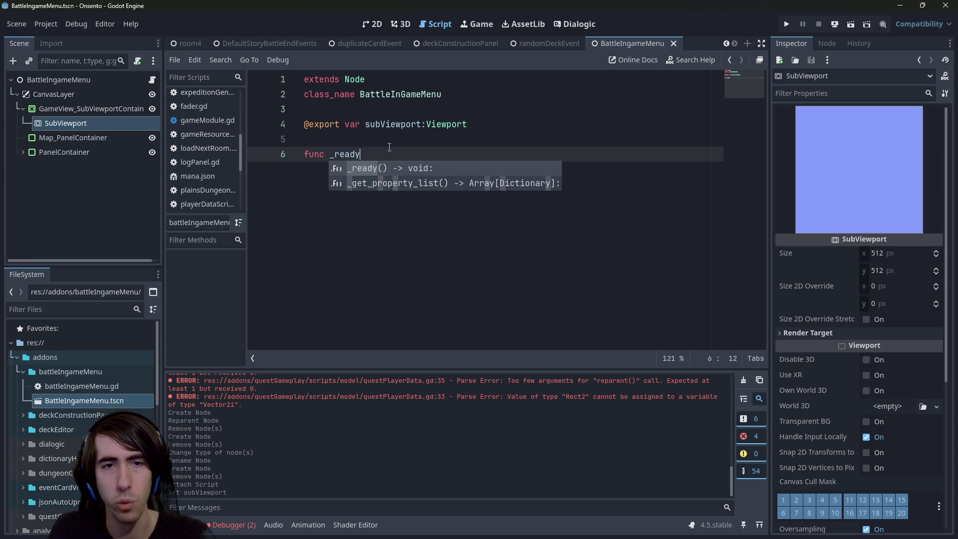
key("Return")
- Copy the size and disable_3d lines into _ready in battleIngameMenu.gd and save
key("ctrl+s")
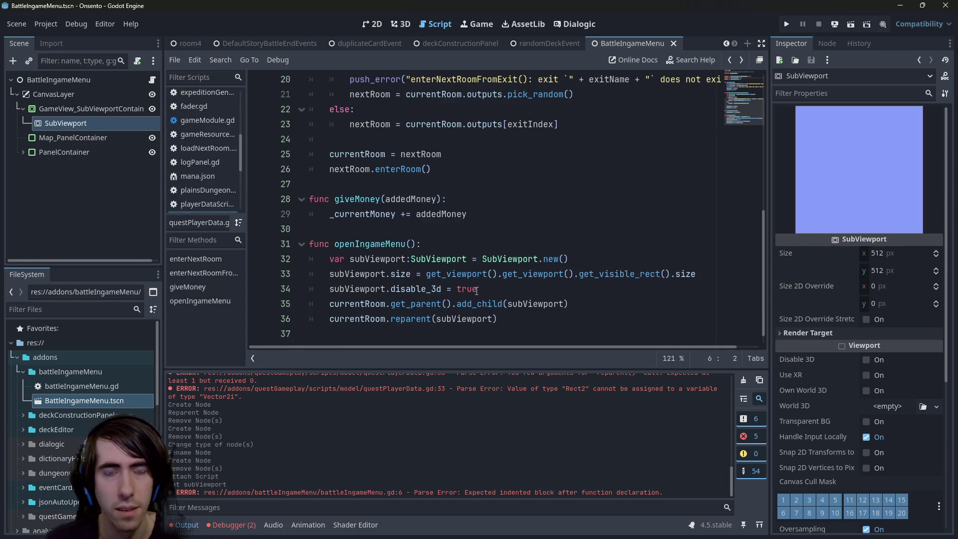
mouse_move(334, 274)
left_mouse_down()
mouse_move(760, 290)
mouse_move(311, 274)
left_mouse_up()
key("ctrl+c")
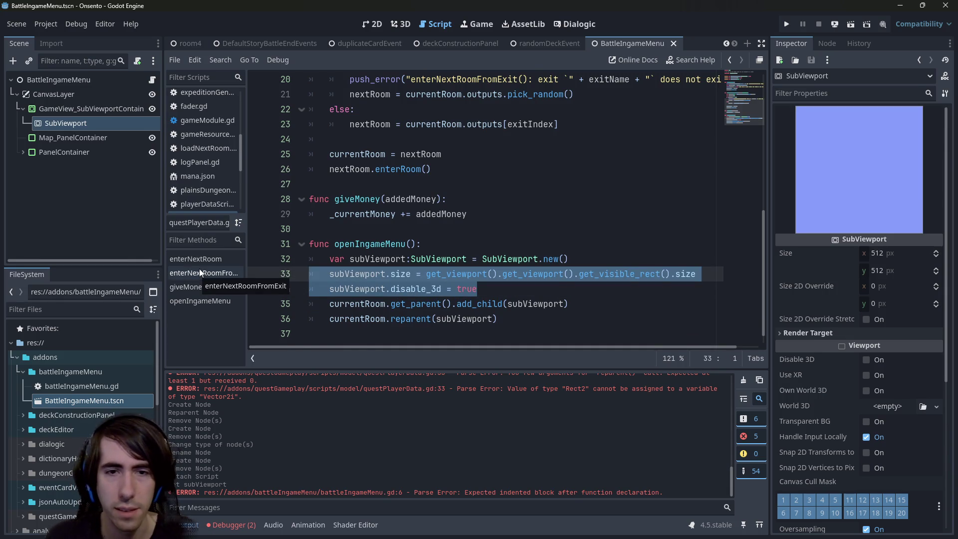
key("ctrl+z")
key("ctrl+z")
key("ctrl+shift+z")
key("ctrl+shift+z")
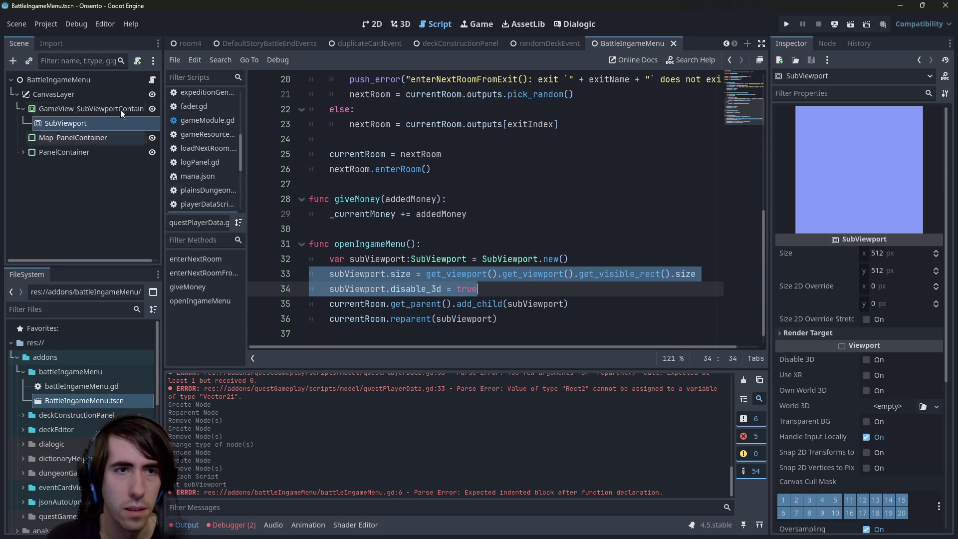
left_click(151, 80)
left_click(365, 165)
key("ctrl+v")
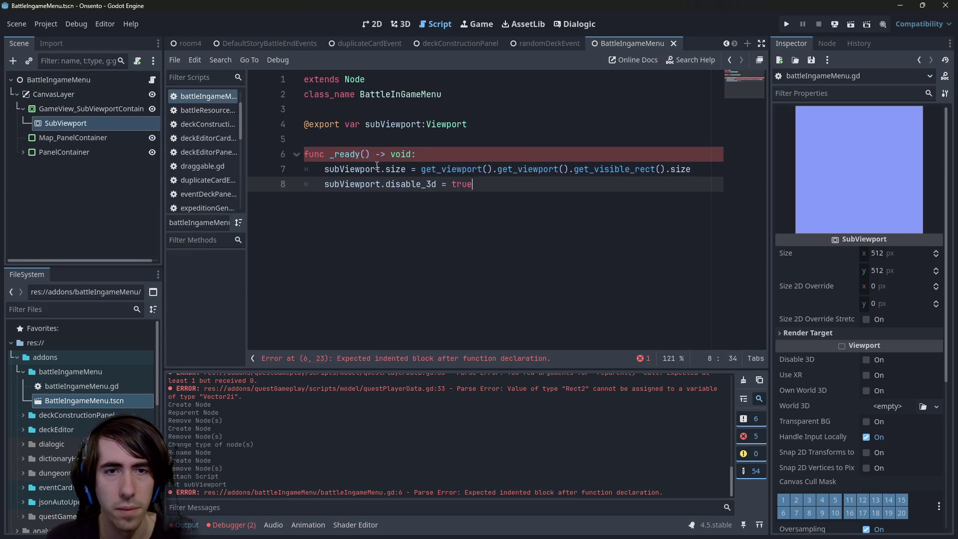
key("ctrl+s")
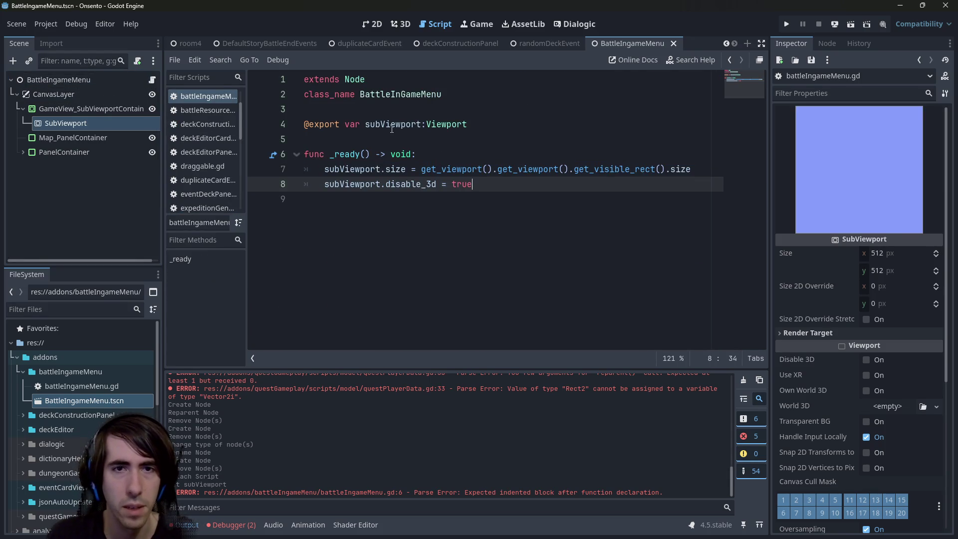
- Remove those lines from openIngameMenu and select the SubViewport creation line
key("alt+Left")
key("BackSpace")
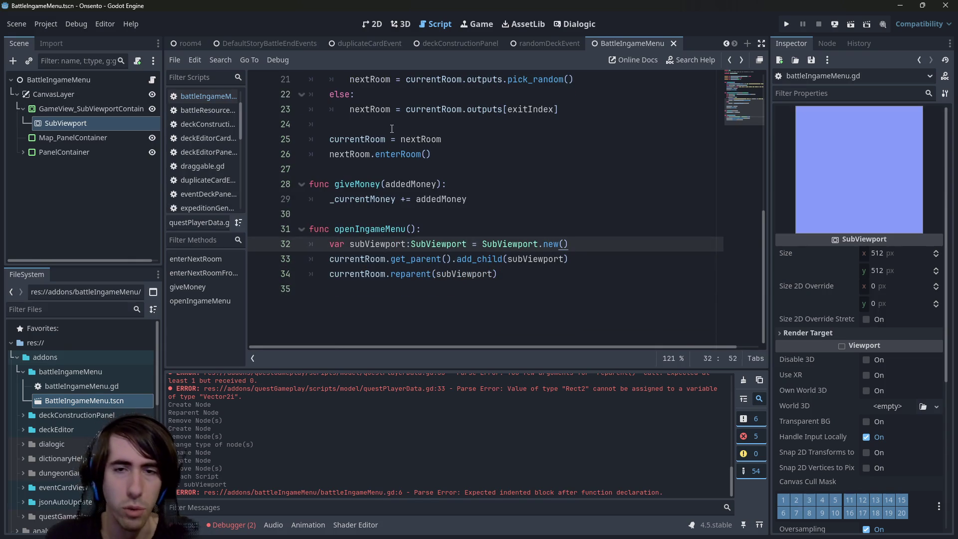
mouse_move(610, 244)
left_mouse_down()
mouse_move(299, 230)
mouse_move(103, 241)
left_mouse_up()
key("BackSpace")
scroll(337, 255, "up", 7)
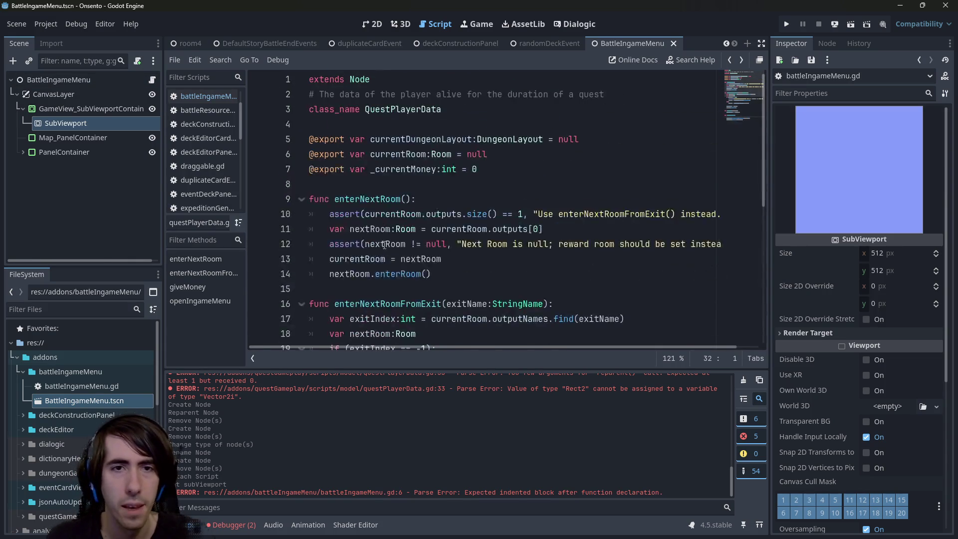
left_click(498, 181)
key("Return")
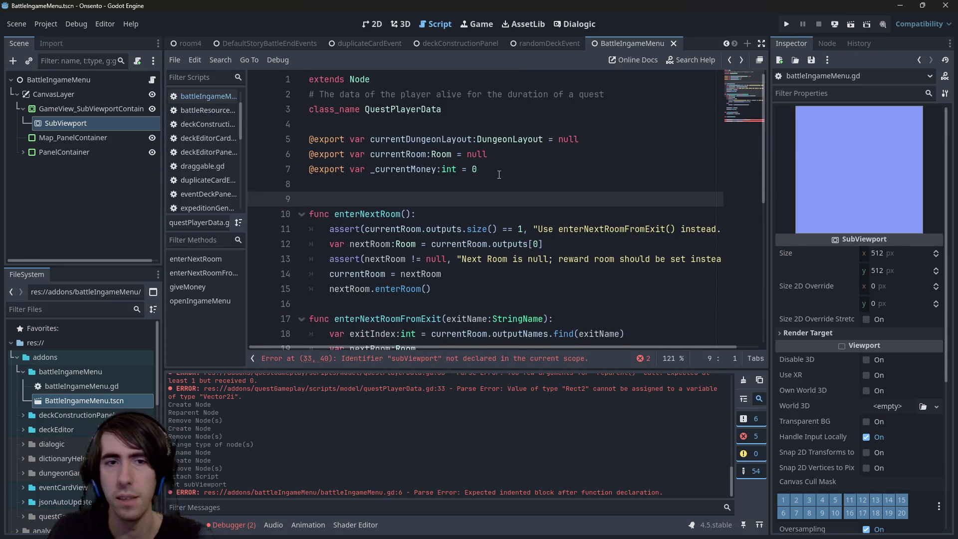
type("@export var")
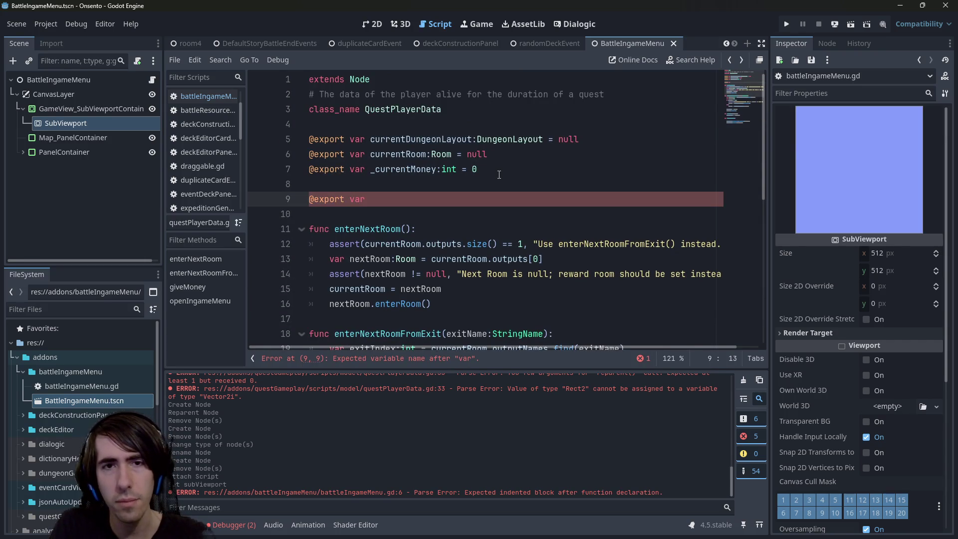
- Search the project files for QuestPlayerData
double_click(402, 109)
key("ctrl+shift+f")
key("Return")
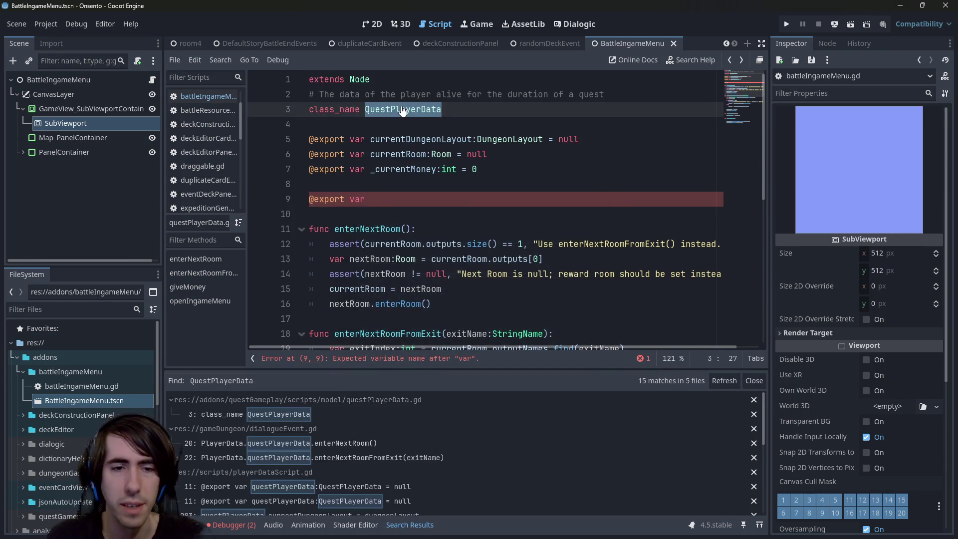
scroll(331, 445, "down", 4)
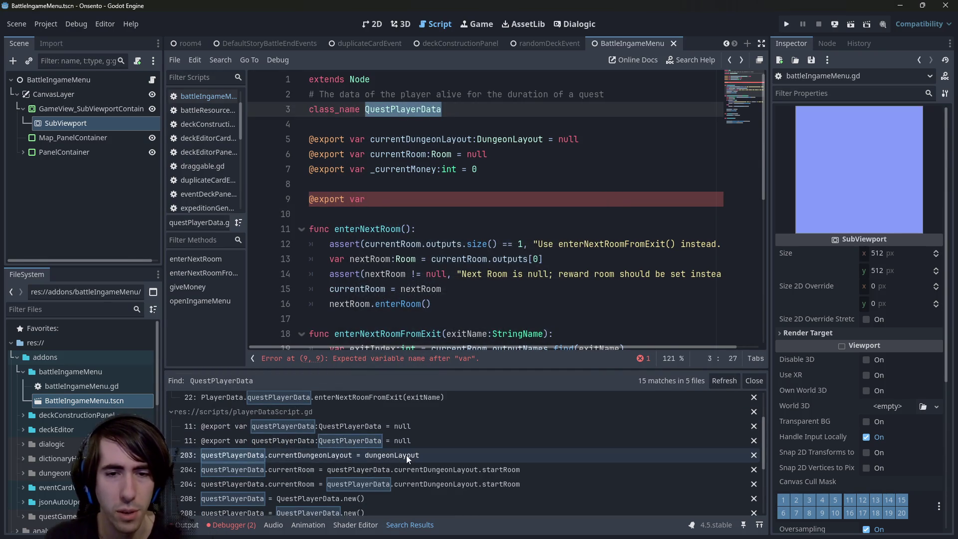
scroll(406, 455, "down", 6)
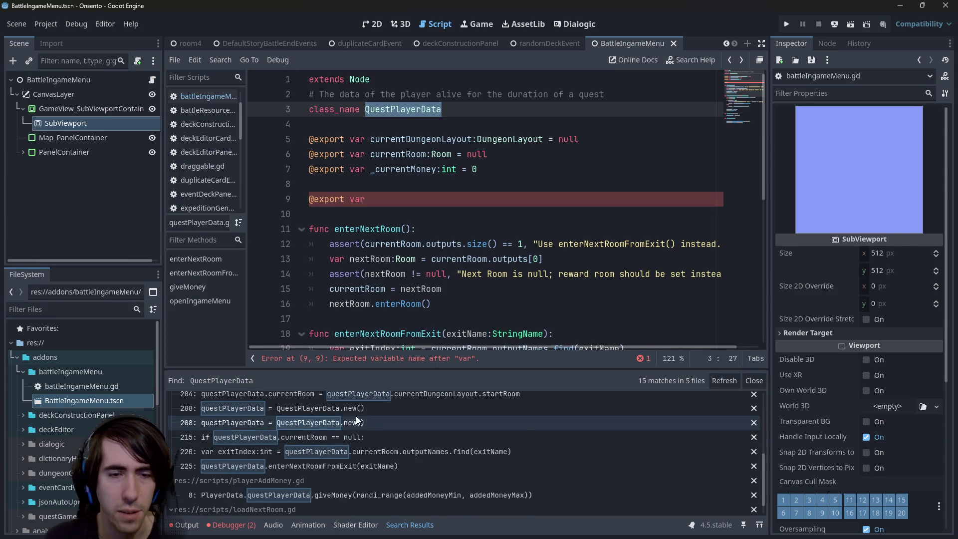
- Name the variable ingameMenuPrefab and preload BattleIngameMenu.tscn via autocomplete
left_click(396, 198)
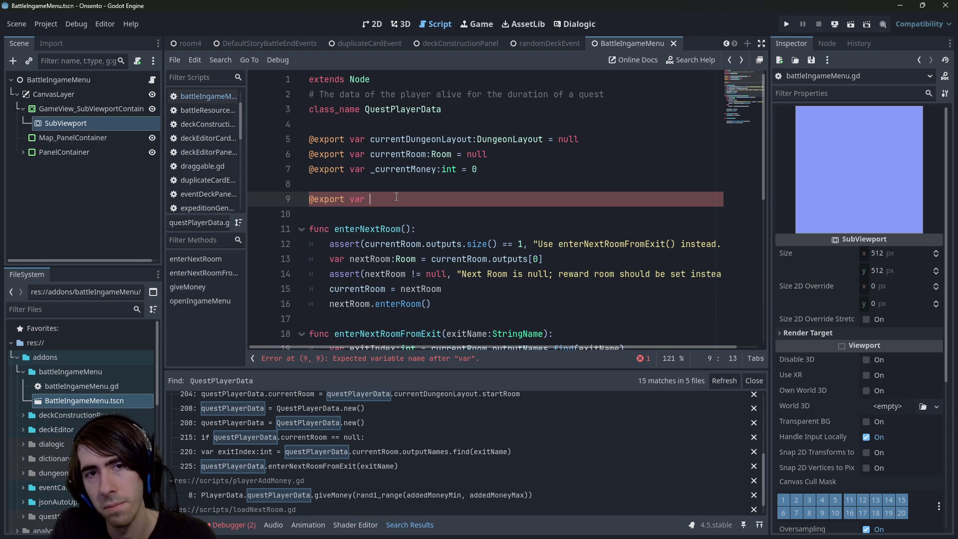
key("BackSpace")
key("BackSpace")
key("BackSpace")
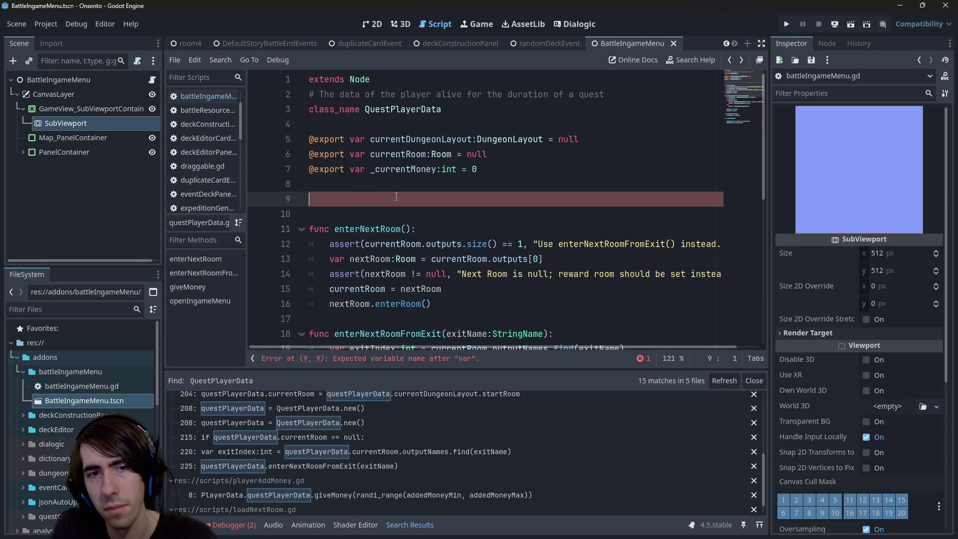
key("ctrl+z")
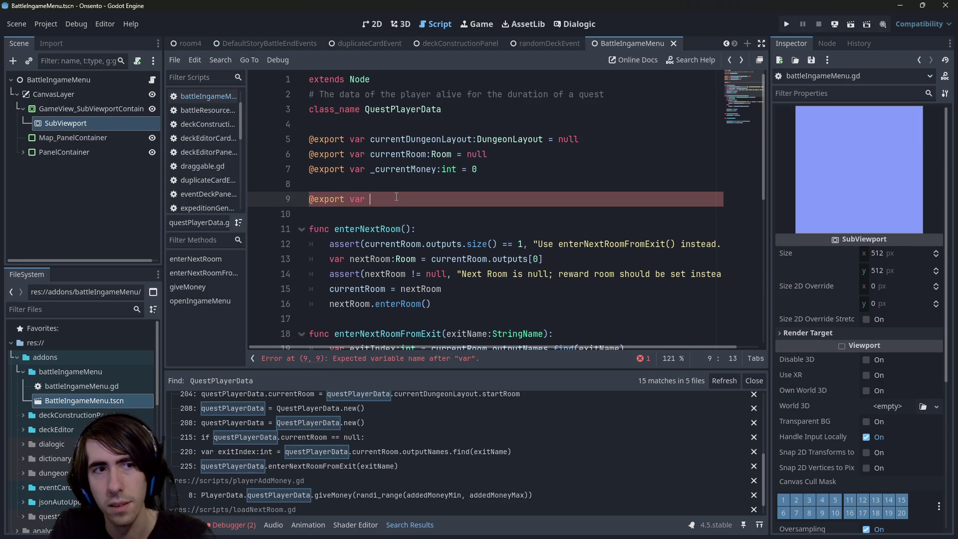
type("ub")
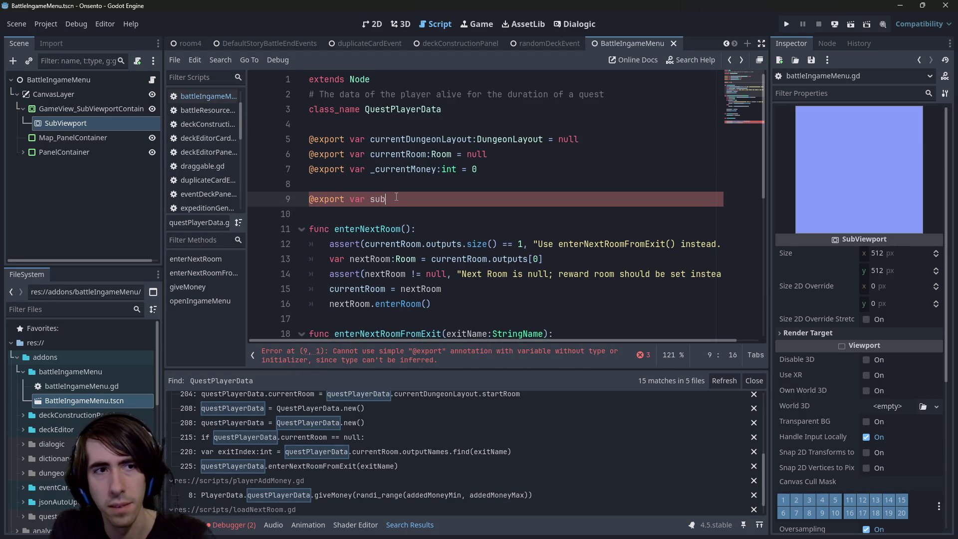
key("BackSpace")
key("BackSpace")
key("BackSpace")
type("ingame")
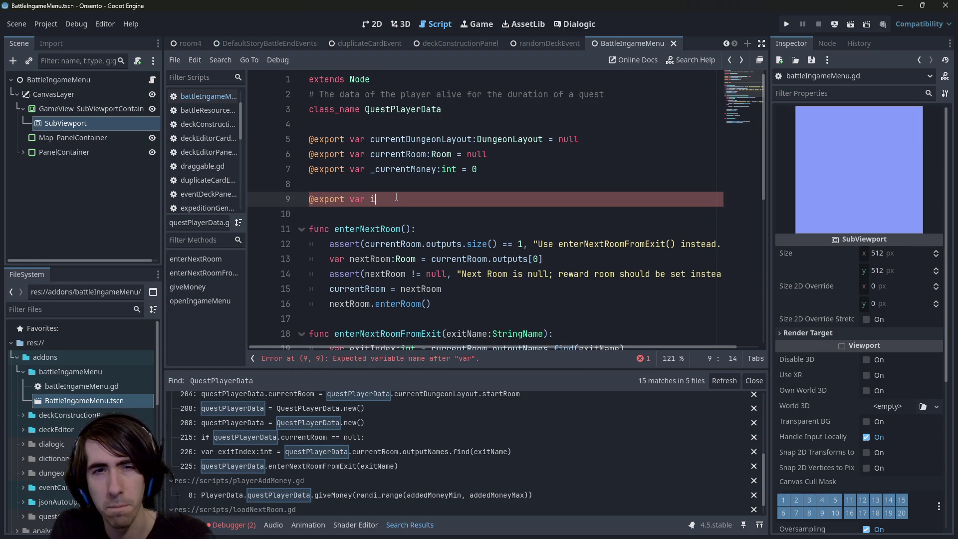
type("MenuPr")
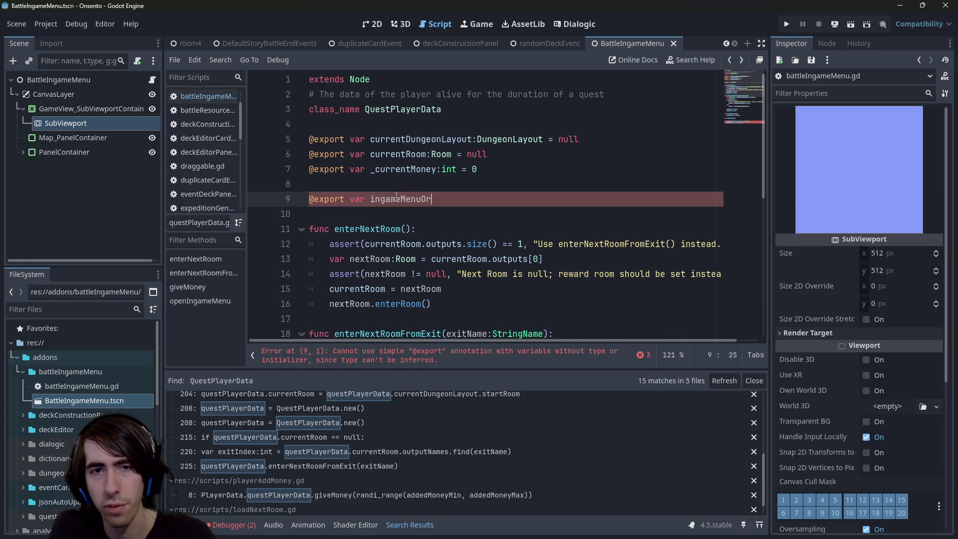
type("efab = ")
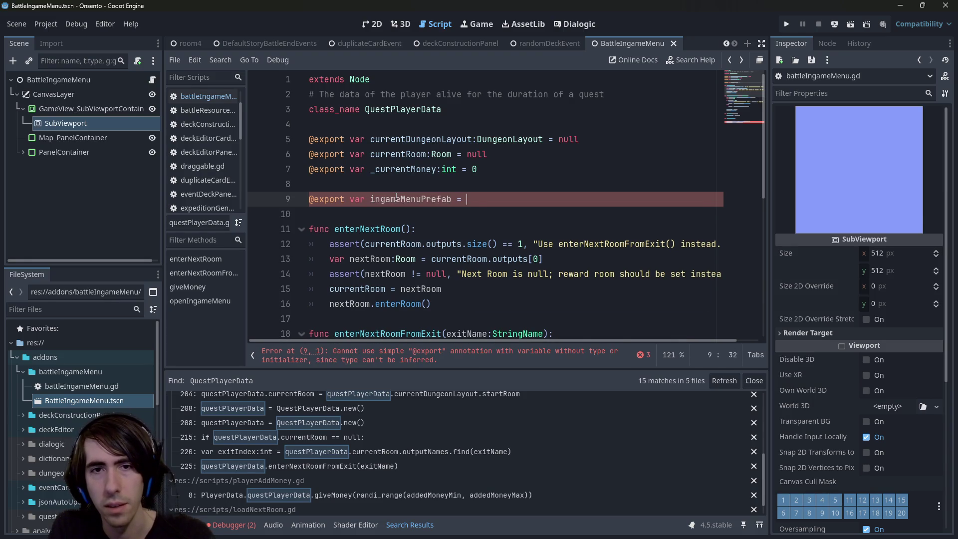
type("preload(")
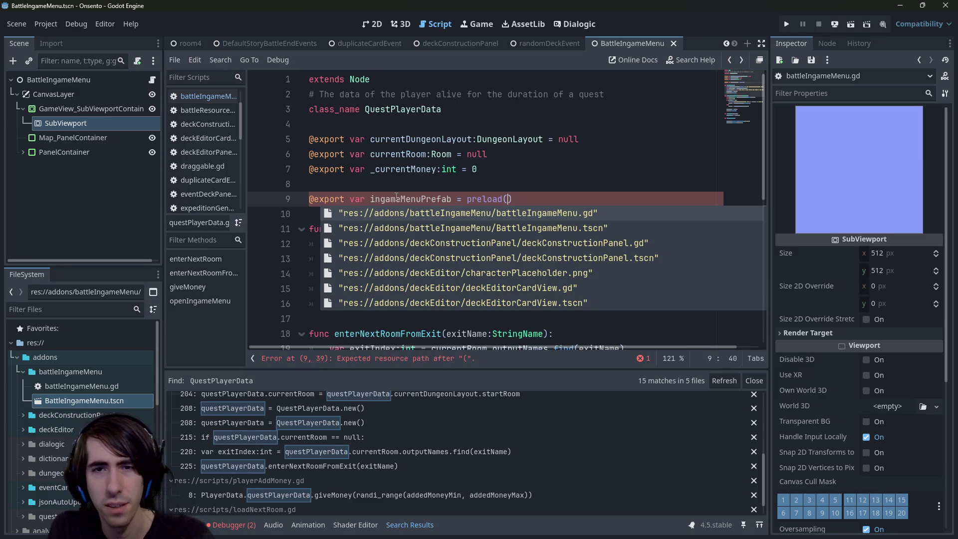
key("Down")
key("Return")
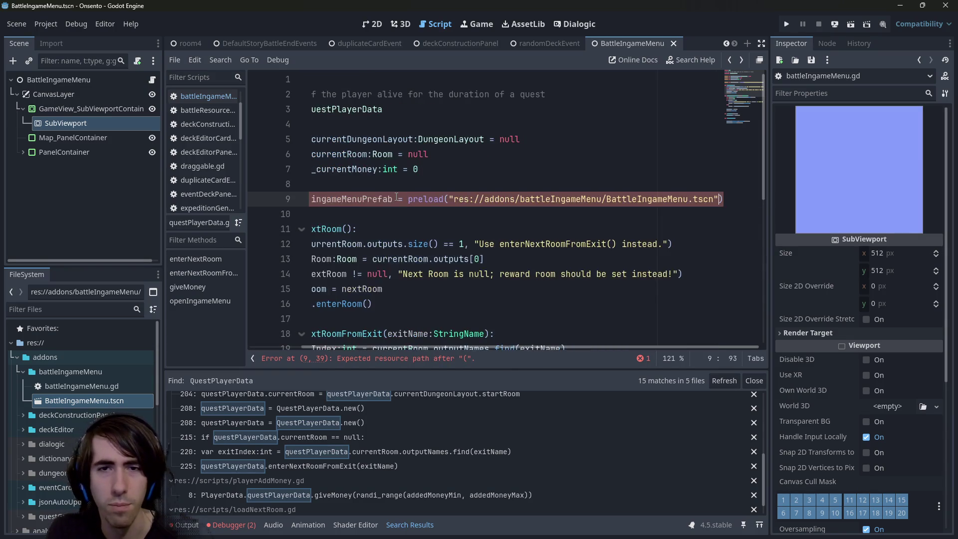
- Type ingameMenuPrefab as BattleInGameMenu and append .instantiate() to the preload call
key("shift+Home")
double_click(399, 199)
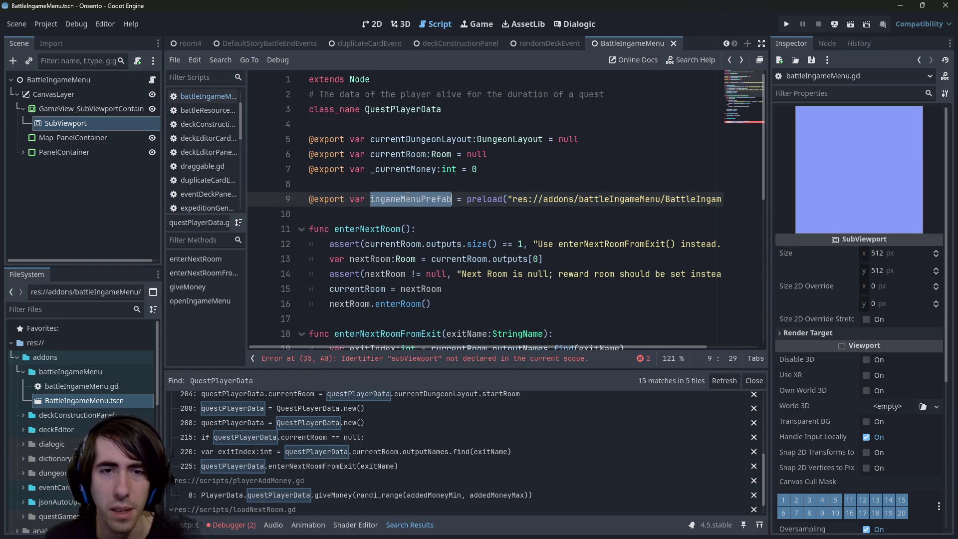
double_click(328, 196)
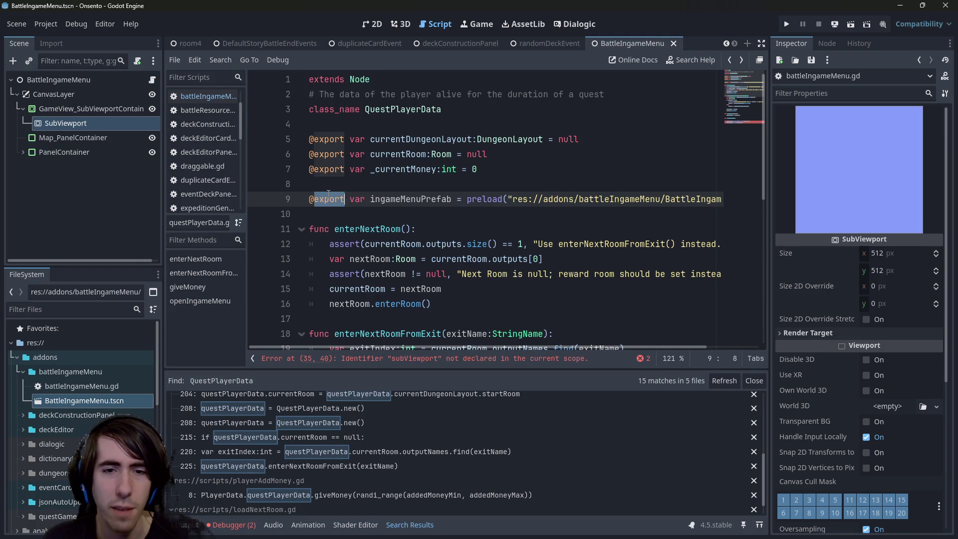
double_click(419, 199)
left_click(451, 199)
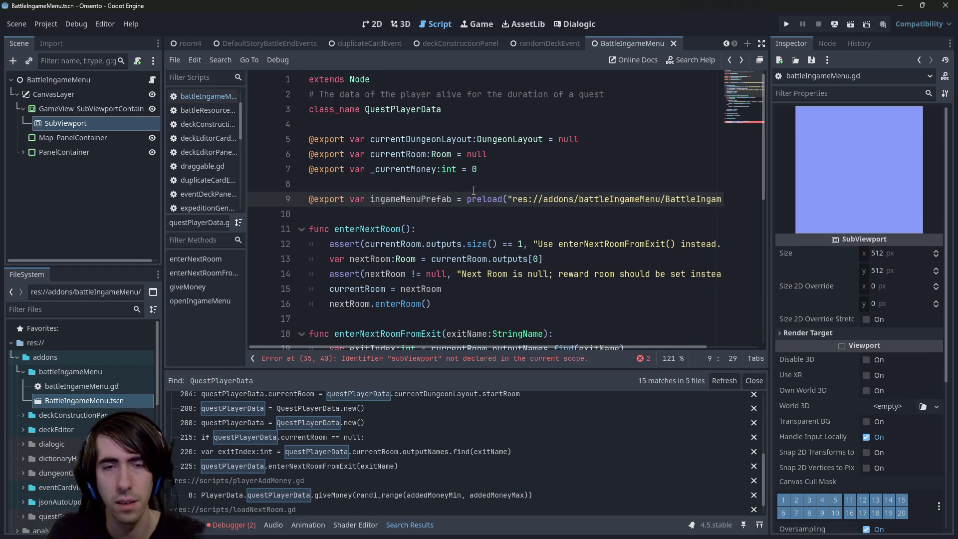
type(":Ingame")
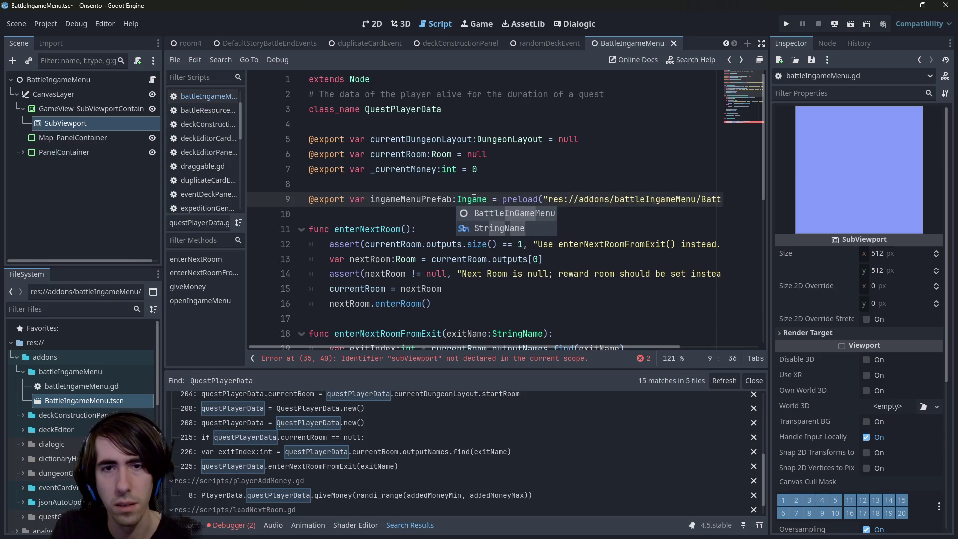
key("Return")
double_click(433, 199)
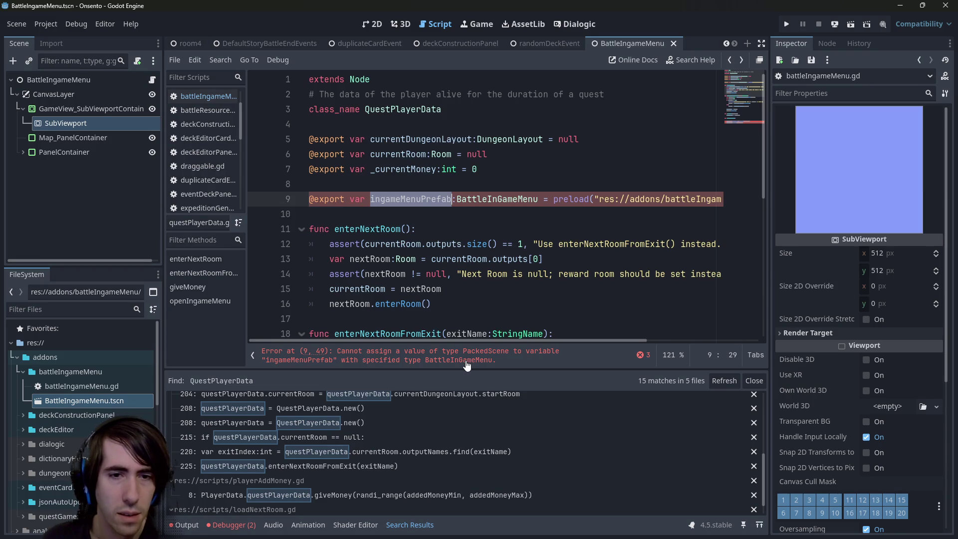
left_click_drag(572, 199, 748, 201)
key("End")
type(".inst")
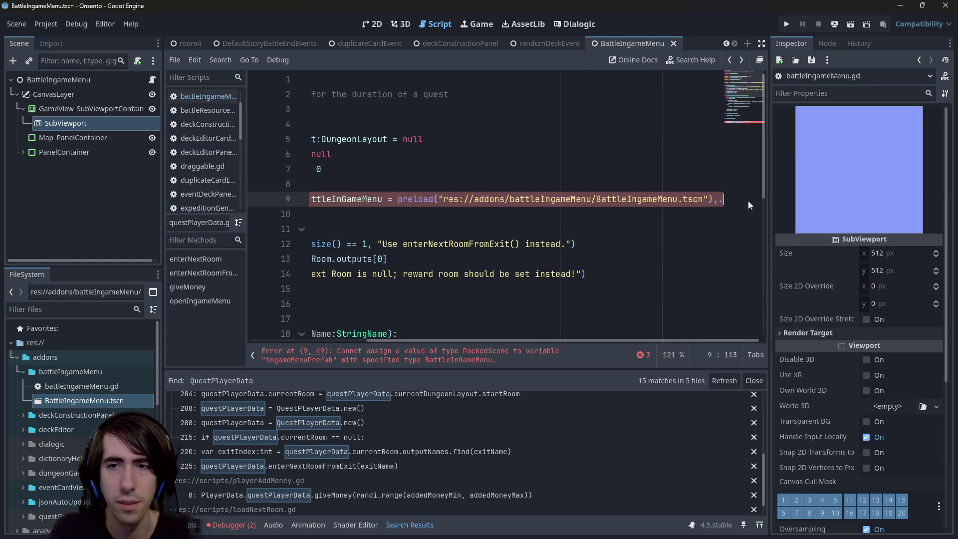
key("Return")
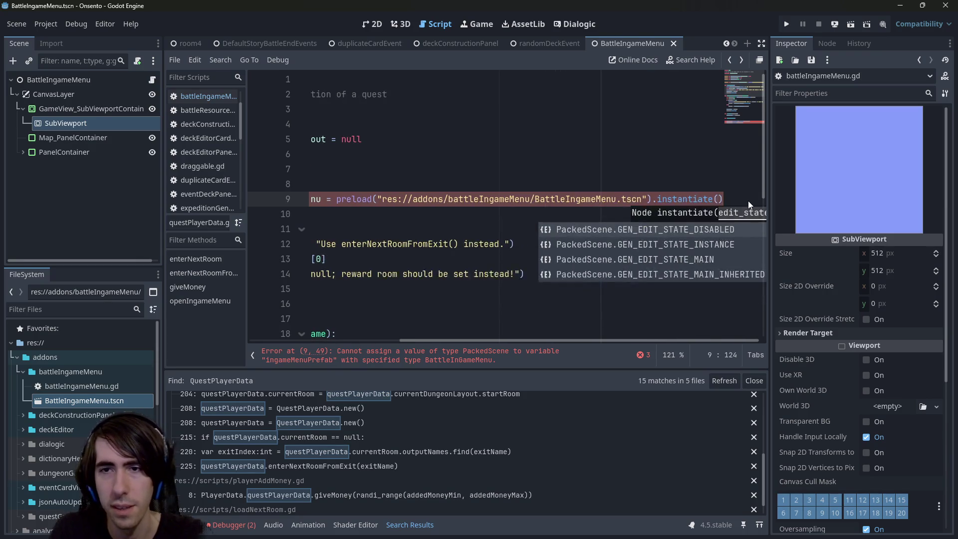
- Change the variable's type to PackedScene and copy the ingameMenuPrefab name
left_click(263, 199)
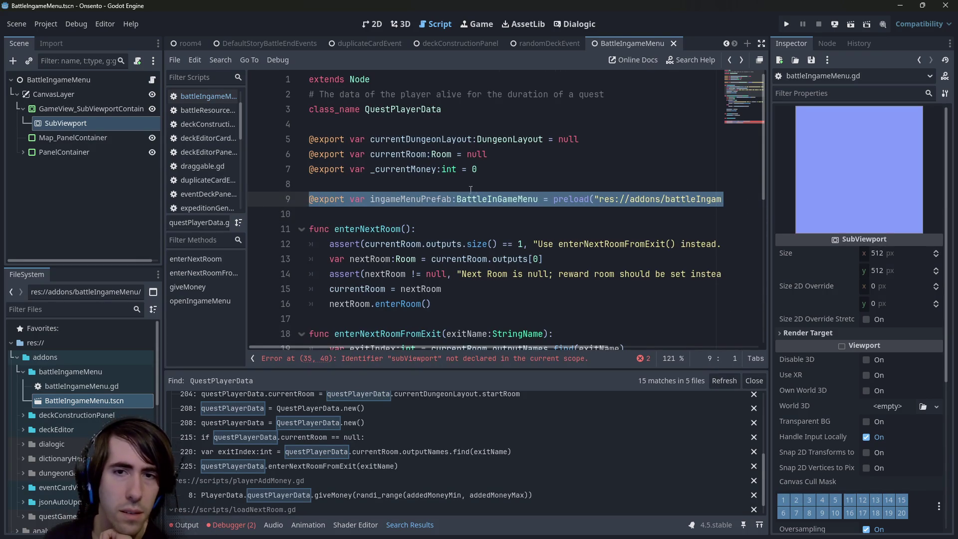
double_click(492, 200)
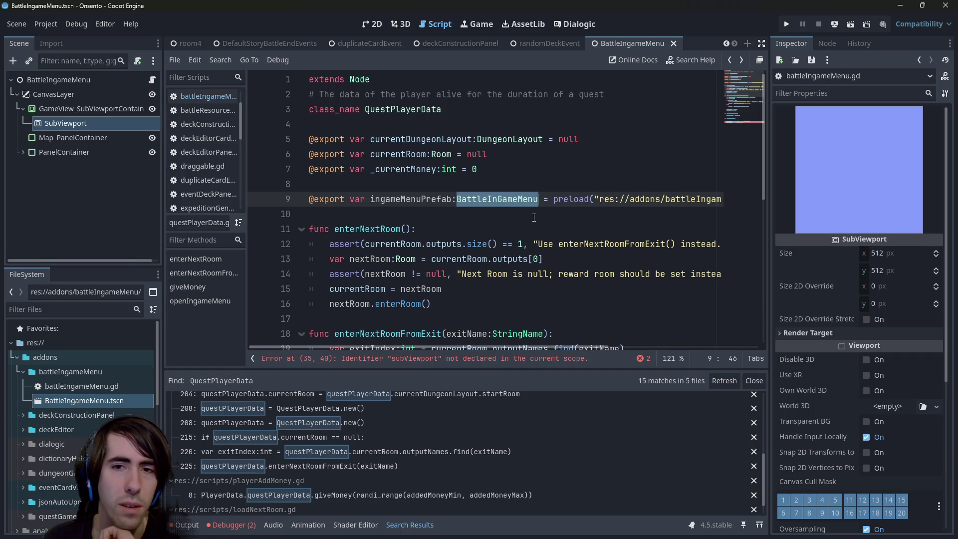
type("PackedS")
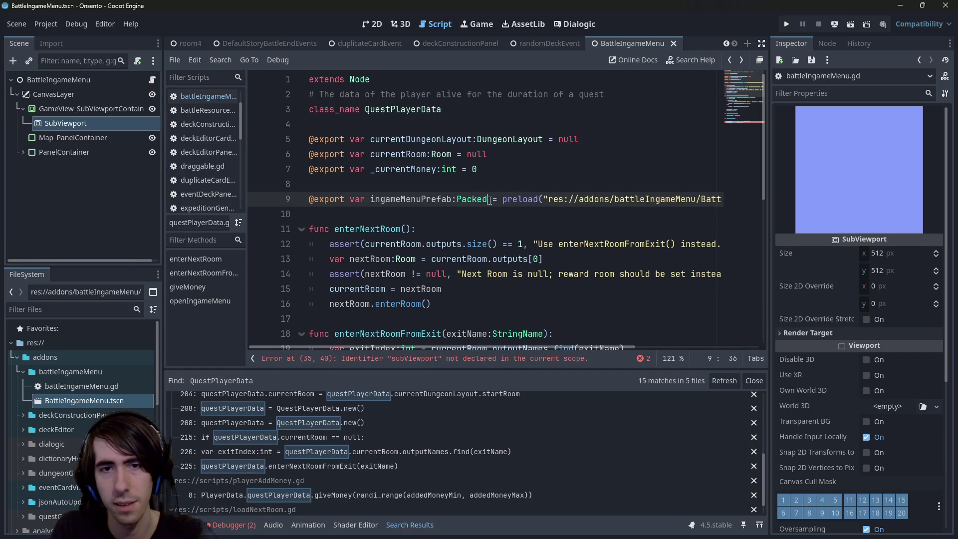
key("Return")
key("Down")
key("Up")
key("End")
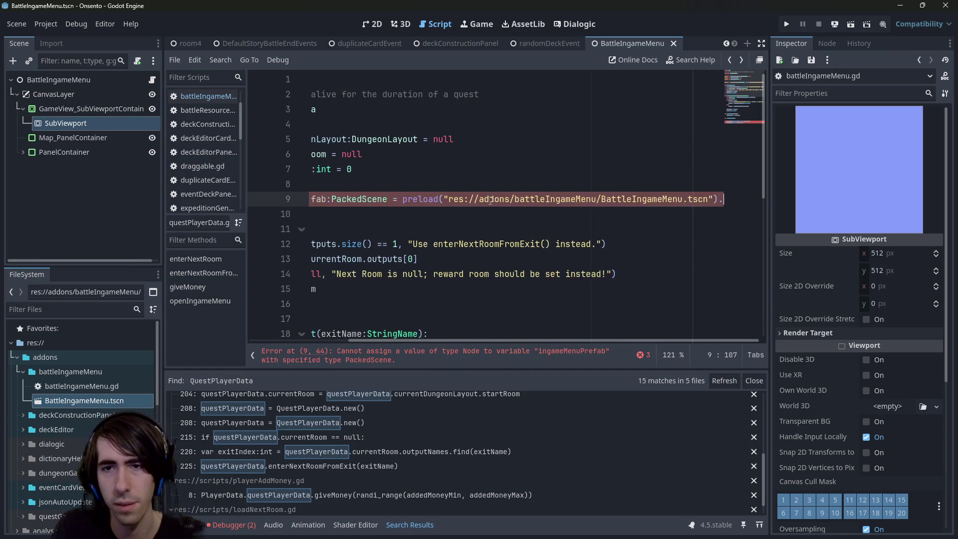
key("Down")
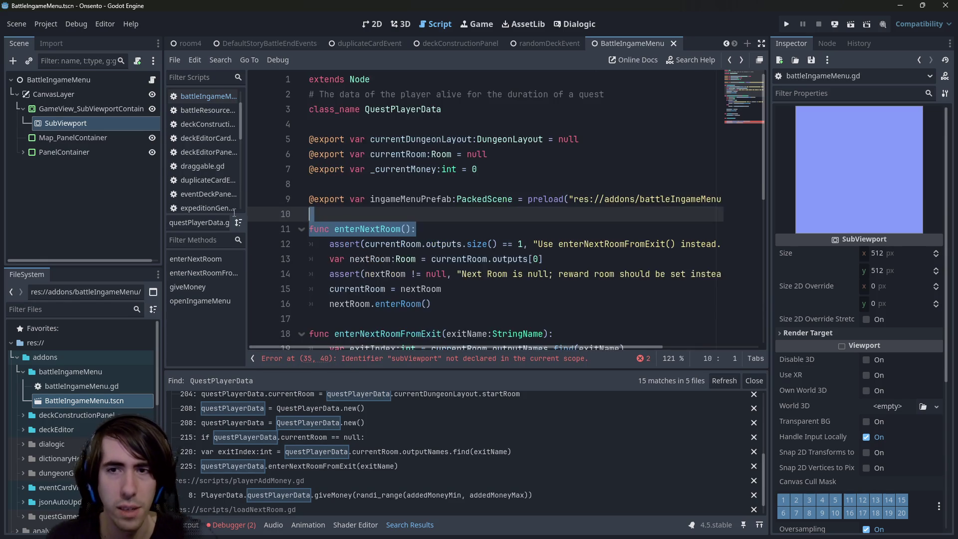
double_click(401, 204)
key("ctrl+c")
scroll(449, 225, "down", 7)
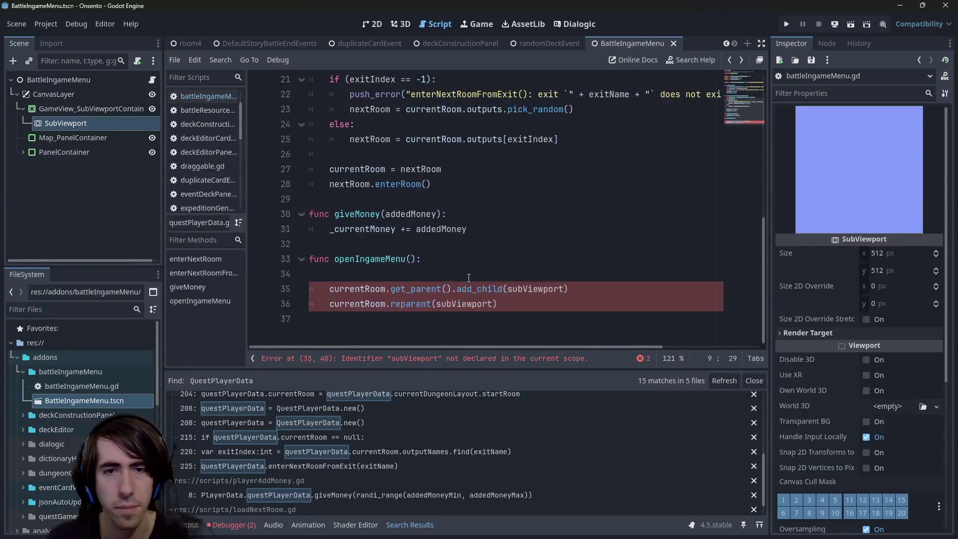
- Add an indented ingameMenuPrefab.instantiate() call inside openIngameMenu
left_click(488, 274)
key("ctrl+v")
key("ctrl+z")
key("ctrl+z")
key("Tab")
key("ctrl+v")
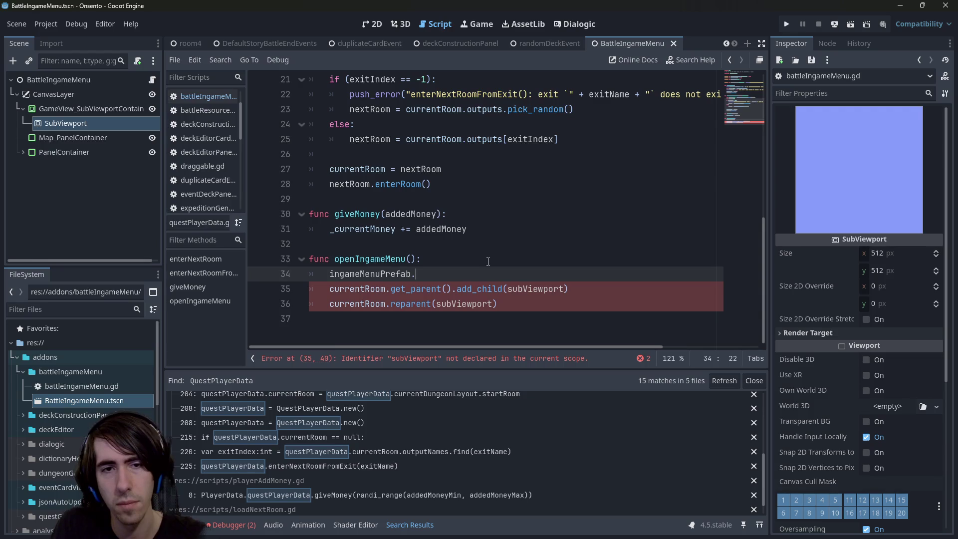
type(".i")
key("Return")
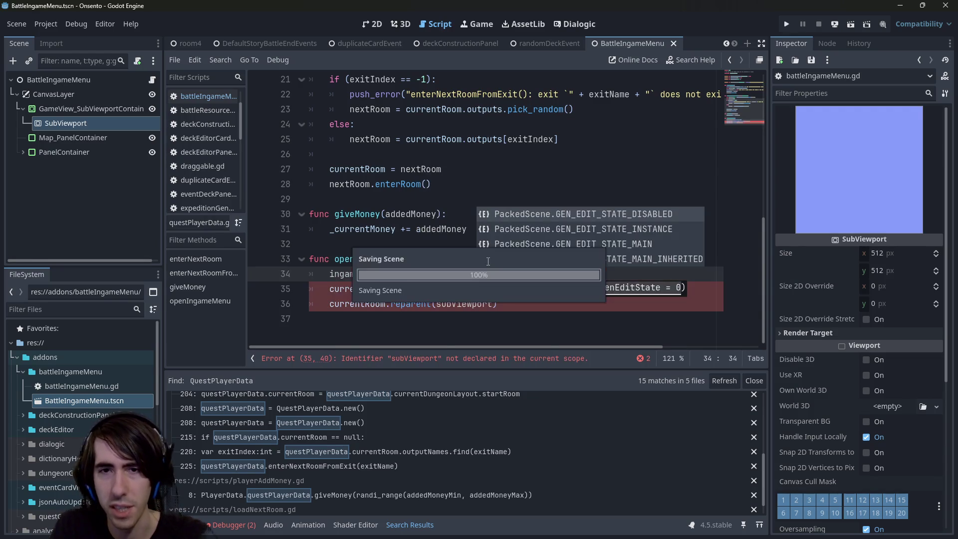
- Store the instance in var ingameMenu typed as BattleInGameMenu on line 34
key("Home")
type("var ingame")
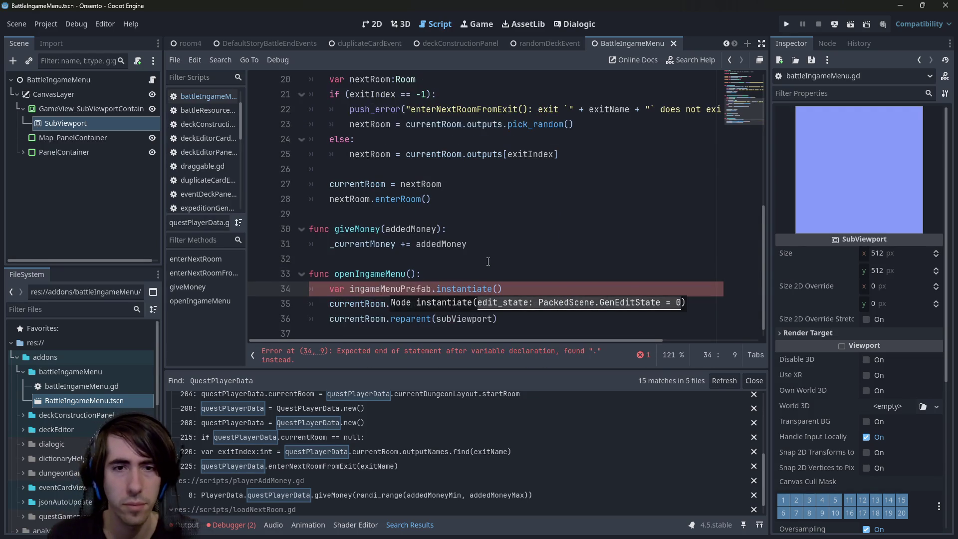
type("Menu: =")
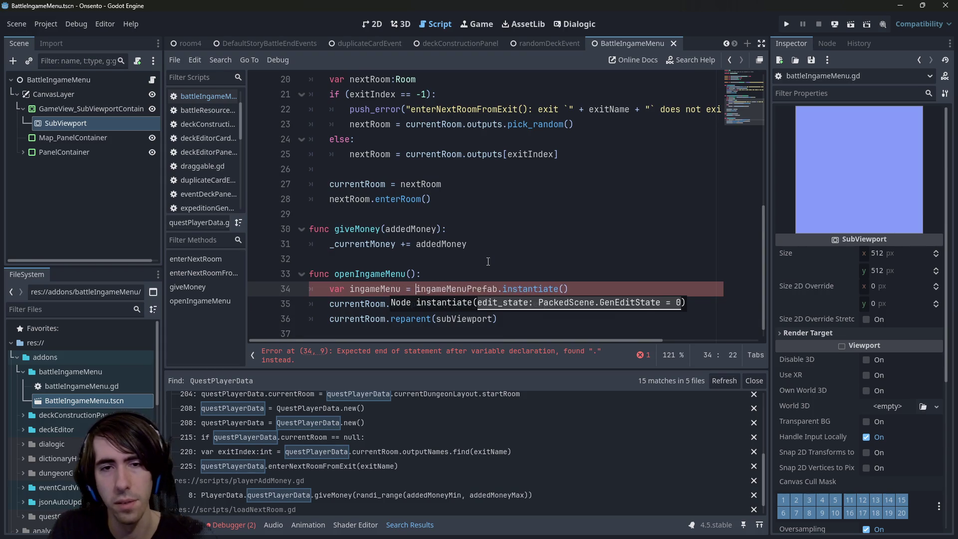
key("Left")
key("Left")
key("Left")
type(":Batt")
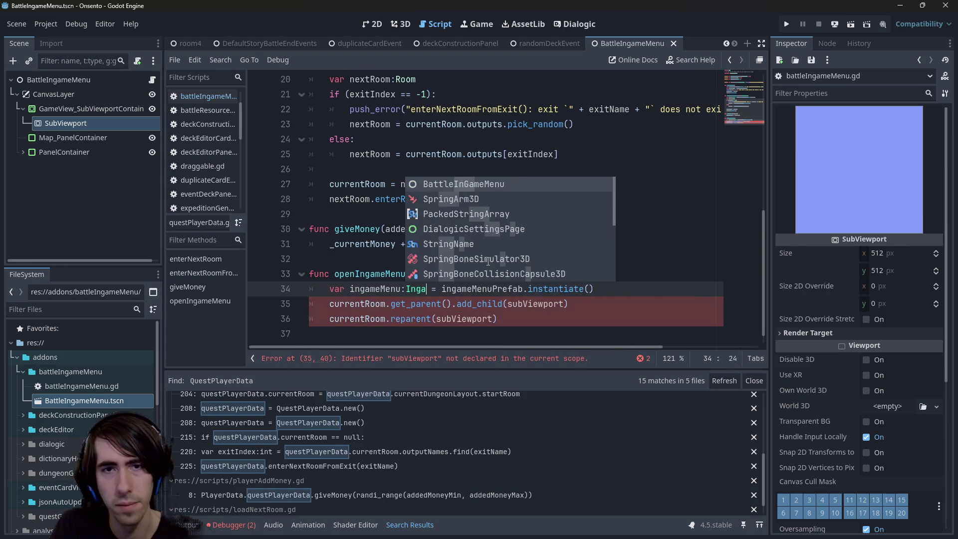
key("Return")
- Try replacing line 35's add_child argument with ingameMenu, then undo the change
key("ctrl+Left")
key("ctrl+Left")
key("ctrl+Left")
key("Down")
key("End")
key("ctrl+Left")
key("ctrl+Left")
key("ctrl+Left")
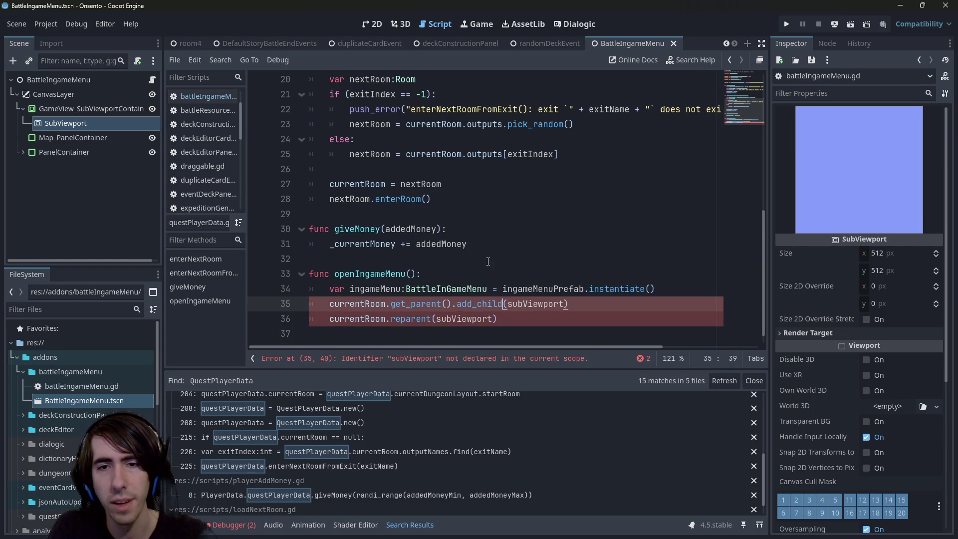
key("ctrl+shift+Left")
type("ingameMenu")
key("ctrl+z")
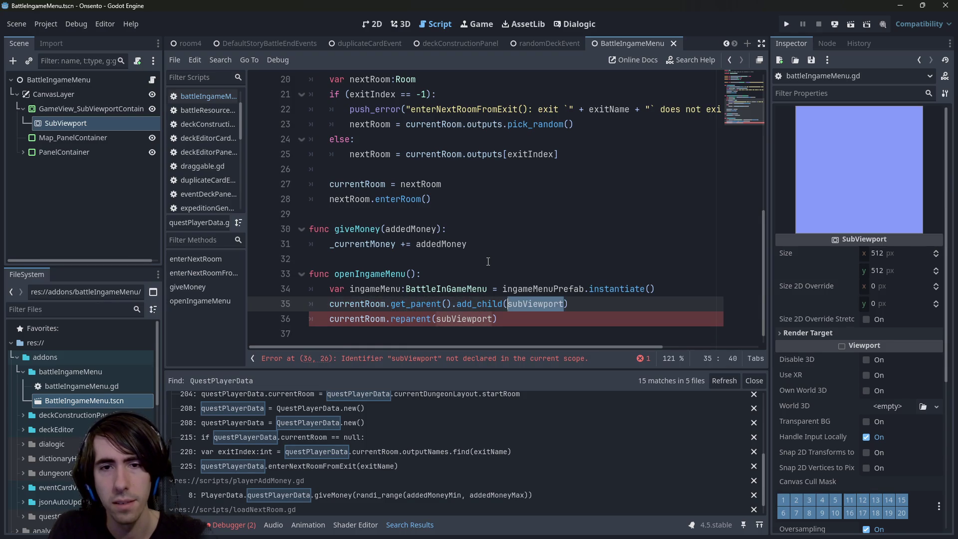
key("Up")
key("ctrl+shift+Right")
- Pass ingameMenu to add_child and change line 36's subViewport to ingameMenu.subViewport
key("Down")
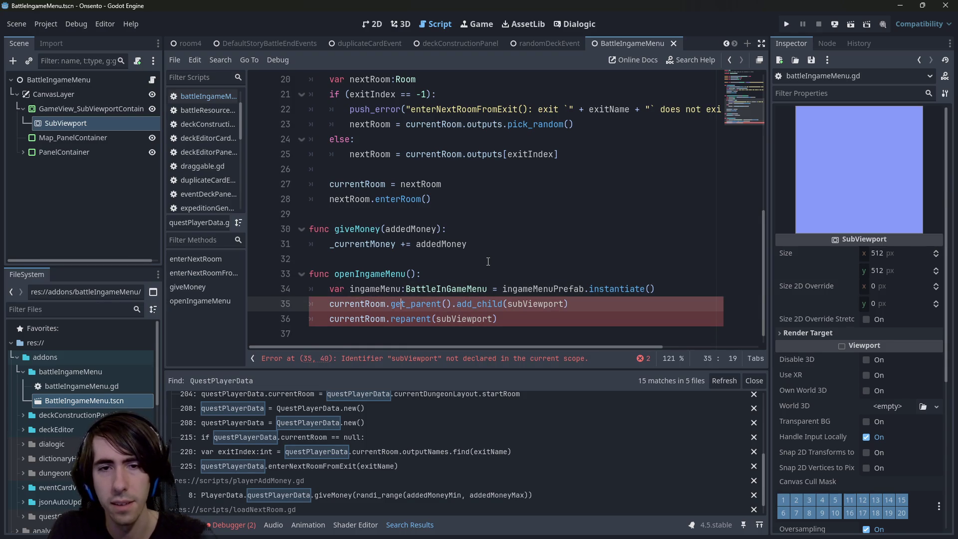
key("End")
key("Left")
key("ctrl+shift+Left")
type("ingameMenu")
key("Down")
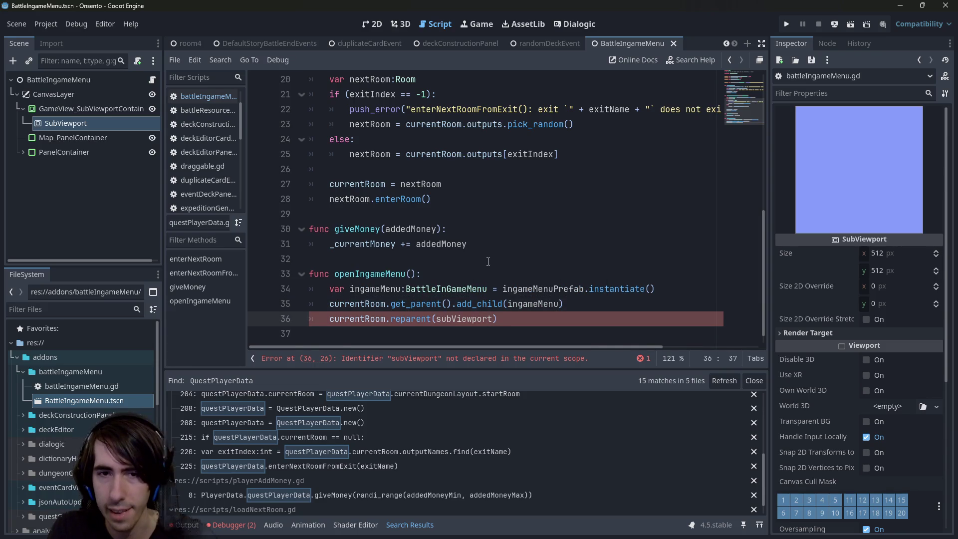
key("ctrl+shift+Left")
type("ingameMenu.")
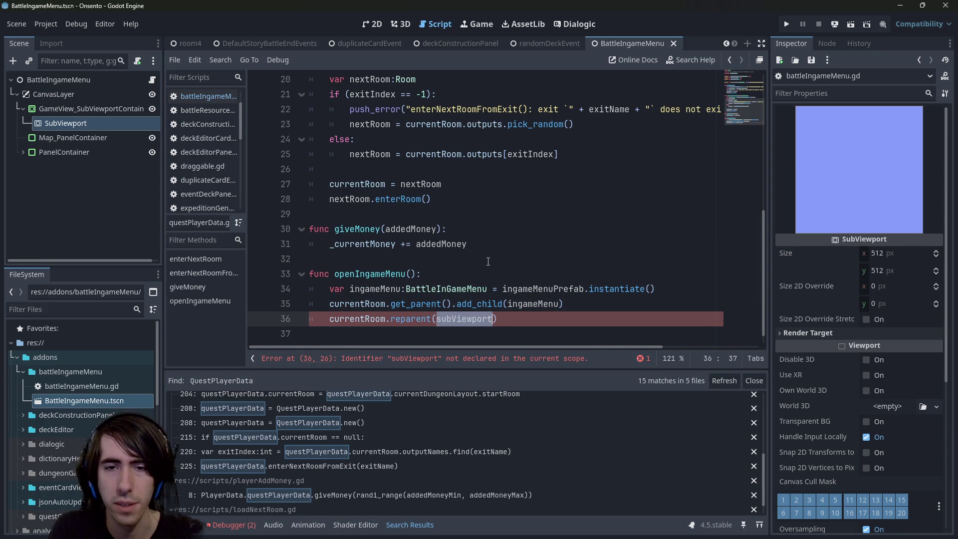
key("Return")
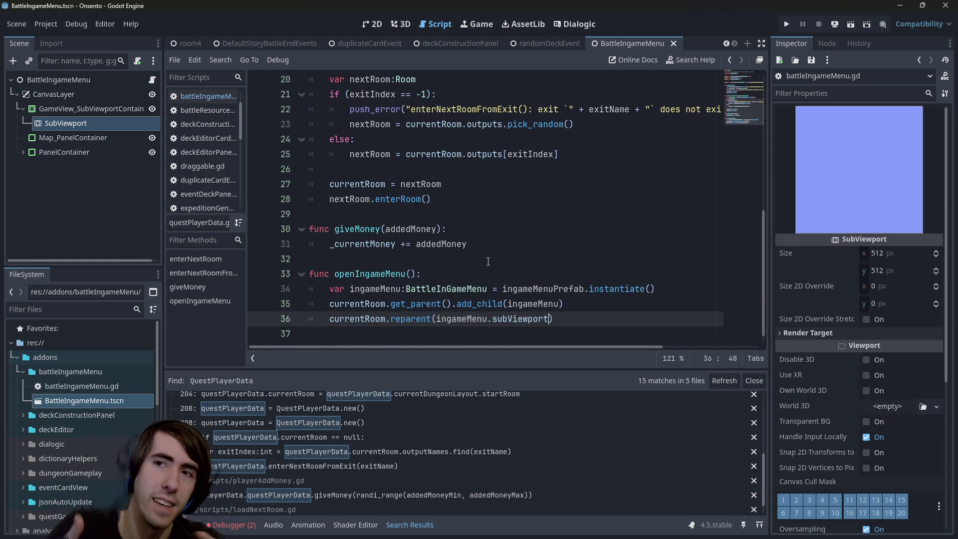
- In the 2D view, add a Node2D child under the SubViewport node
left_click(370, 24)
scroll(421, 209, "up", 1)
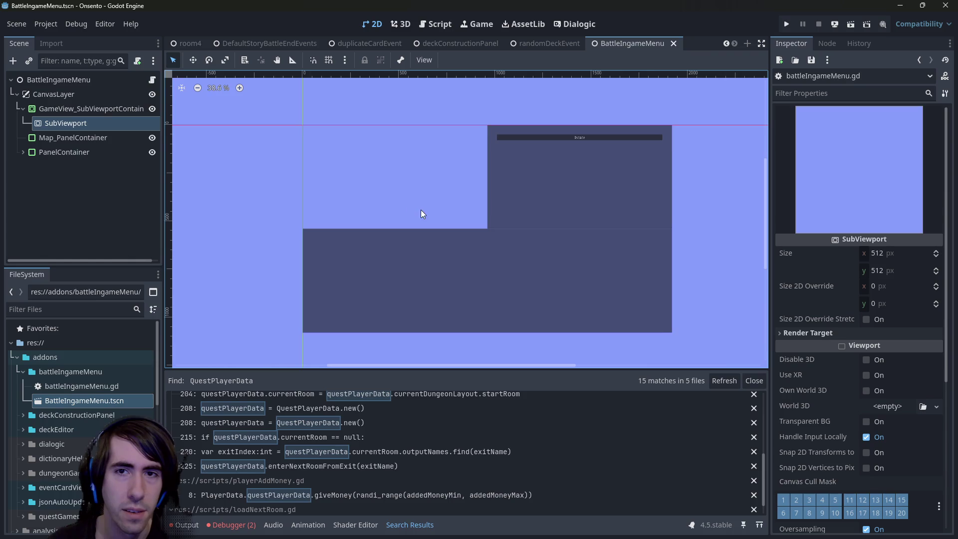
left_click_drag(380, 195, 428, 269)
scroll(428, 269, "up", 3)
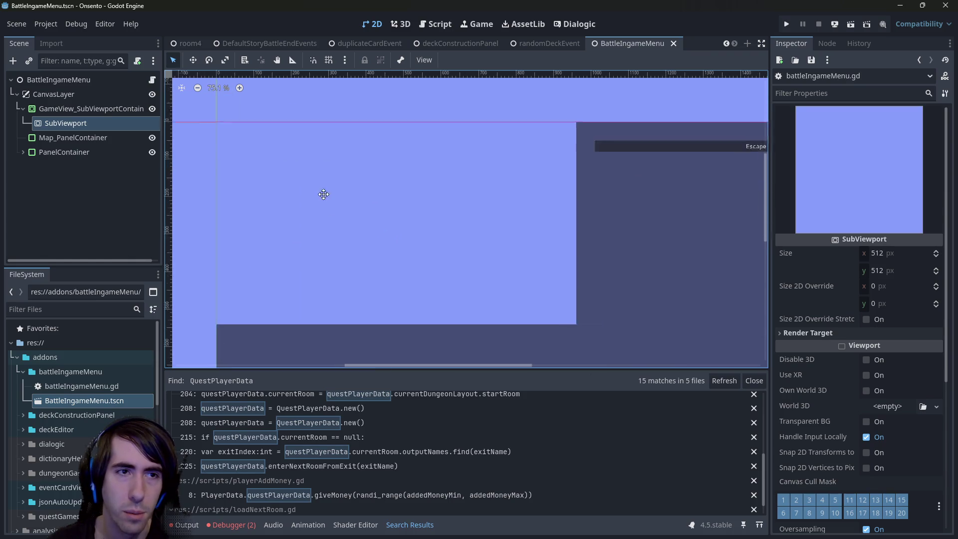
scroll(283, 176, "down", 3)
scroll(304, 196, "up", 2)
right_click(106, 122)
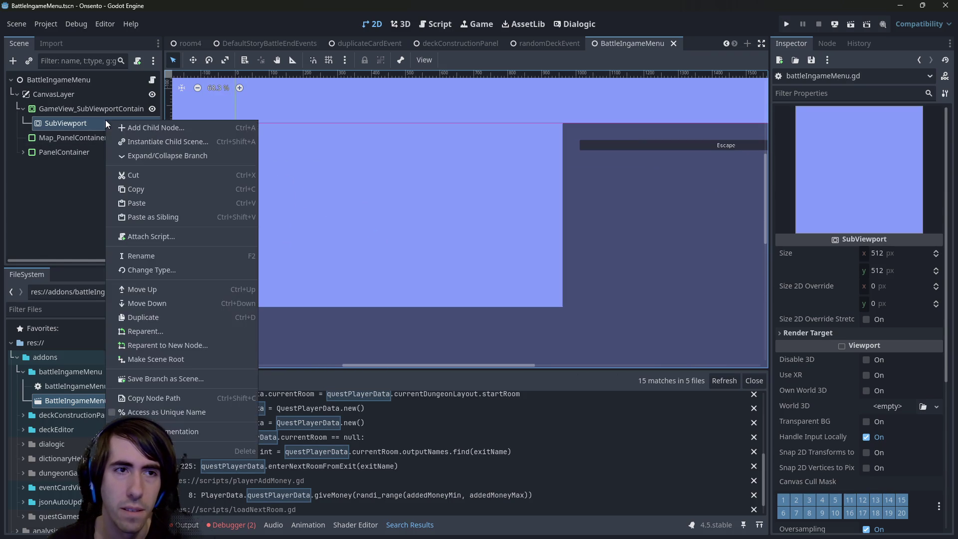
left_click(120, 127)
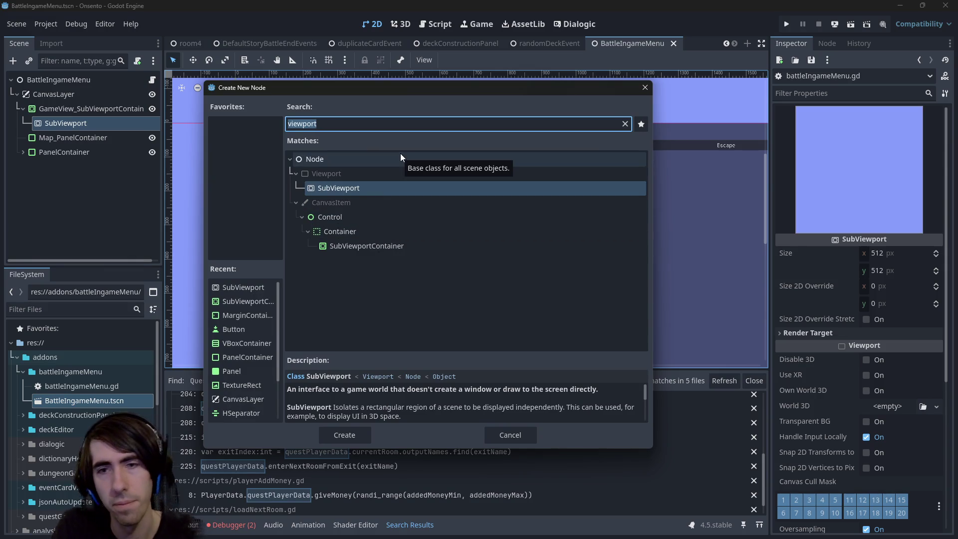
type("node2d")
key("Return")
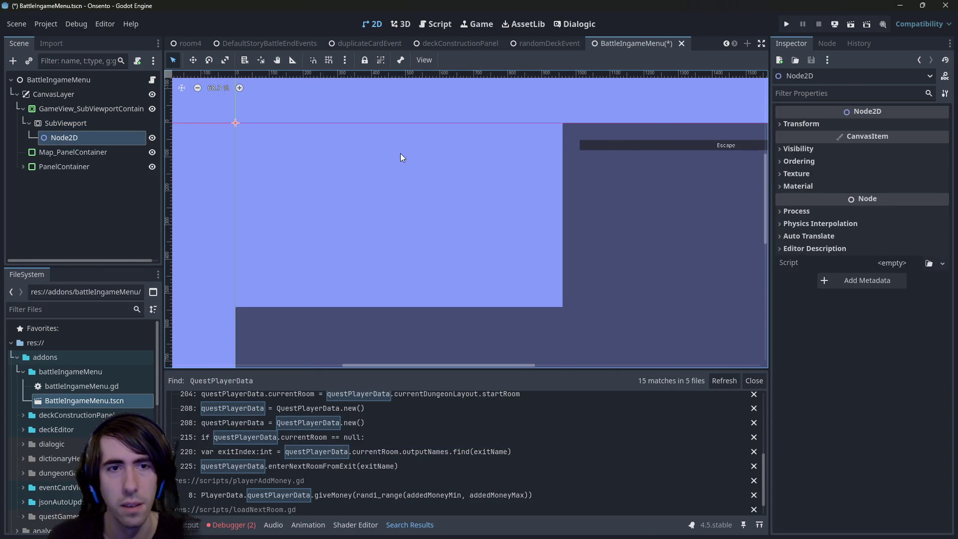
- Delete the trial Node2D from under SubViewport and confirm the removal
left_click_drag(236, 123, 273, 146)
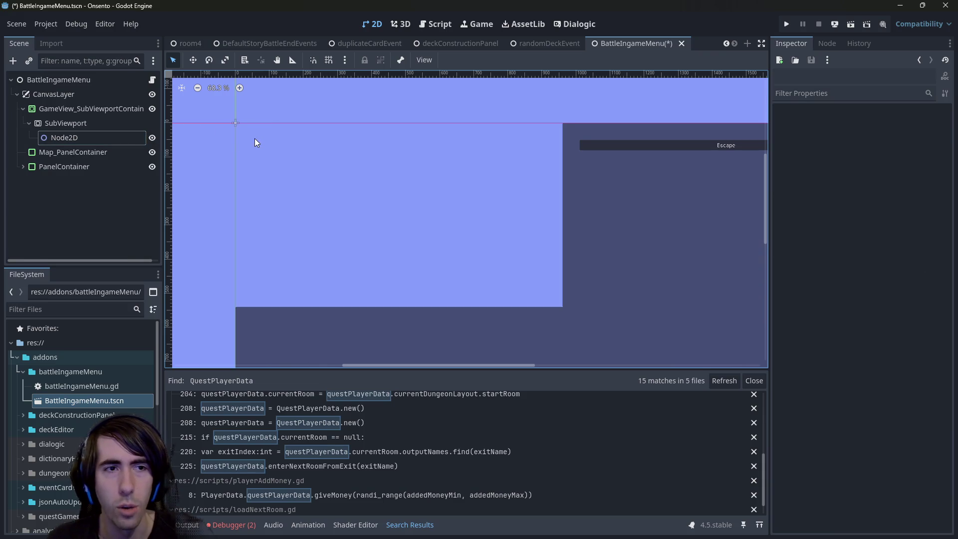
left_click(89, 136)
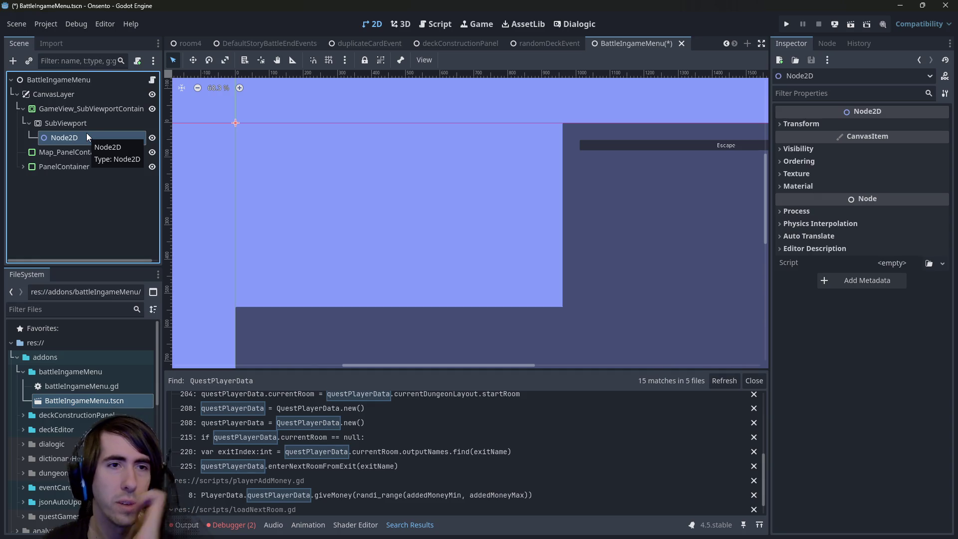
left_click(77, 125)
left_click(75, 137)
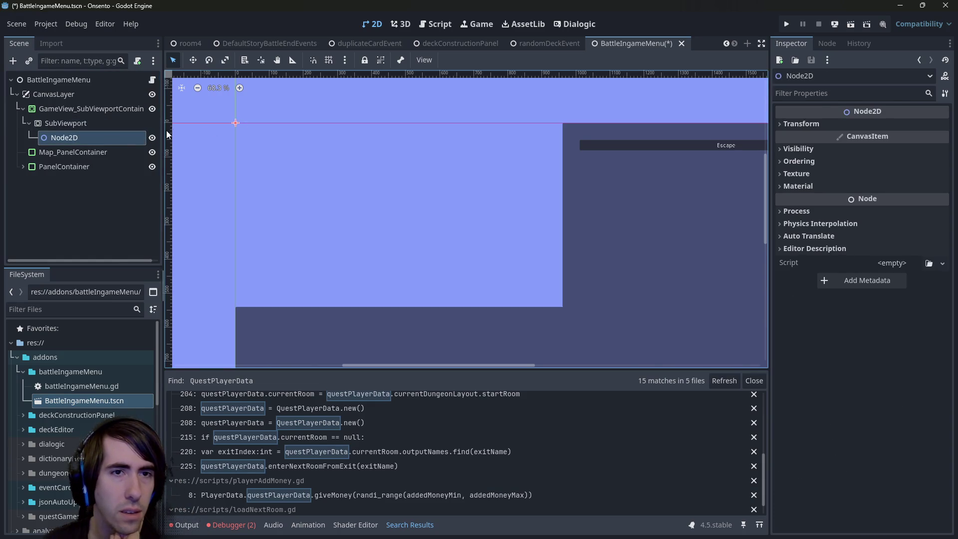
left_click(236, 123)
left_click(118, 137)
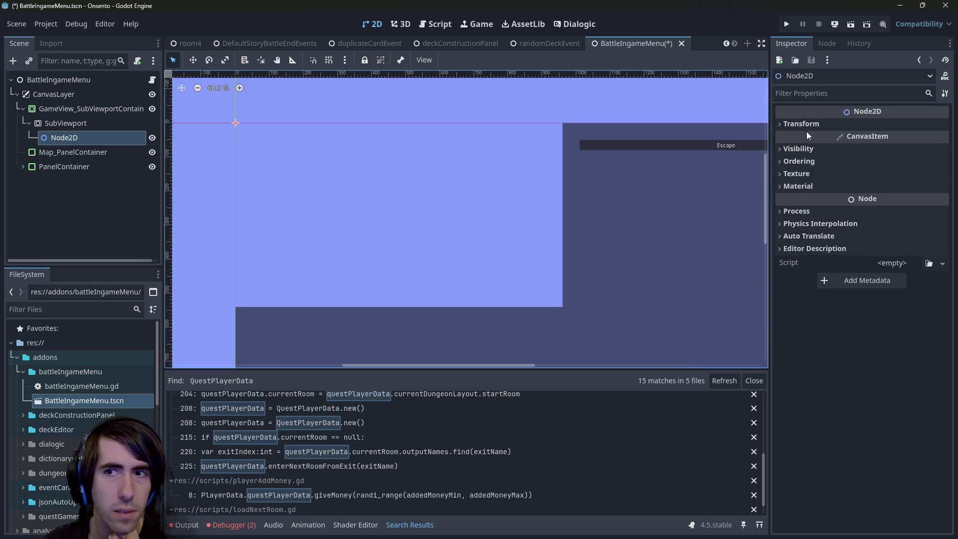
key("Delete")
key("Return")
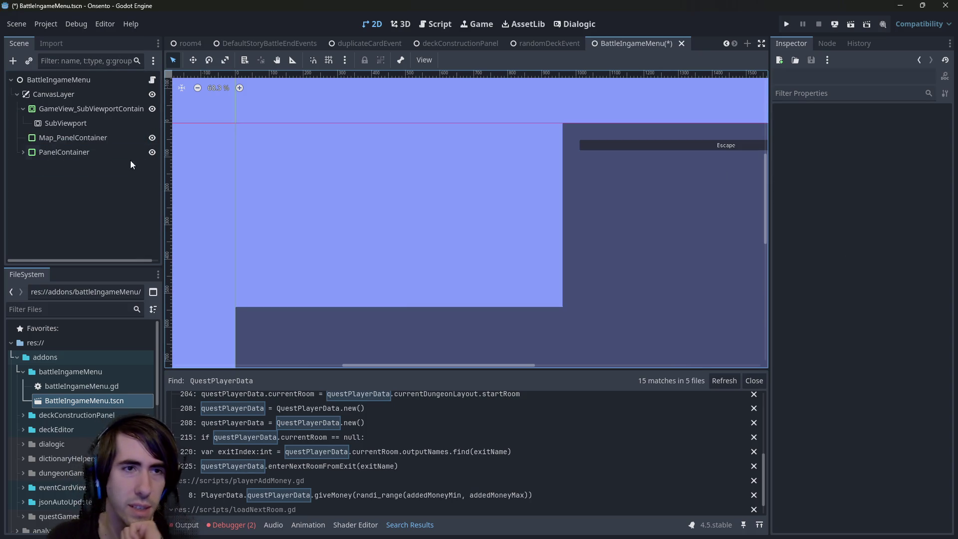
- Add a Sprite2D child to SubViewport with a new GradientTexture2D texture
right_click(99, 126)
left_click(104, 138)
type("sprite")
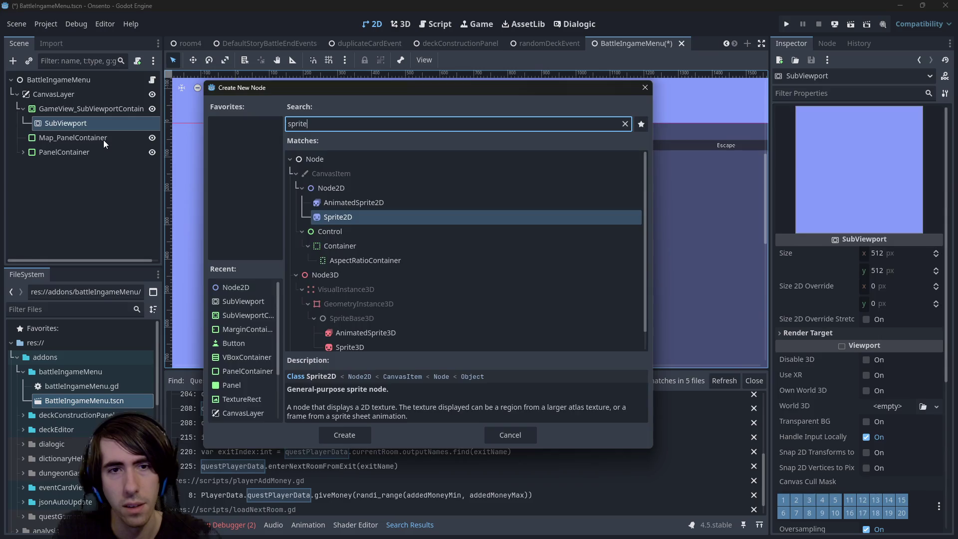
key("Return")
left_click(892, 126)
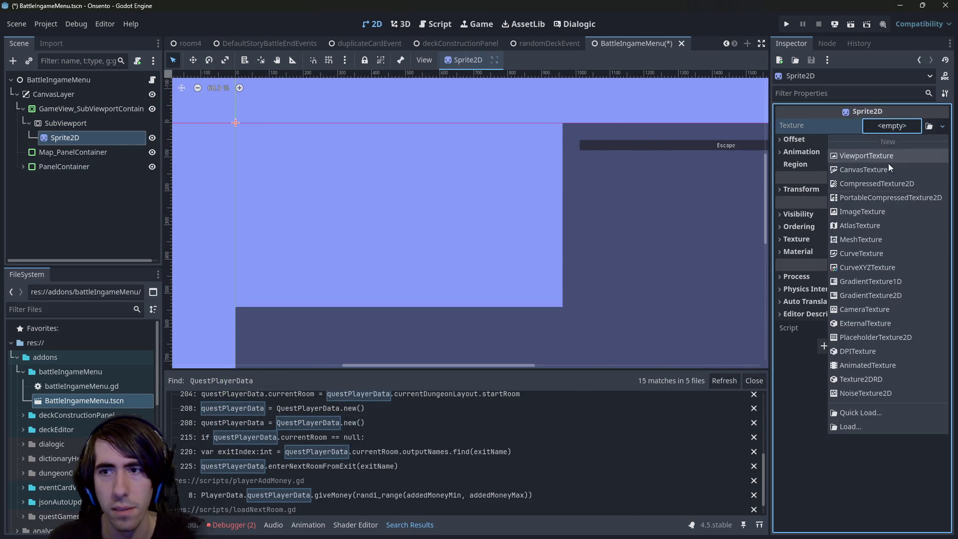
left_click(881, 282)
- Move the gradient sprite up-right, scale it larger, and save the scene
mouse_move(241, 131)
left_mouse_down()
mouse_move(267, 161)
mouse_move(270, 106)
mouse_move(637, 196)
mouse_move(485, 324)
mouse_move(431, 271)
left_mouse_up()
left_click(429, 271)
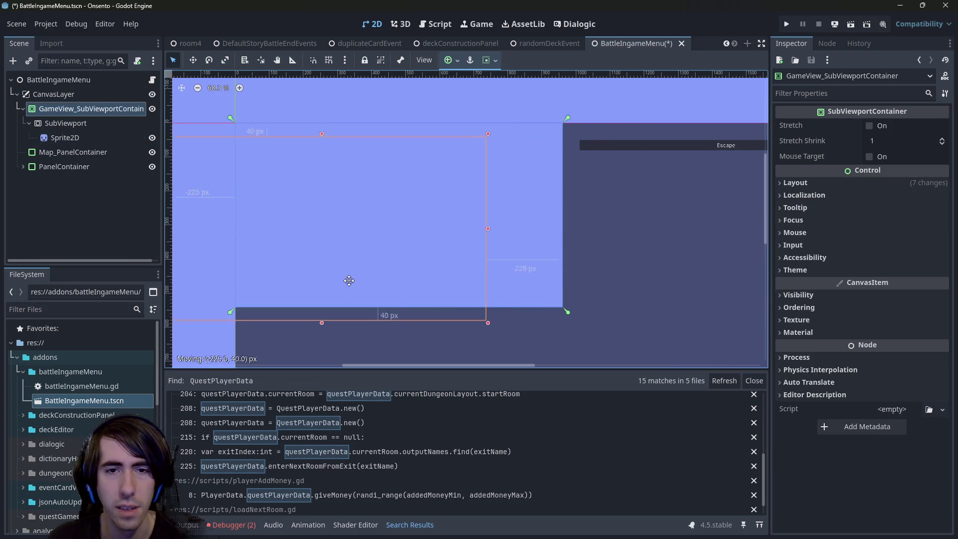
left_click(70, 142)
left_click_drag(415, 257, 341, 207)
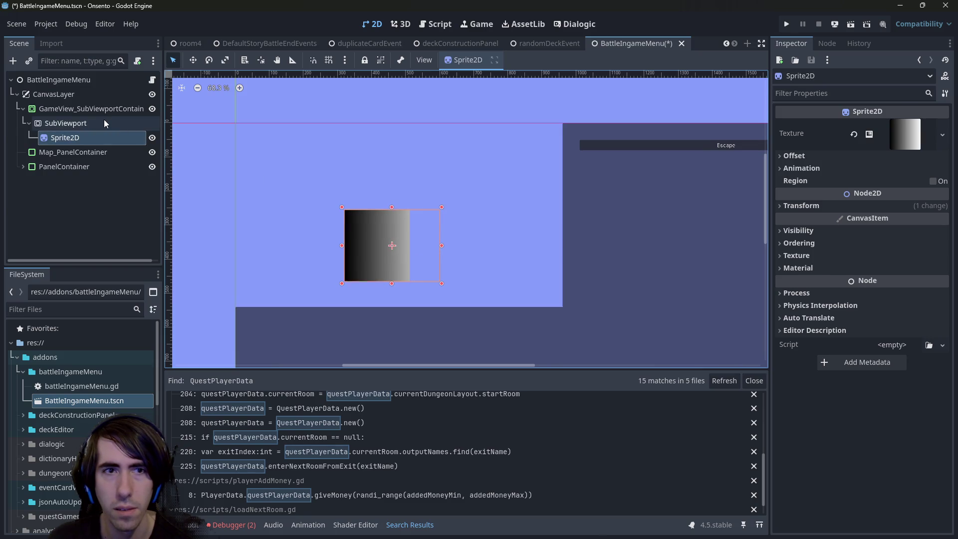
left_click(104, 122)
scroll(487, 285, "up", 1)
key("ctrl+s")
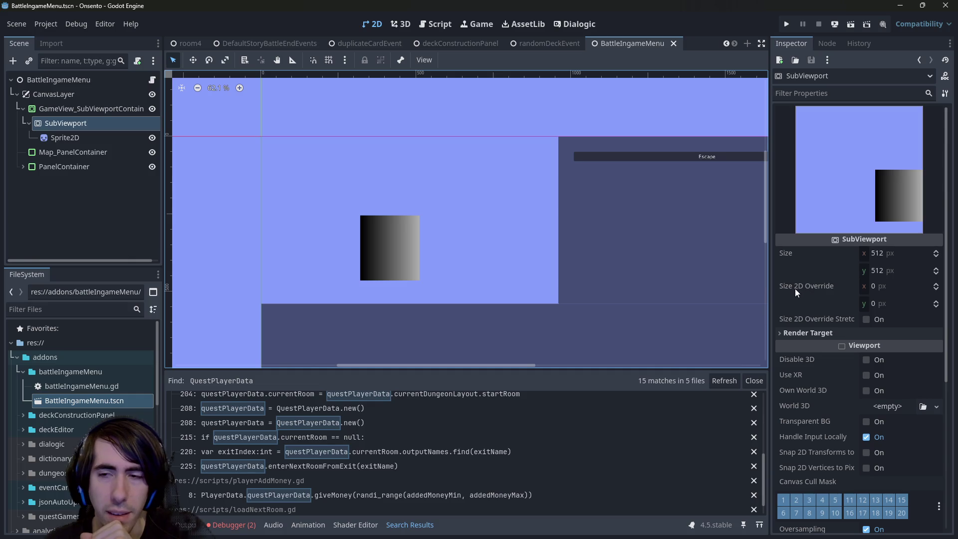
- Enable Stretch on GameView_SubViewportContainer in the Inspector
left_click(75, 134)
left_click(73, 124)
left_click(70, 137)
left_click(70, 124)
left_click(65, 110)
left_click(72, 124)
left_click(76, 115)
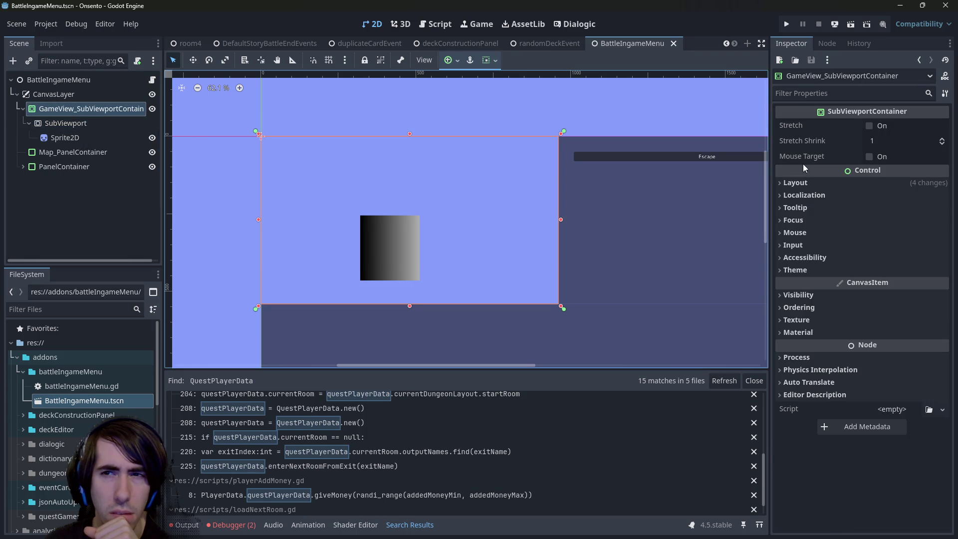
left_click(869, 126)
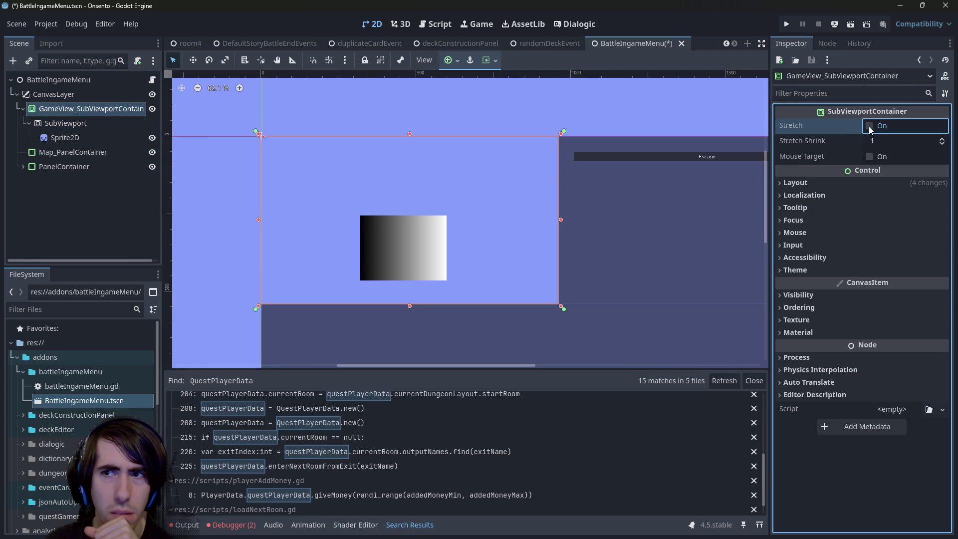
left_click(870, 127)
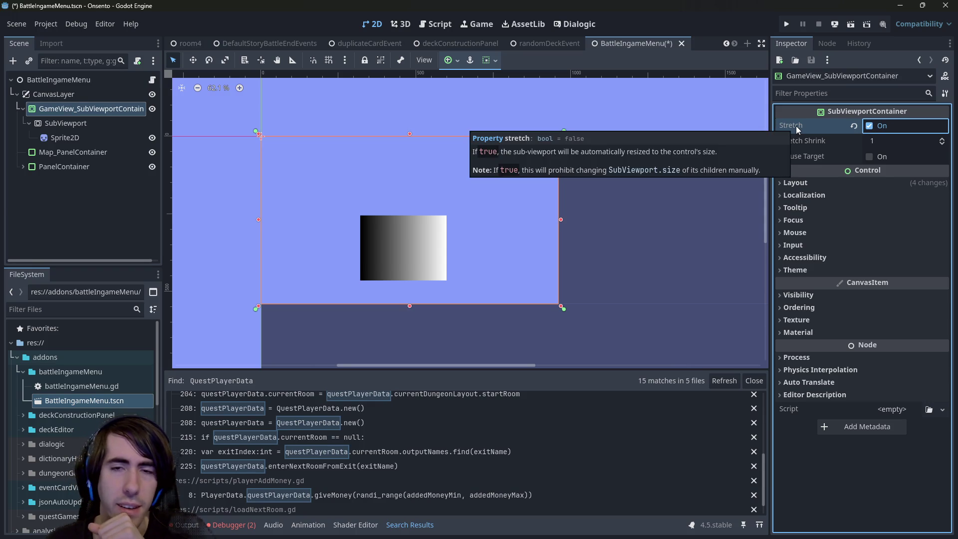
- Save the scene and confirm the SubViewport now reports 960×540
key("ctrl+s")
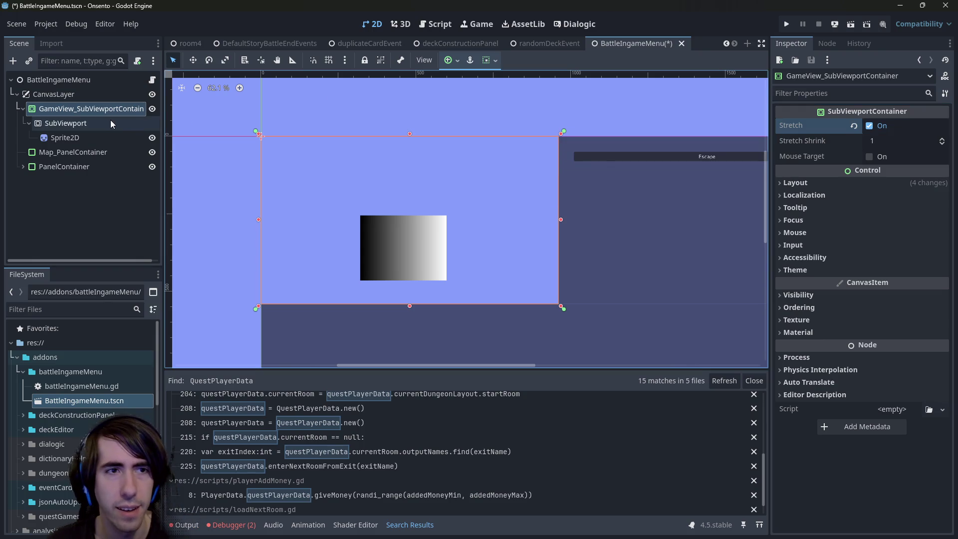
left_click(105, 119)
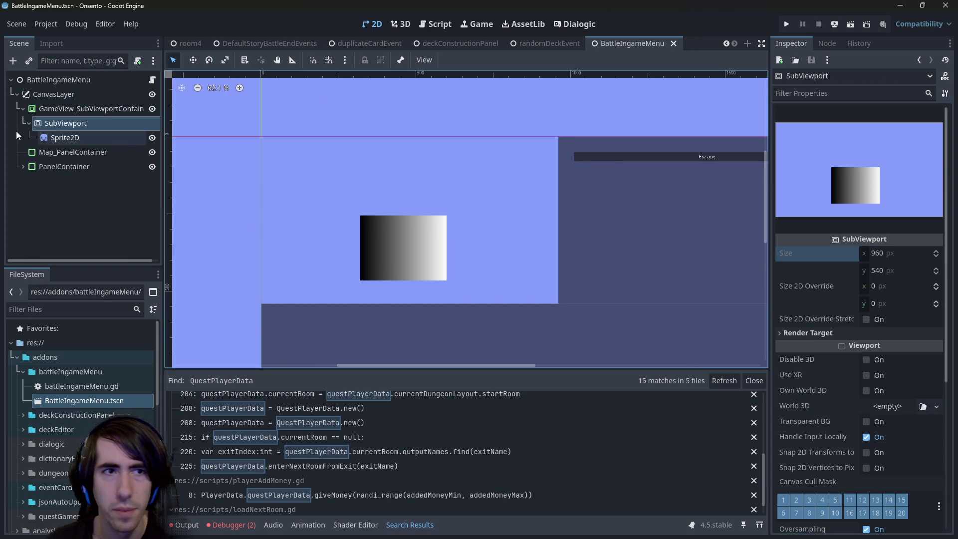
left_click(66, 112)
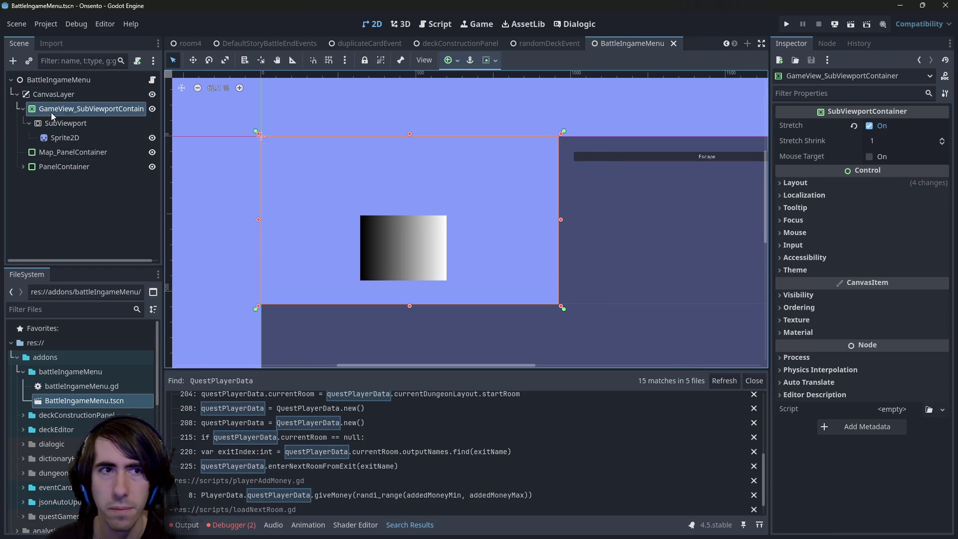
left_click(53, 125)
left_click(66, 109)
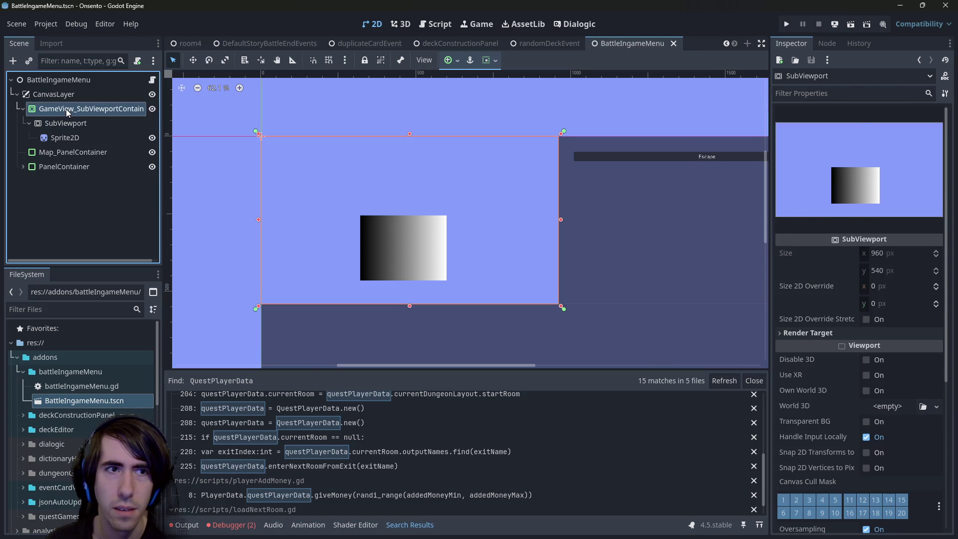
mouse_move(800, 141)
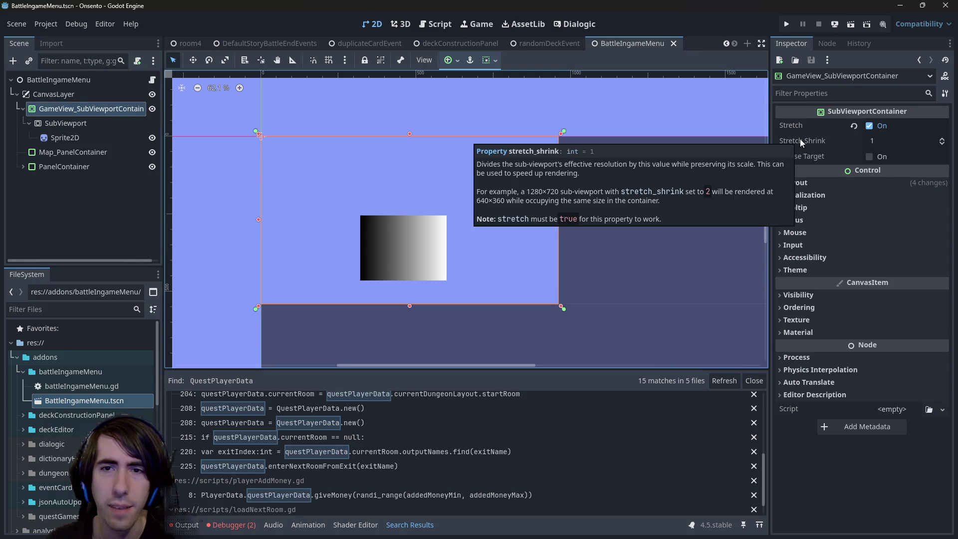
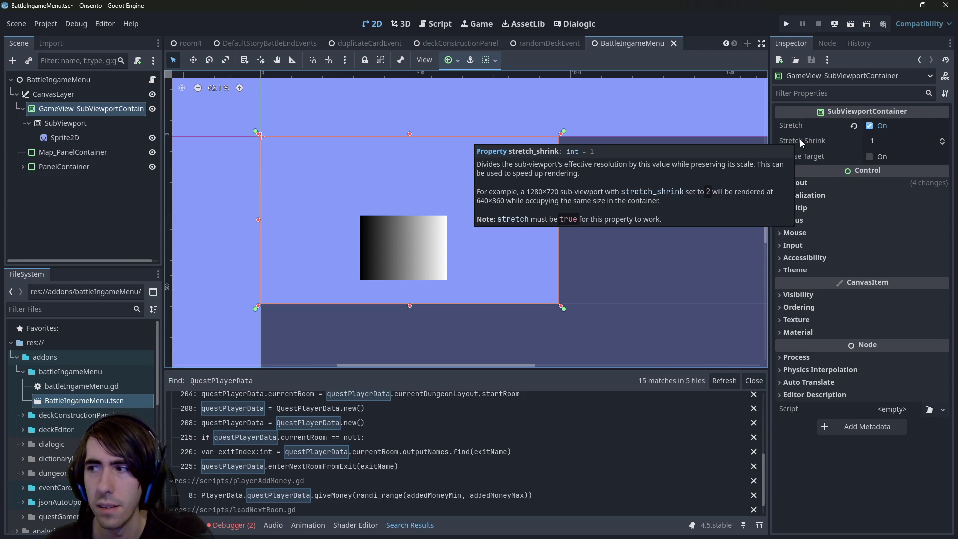
- Inspect the Sprite2D, SubViewport and GameView nodes in the BattleIngameMenu scene
left_click(65, 137)
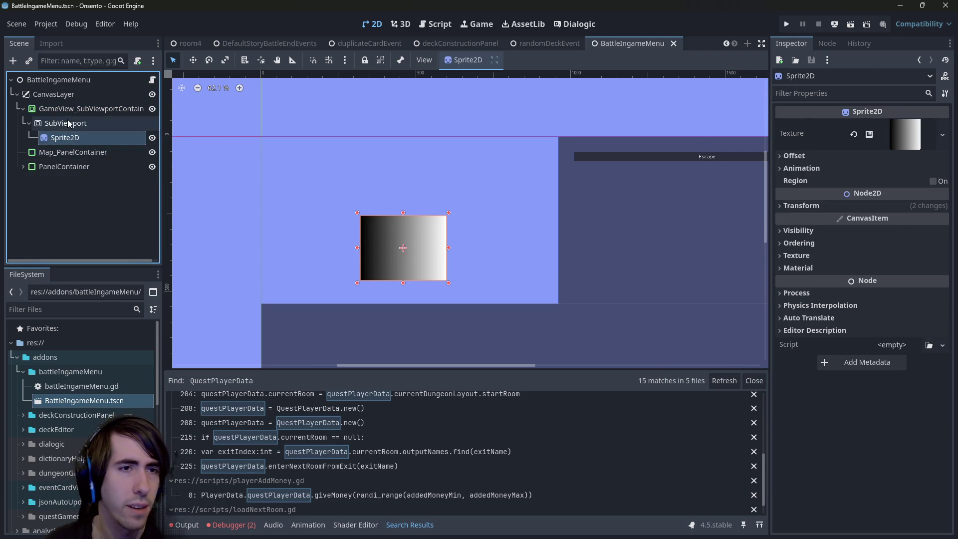
left_click(70, 124)
left_click(71, 110)
left_click(72, 125)
left_click(70, 138)
left_click(68, 111)
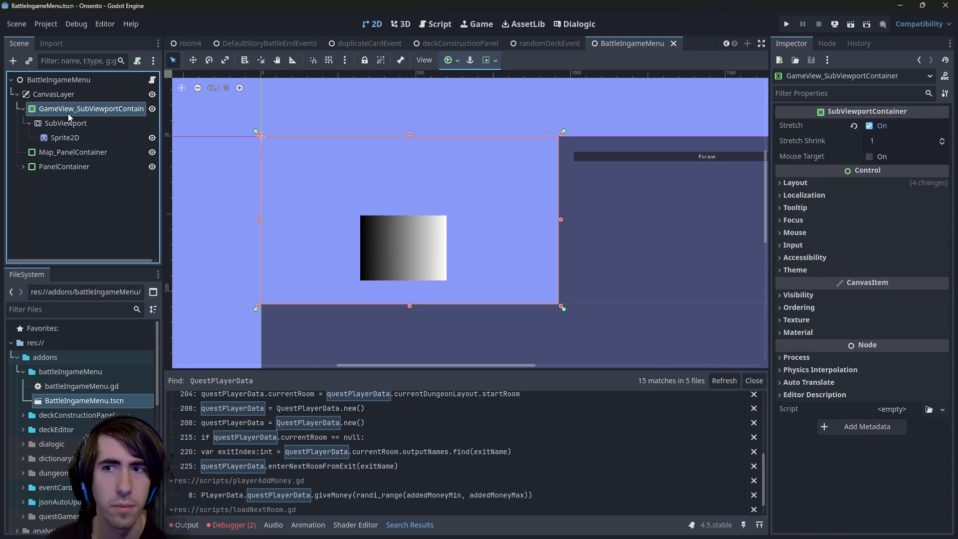
mouse_move(799, 146)
- Delete the Sprite2D node, save the BattleIngameMenu scene and switch to the Script workspace
left_click(101, 139)
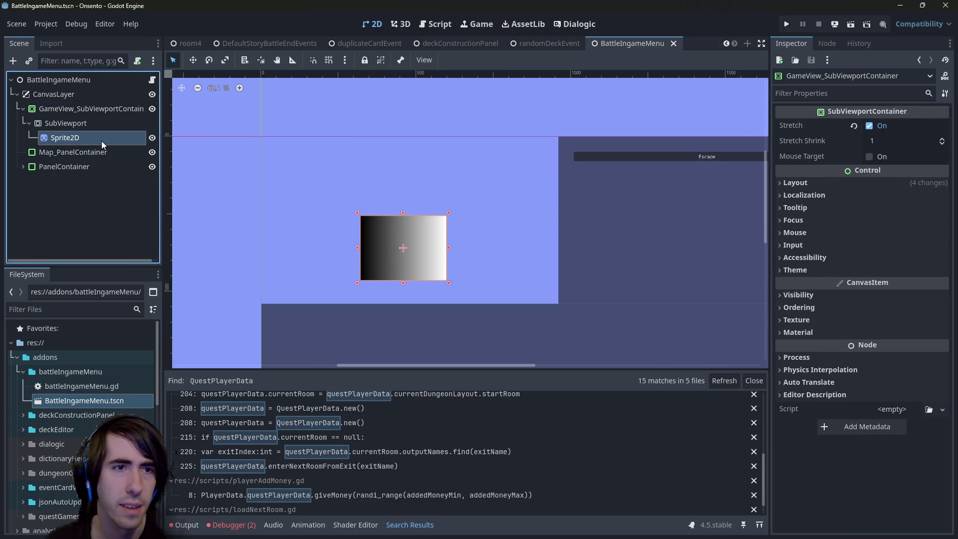
key("Delete")
key("Return")
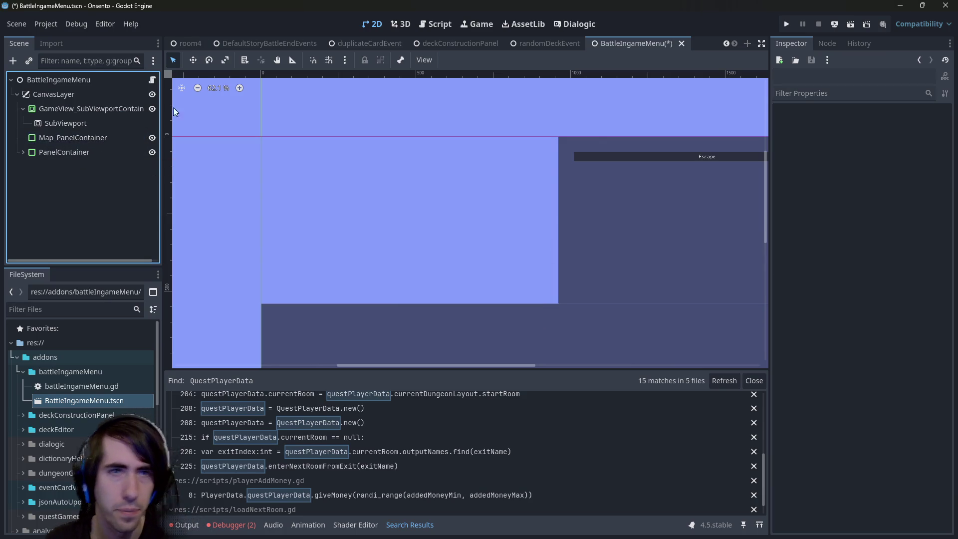
key("ctrl+s")
scroll(541, 252, "down", 2)
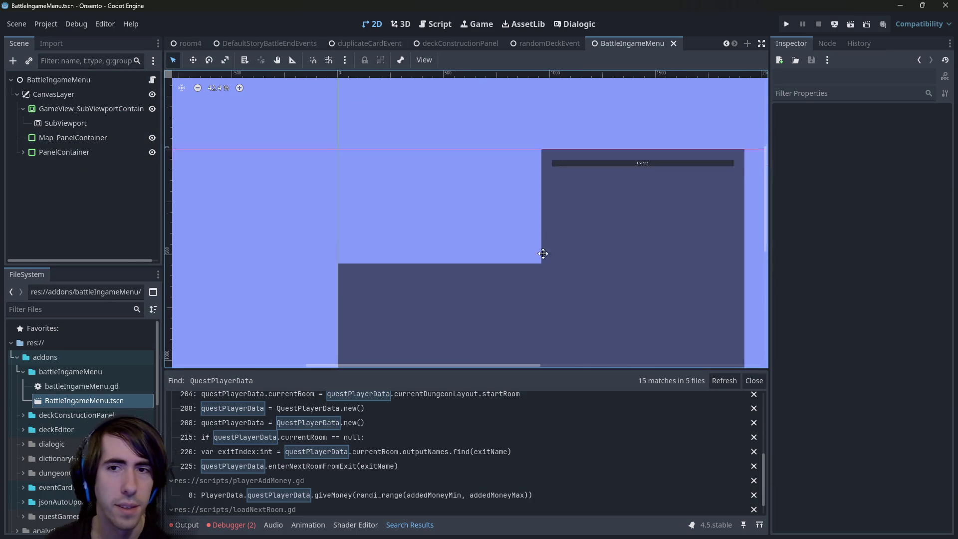
scroll(466, 238, "down", 1)
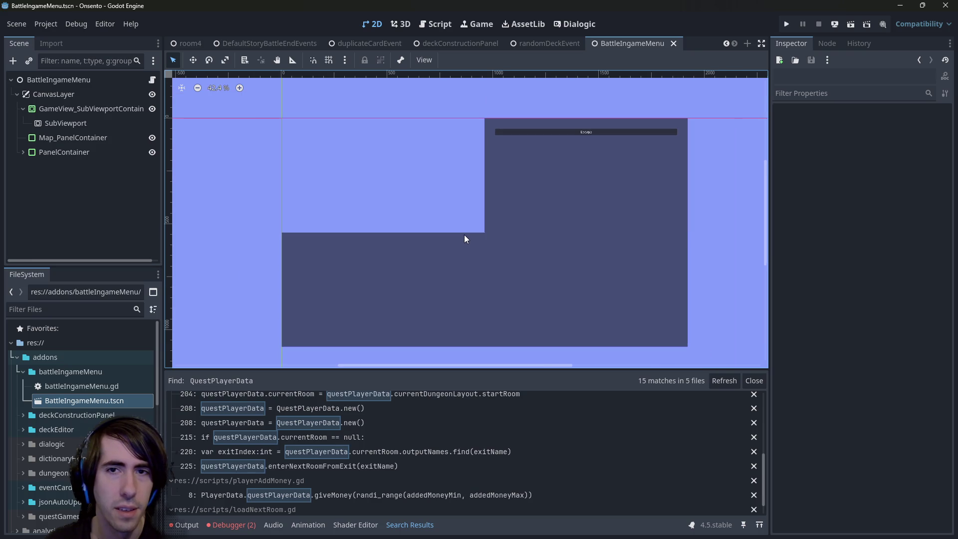
scroll(323, 173, "up", 2)
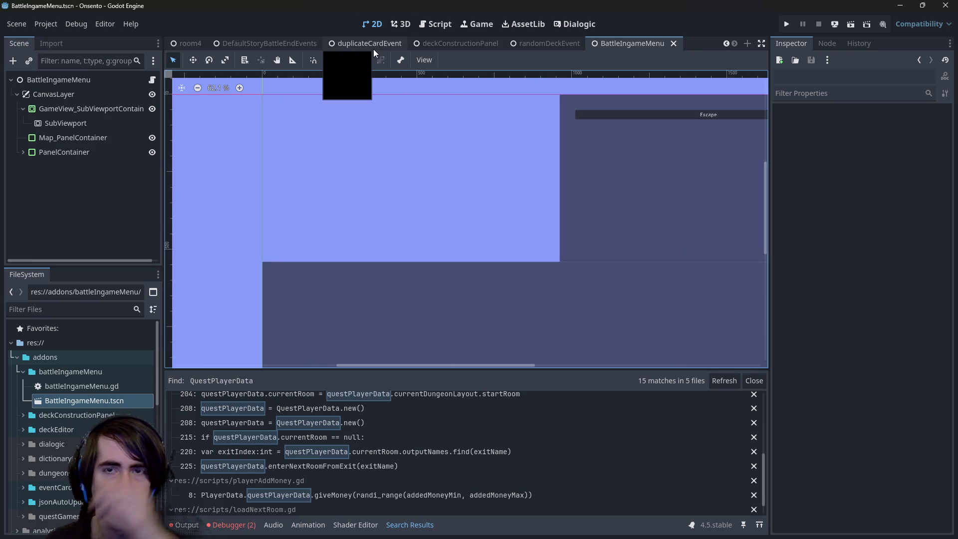
left_click(446, 26)
scroll(456, 149, "up", 6)
- Add func _input(event: InputEvent) -> void: below openIngameMenu with an event.is_pressed() check
scroll(375, 323, "down", 6)
left_click(375, 323)
key("Return")
type("func _inp")
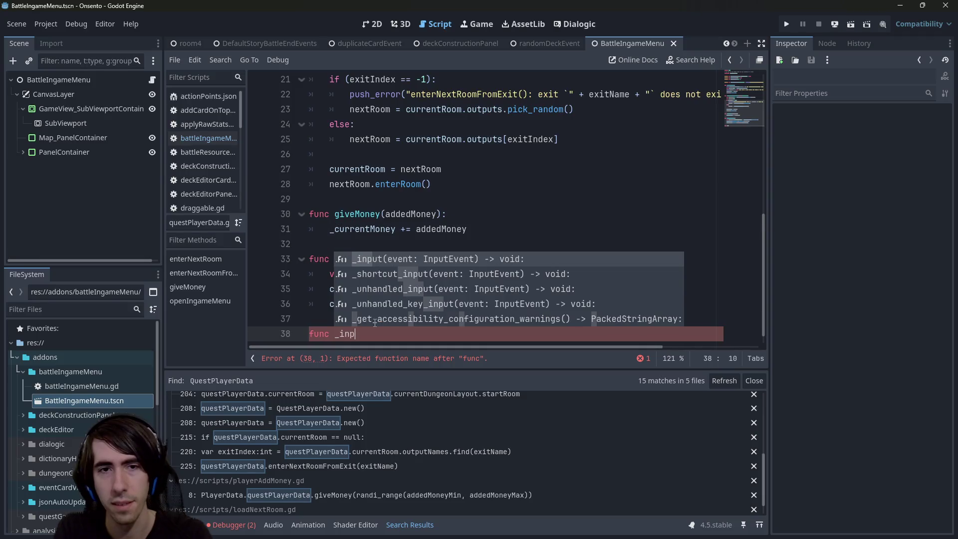
key("Return")
type("event.isp")
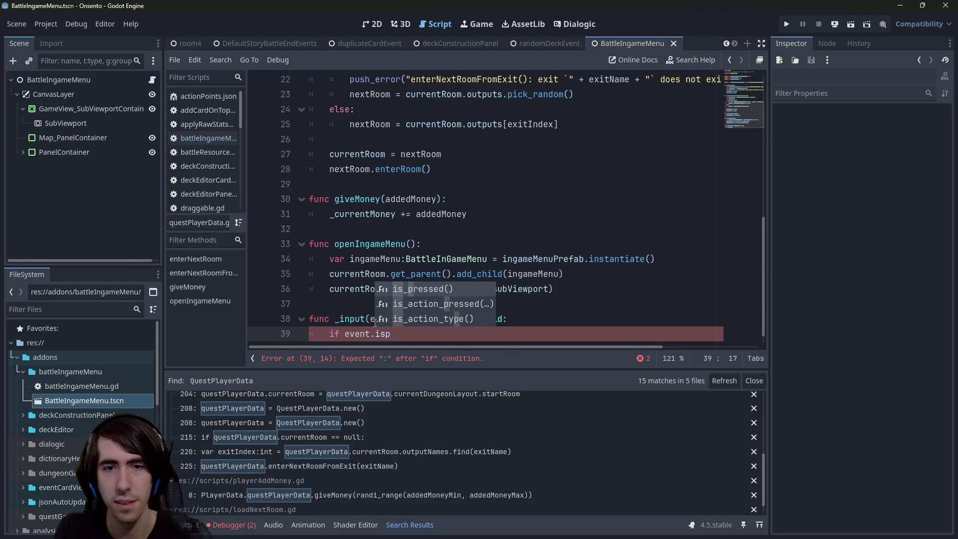
key("Return")
- Extend the condition with 'and event is InputEventKey', then search the project for _input
key("BackSpace")
key("BackSpace")
type("and ")
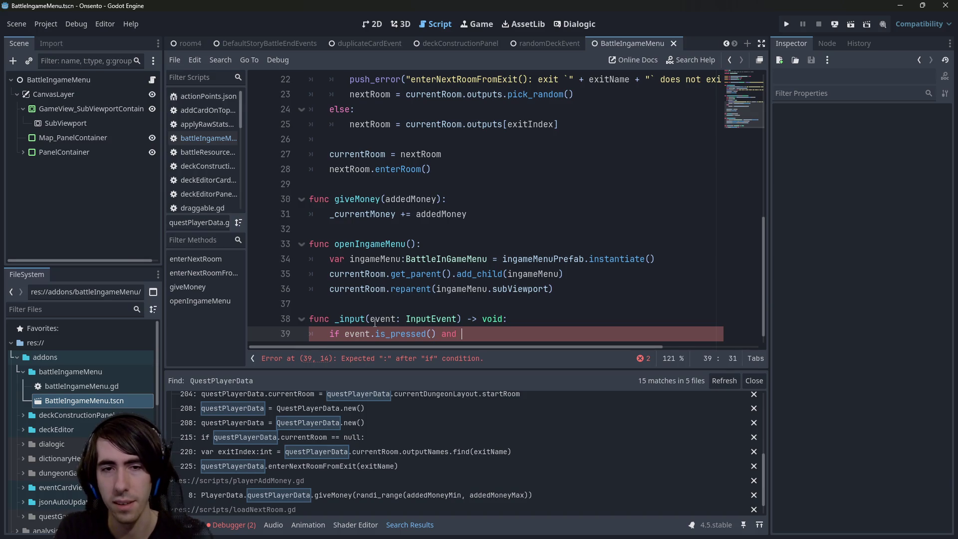
type("vent i")
type("KeyB")
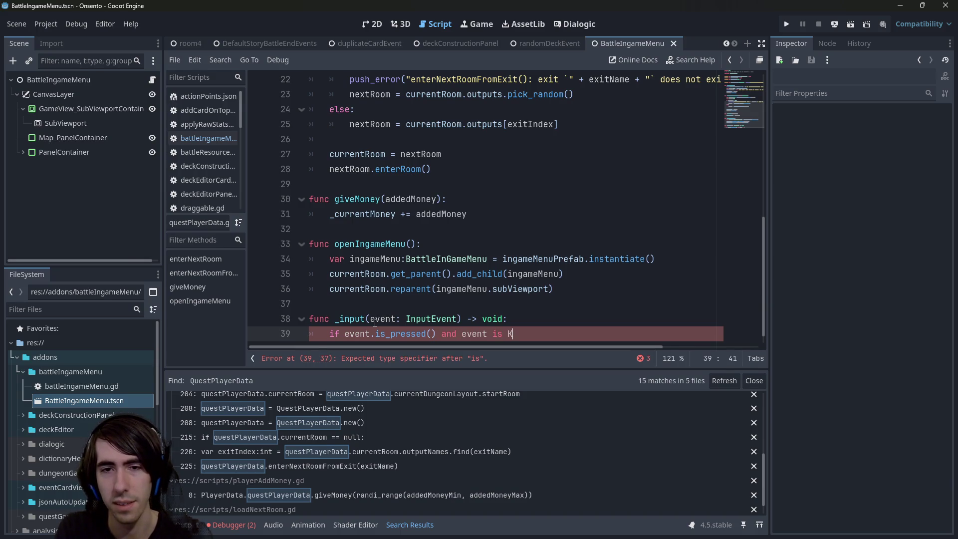
type("o")
key("BackSpace")
key("BackSpace")
key("BackSpace")
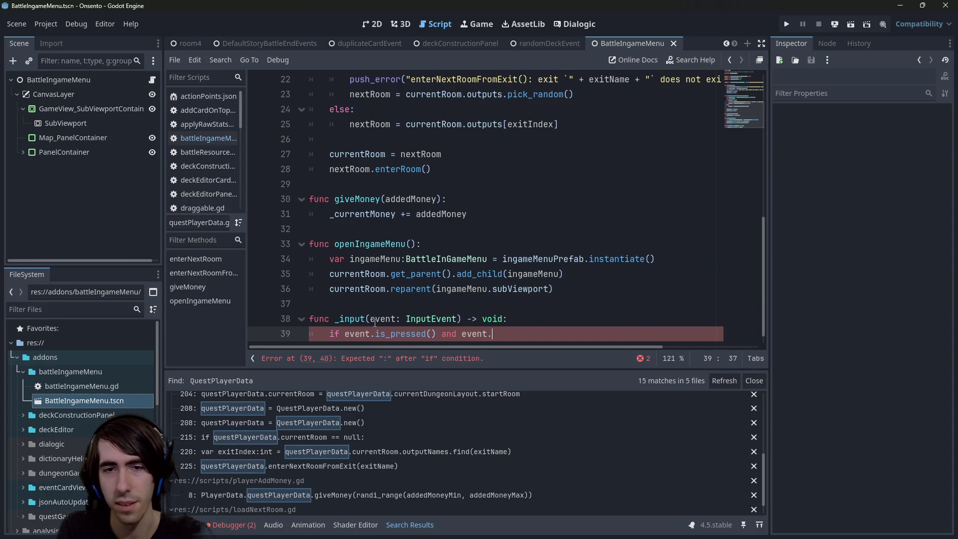
key("BackSpace")
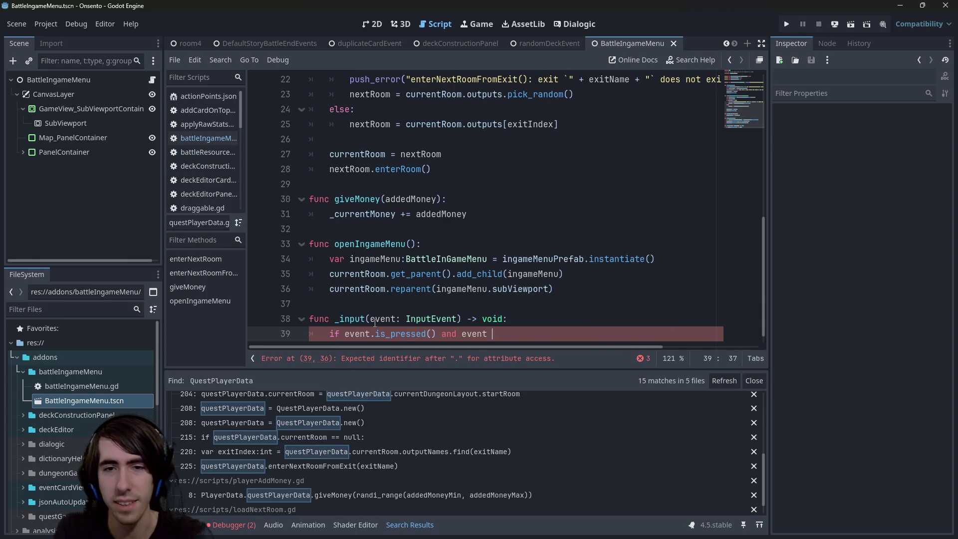
type("eyEv")
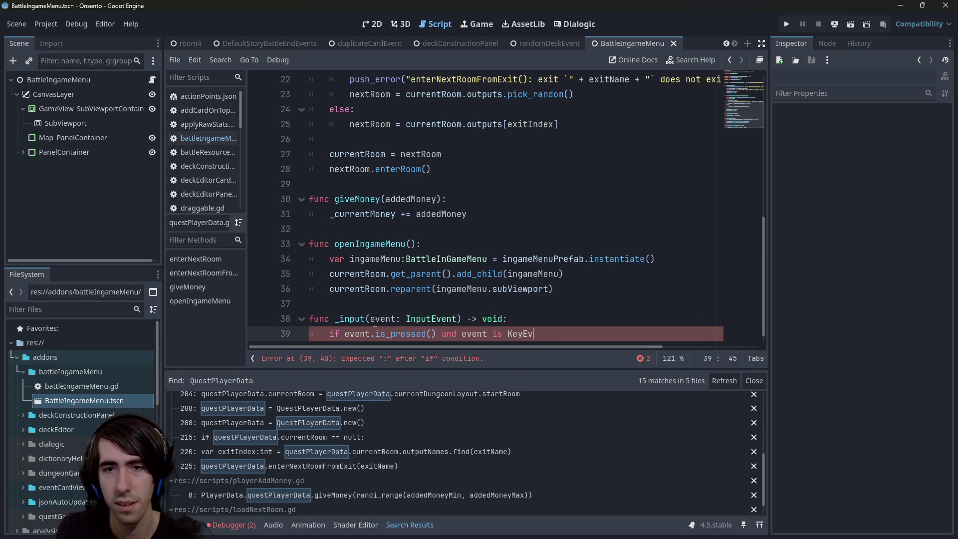
type("I")
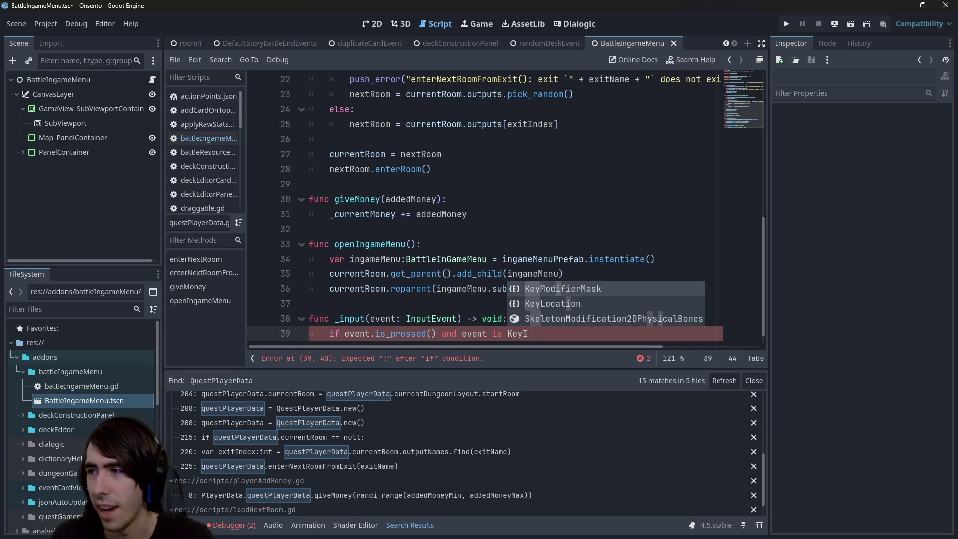
double_click(350, 318)
key("ctrl+shift+f")
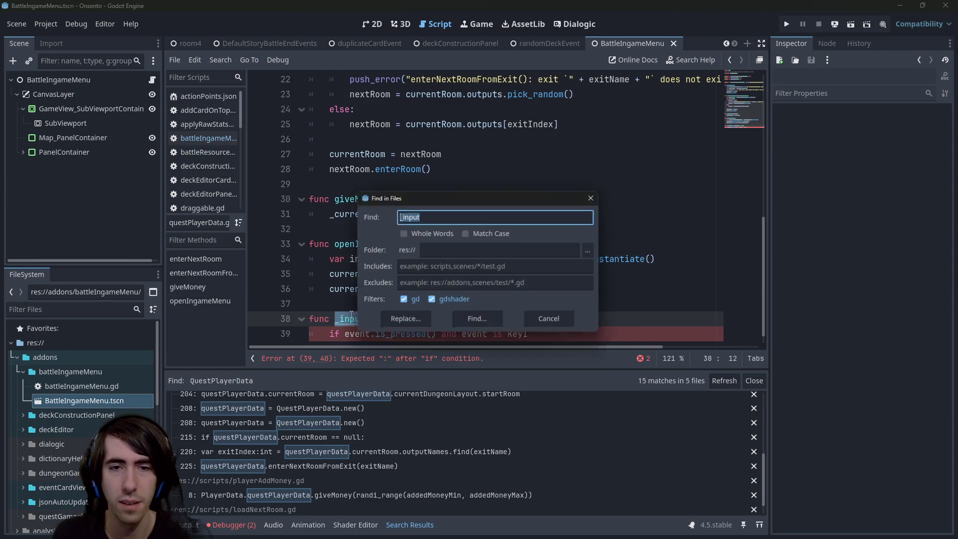
- Search all project files for 'func _input'
key("Return")
left_click(354, 318)
left_click_drag(364, 319, 310, 318)
key("ctrl+shift+f")
key("Return")
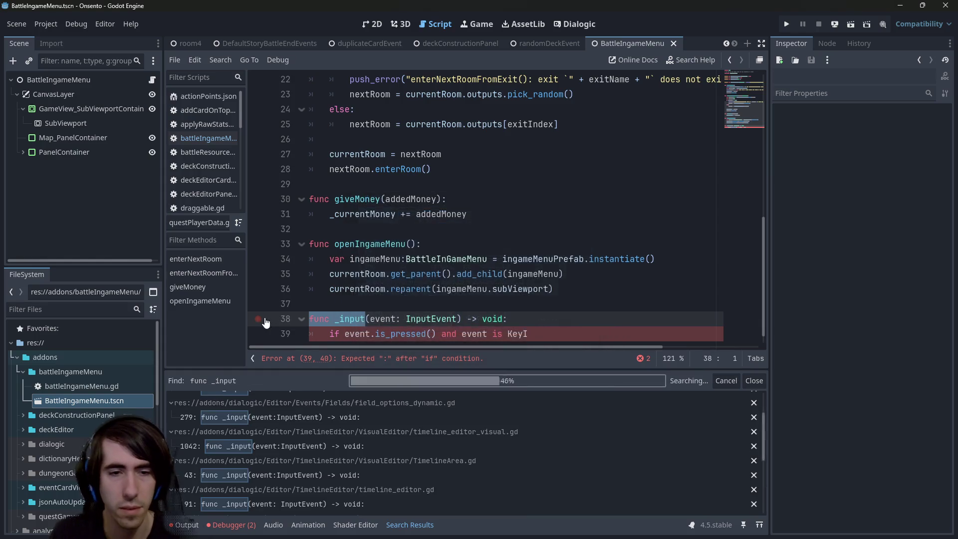
- Review the matches in inventoryCharacter, eventCardView, selectionContext, selectableArea and cheatManager
scroll(352, 448, "down", 5)
left_click(359, 469)
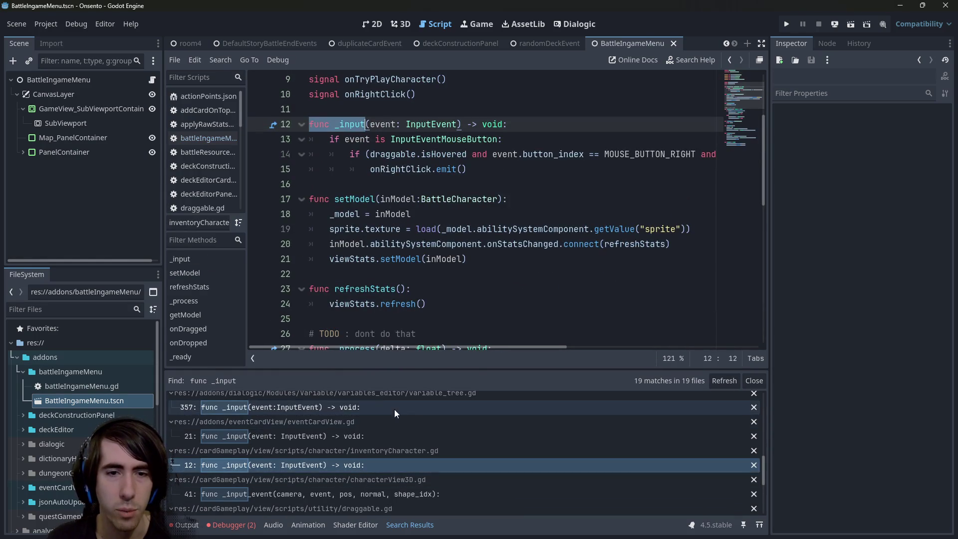
left_click(379, 436)
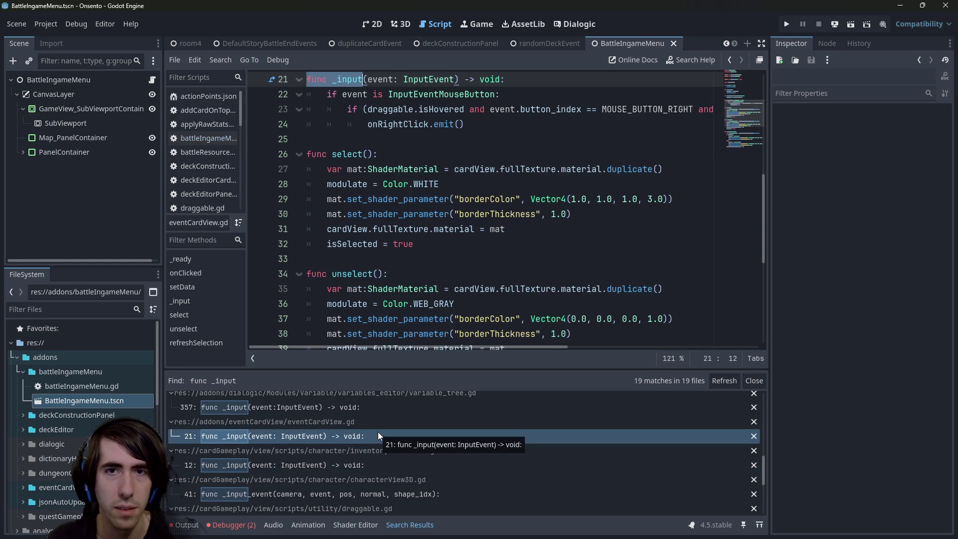
scroll(378, 432, "down", 3)
left_click(370, 461)
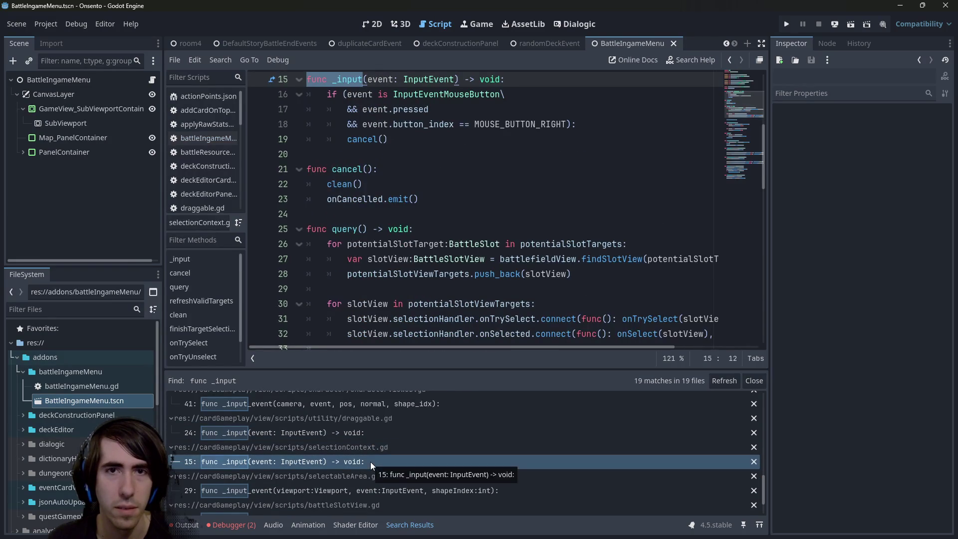
scroll(370, 462, "down", 2)
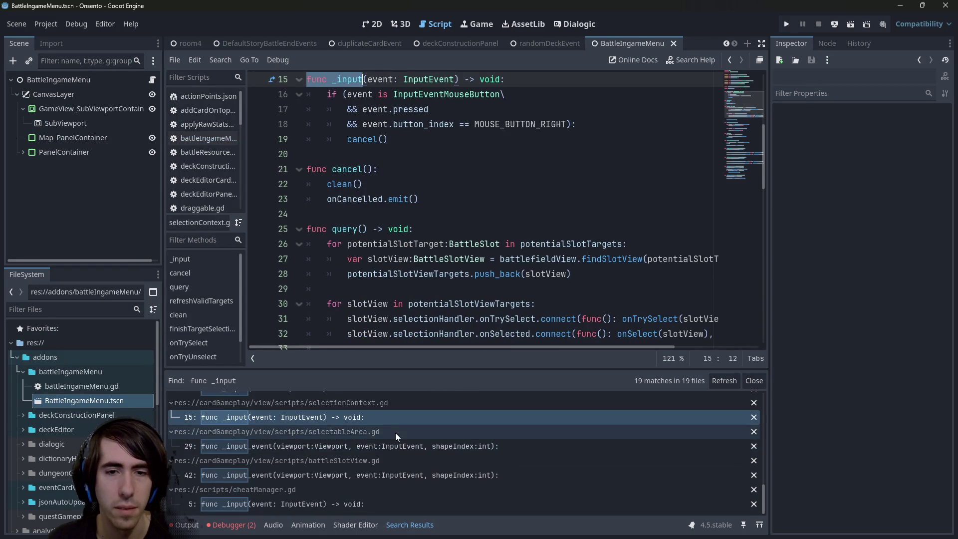
left_click(448, 445)
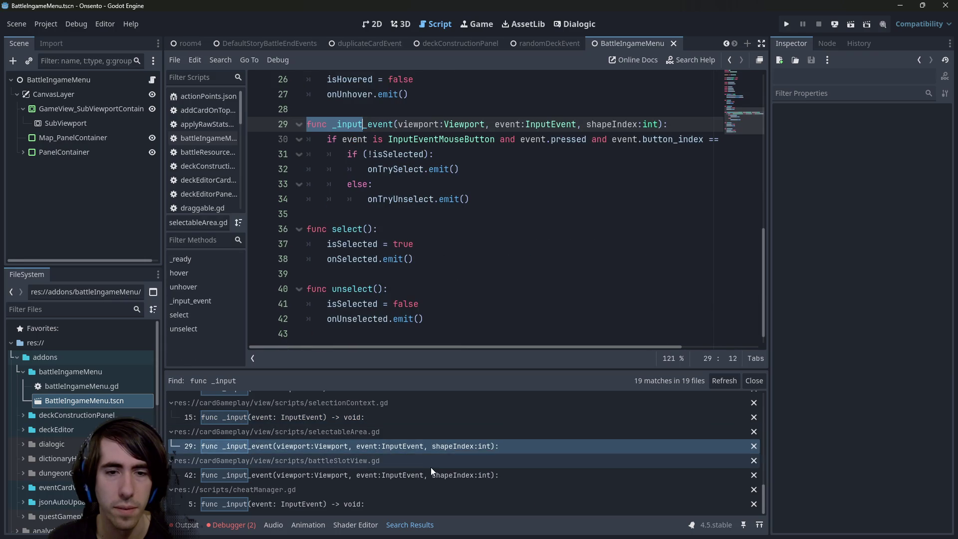
left_click(362, 503)
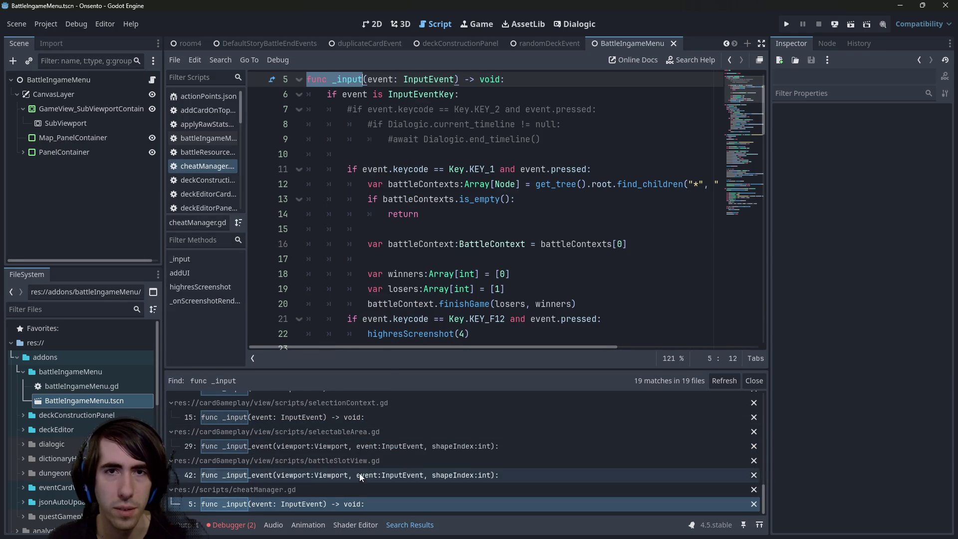
- Select cheatManager's InputEventKey check, then navigate back to battleIngameMenu.gd
left_click(462, 94)
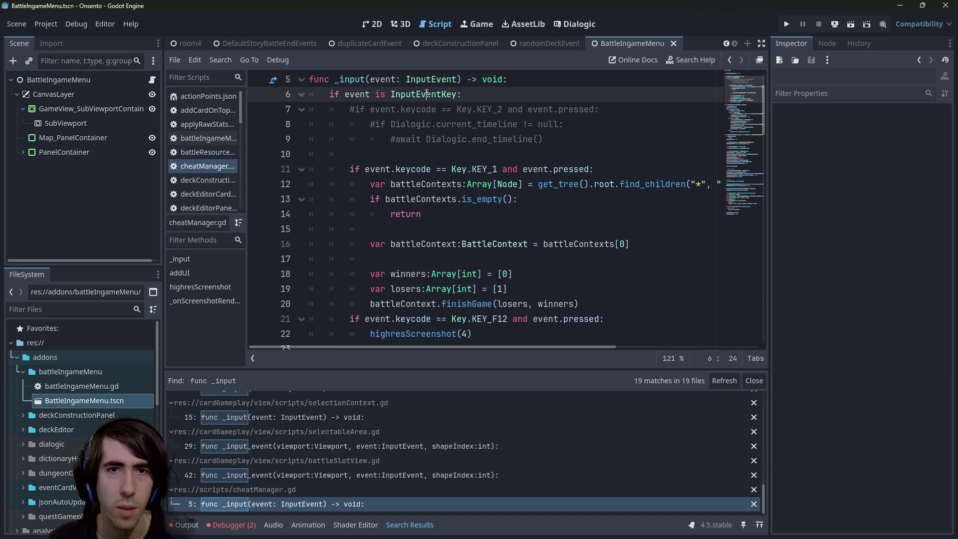
mouse_move(462, 94)
left_mouse_down()
mouse_move(310, 94)
mouse_move(594, 169)
left_mouse_up()
key("alt+Left")
key("alt+Left")
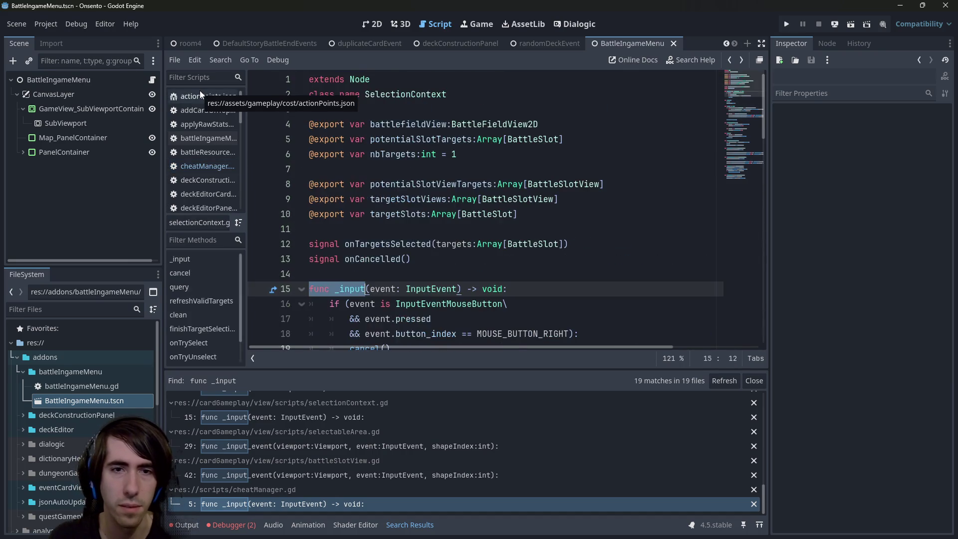
key("alt+Left")
key("alt+Left")
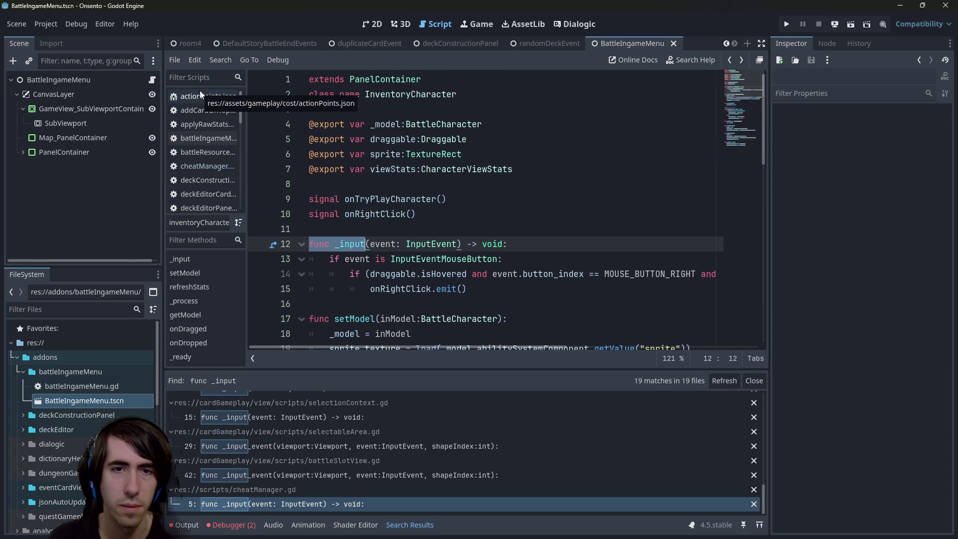
key("alt+Left")
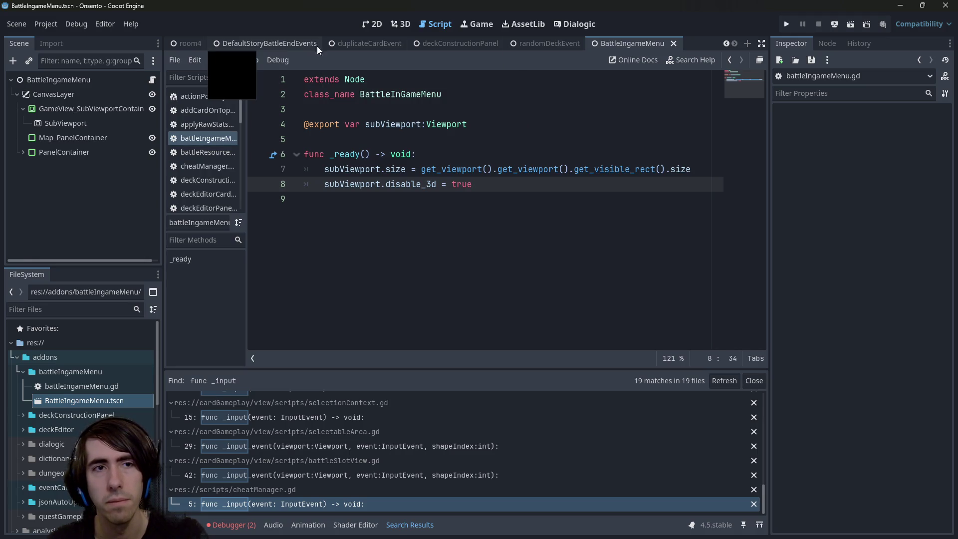
- Flip through the randomDeckEvent, BattleIngameMenu and deckConstructionPanel tabs, ending on duplicateCardEvent's script
left_click(22, 152)
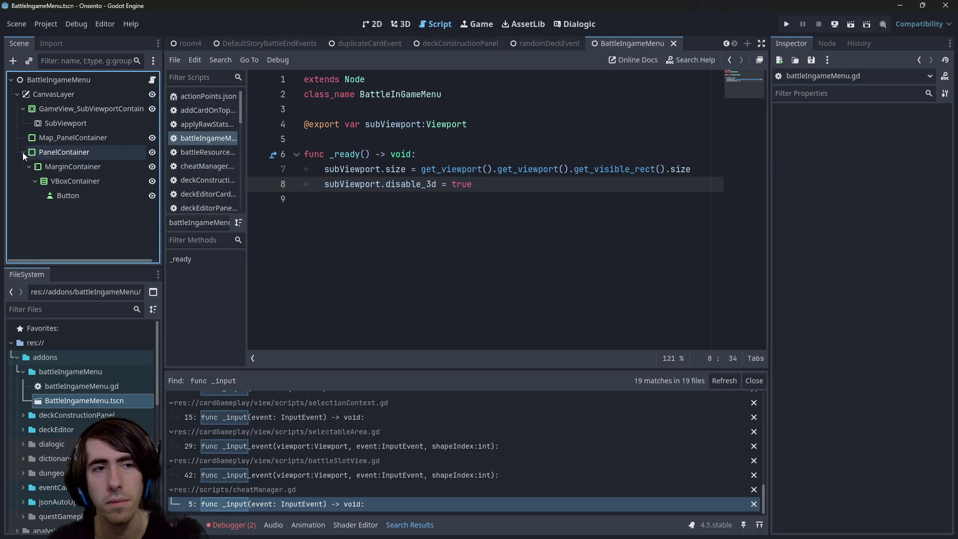
left_click(23, 152)
left_click(549, 42)
left_click(609, 43)
left_click(549, 43)
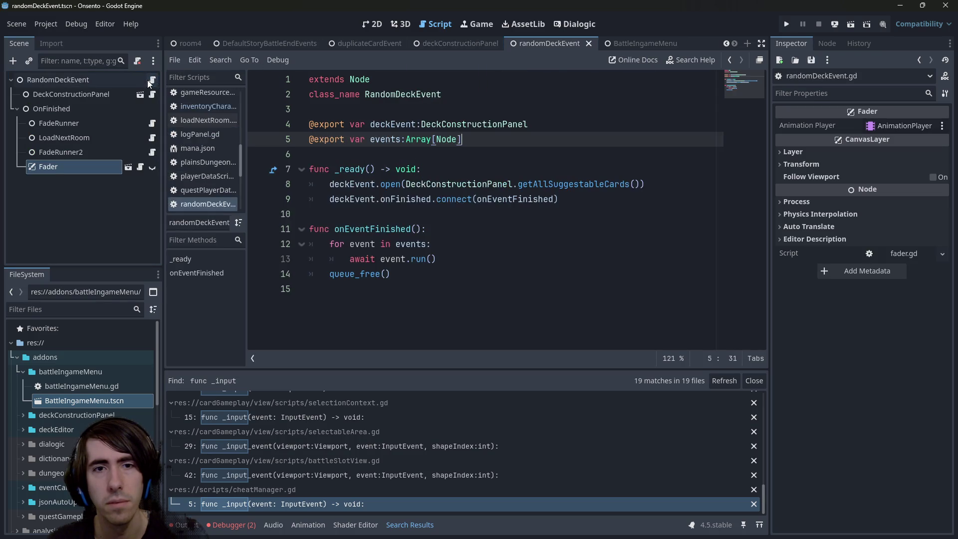
left_click(631, 43)
left_click(437, 43)
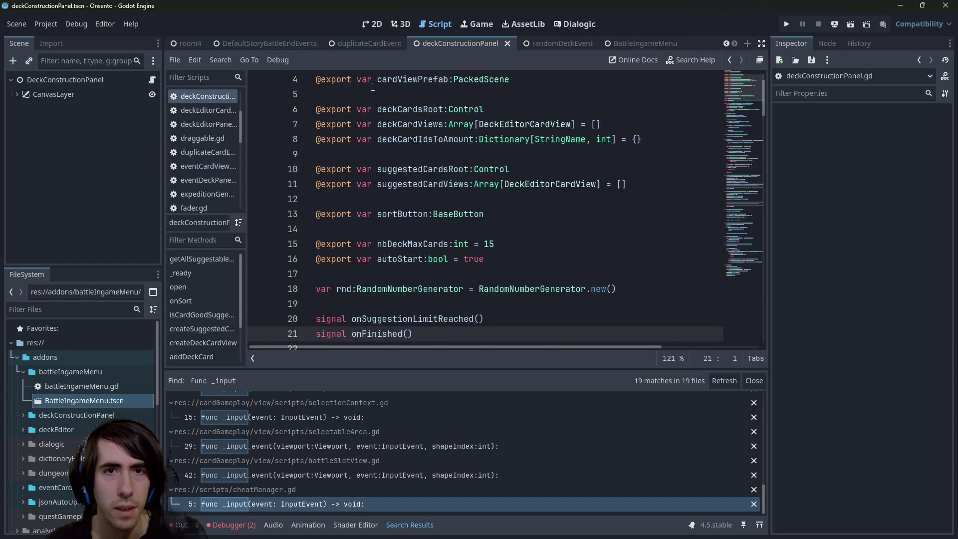
left_click(362, 44)
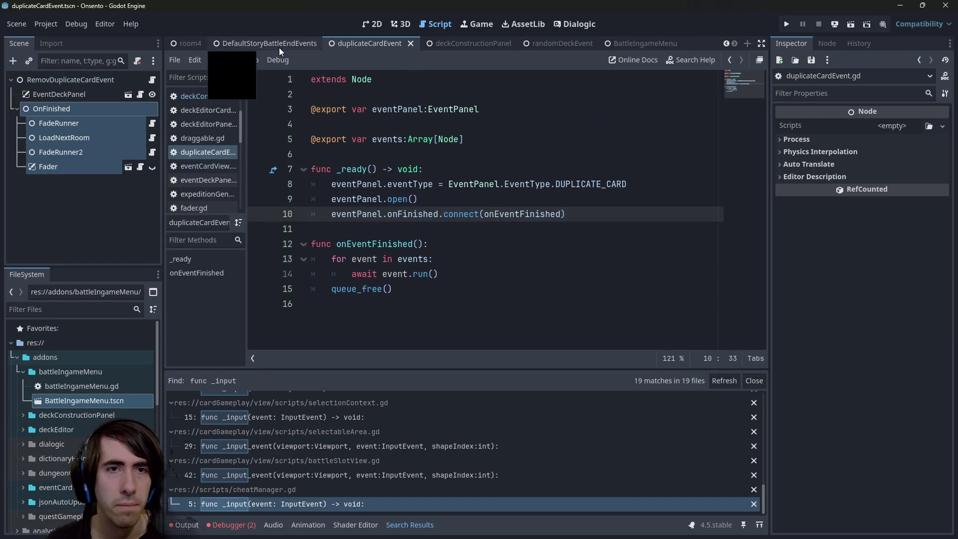
scroll(233, 45, "up", 2)
scroll(247, 44, "down", 2)
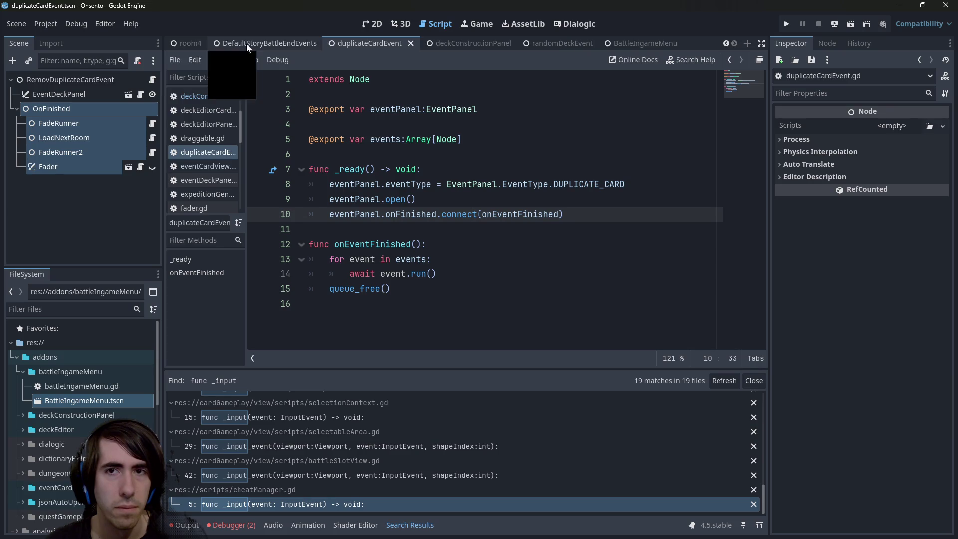
left_click(350, 154)
scroll(190, 122, "up", 3)
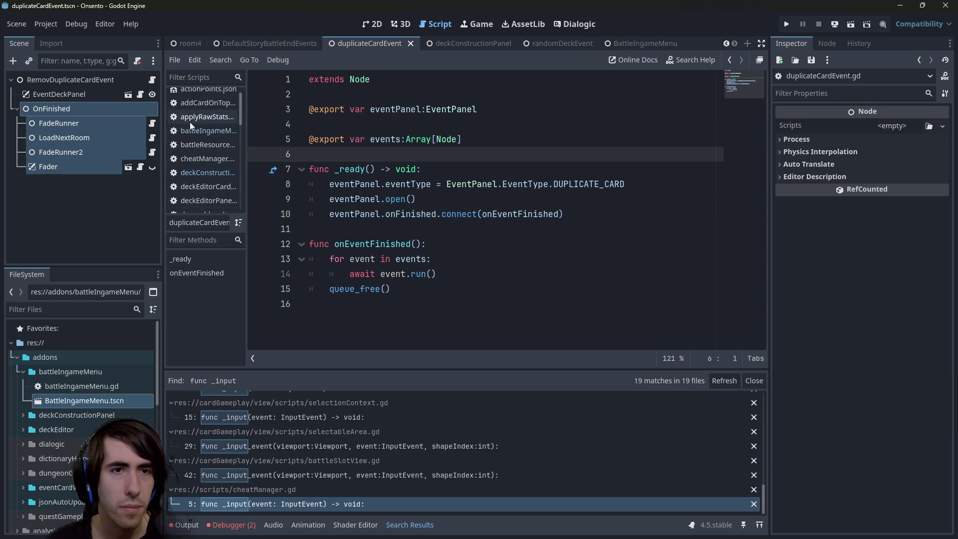
- Open questPlayerData.gd and delete the commented-out KEY_2 block in _input
key("shift+alt+o")
type("player quest")
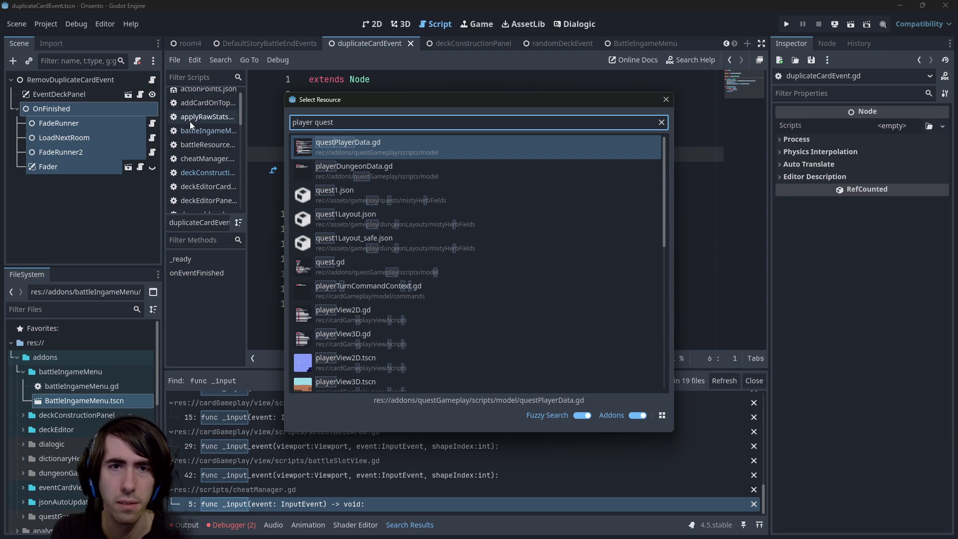
key("Return")
key("ctrl+z")
key("ctrl+z")
key("ctrl+z")
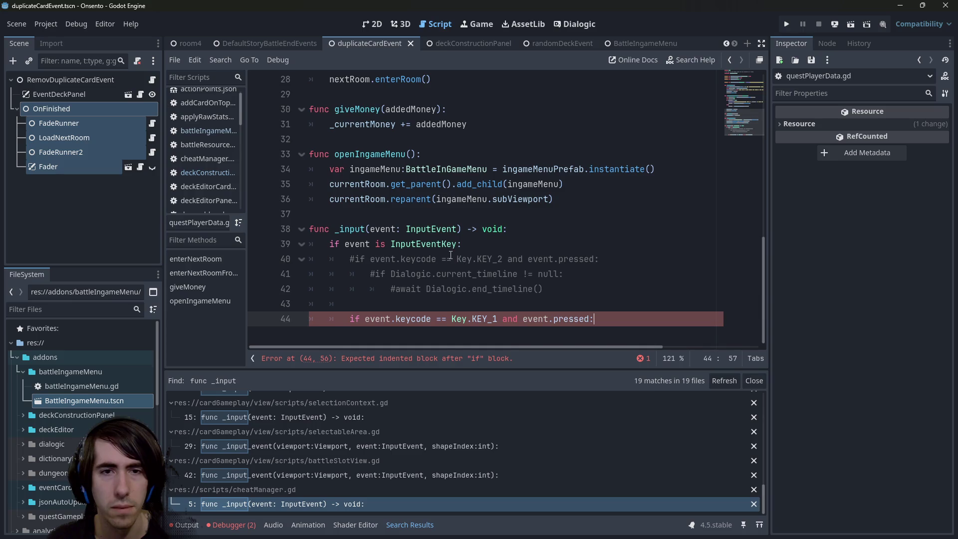
left_click_drag(580, 289, 285, 265)
left_click_drag(539, 308, 463, 244)
key("BackSpace")
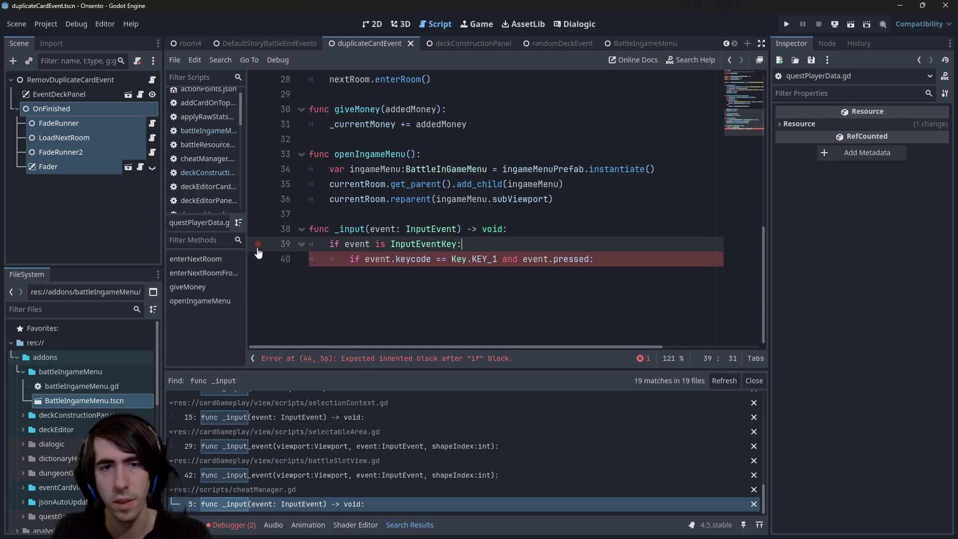
- Replace KEY_1 with KEY_ESCAPE in the _input condition and save the script
double_click(571, 259)
left_click_drag(472, 259, 498, 259)
type("ESC")
key("Return")
key("ctrl+s")
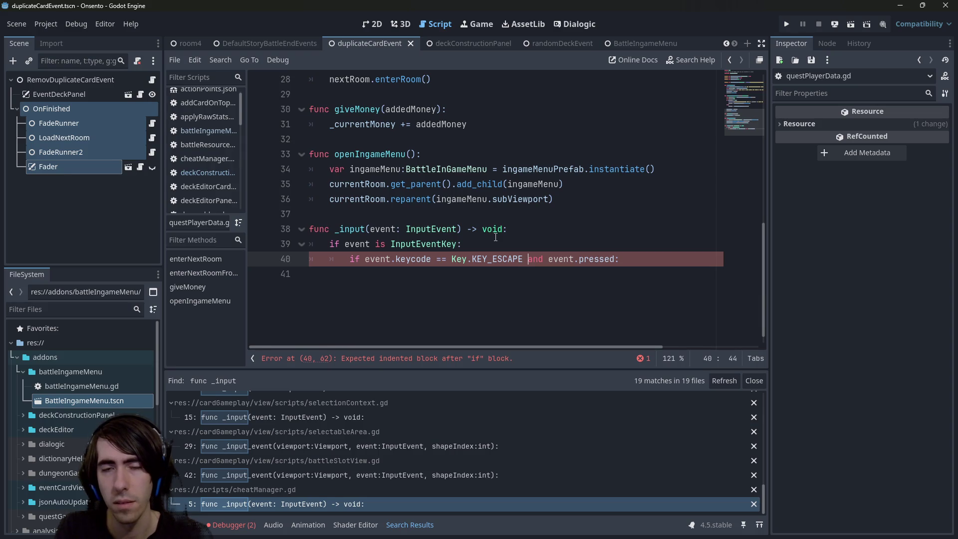
- Add 'or event.keycode' after the KEY_ESCAPE check and break the line with a backslash
type("or")
key("ctrl+Left")
key("ctrl+Left")
key("shift+ctrl+Right")
key("shift+ctrl+Right")
key("shift+ctrl+Right")
key("Right")
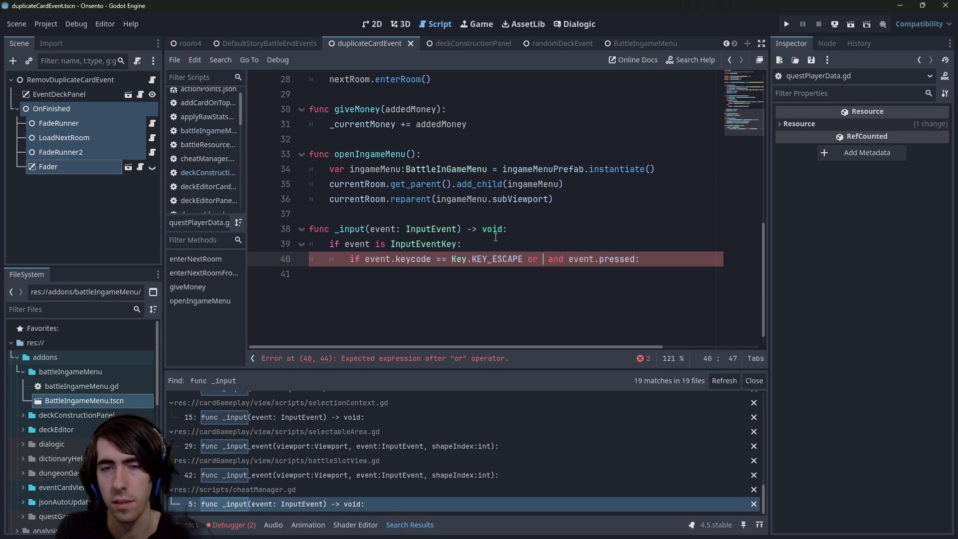
type("event.keycode")
key("ctrl+Left")
key("ctrl+Left")
key("ctrl+Left")
key("BackSpace")
type("\\")
key("Return")
- Complete the second check as KEY_P and move 'and event.pressed' to line 42
key("ctrl+Right")
key("ctrl+Right")
key("ctrl+Right")
key("ctrl+space")
type("== ")
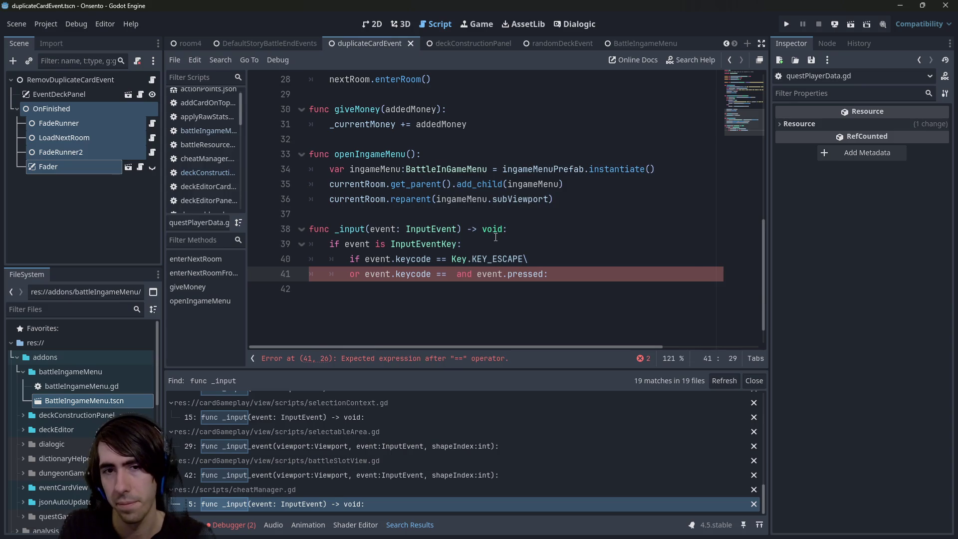
type("Key.P")
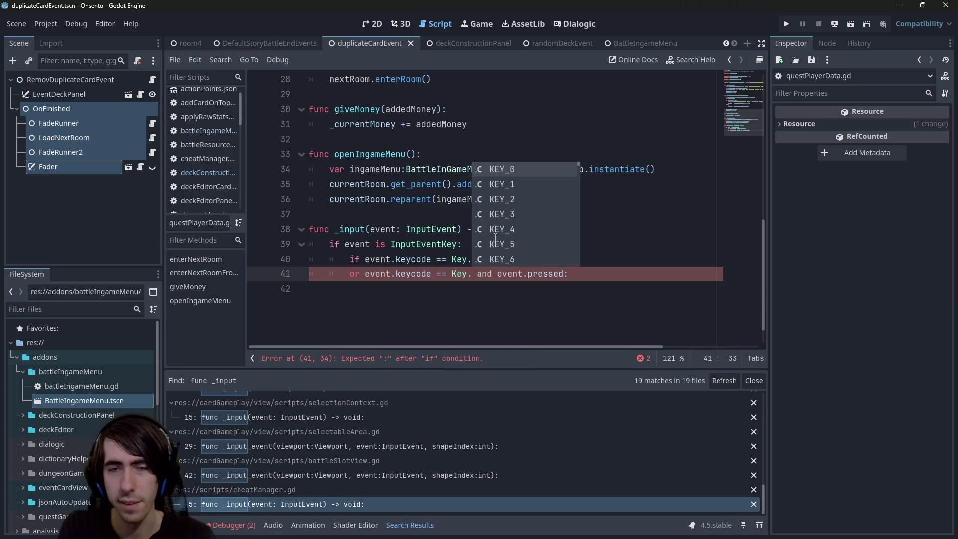
key("Return")
type("\\")
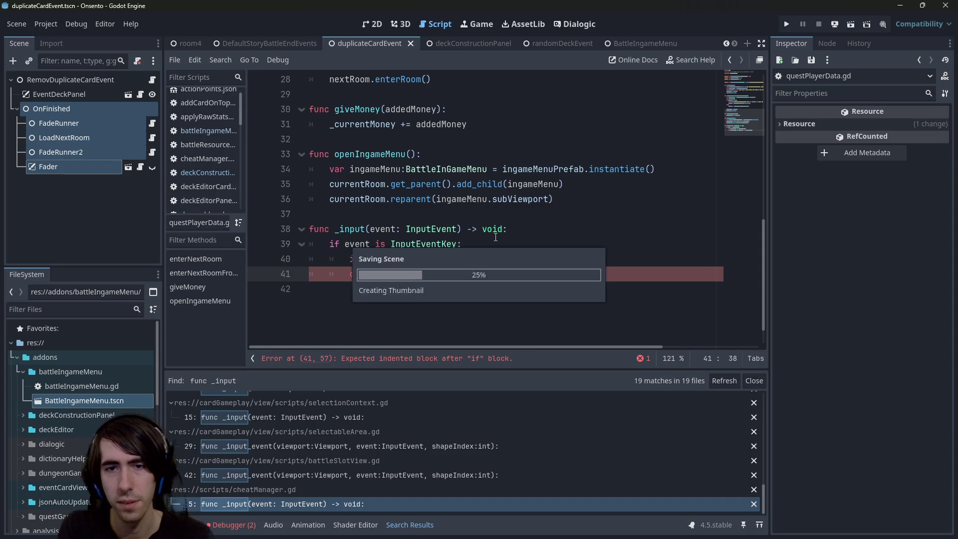
key("Return")
key("Delete")
- Bracket the KEY_ESCAPE and KEY_P checks and indent the continuation lines one level
key("Up")
key("Up")
key("Right")
key("Right")
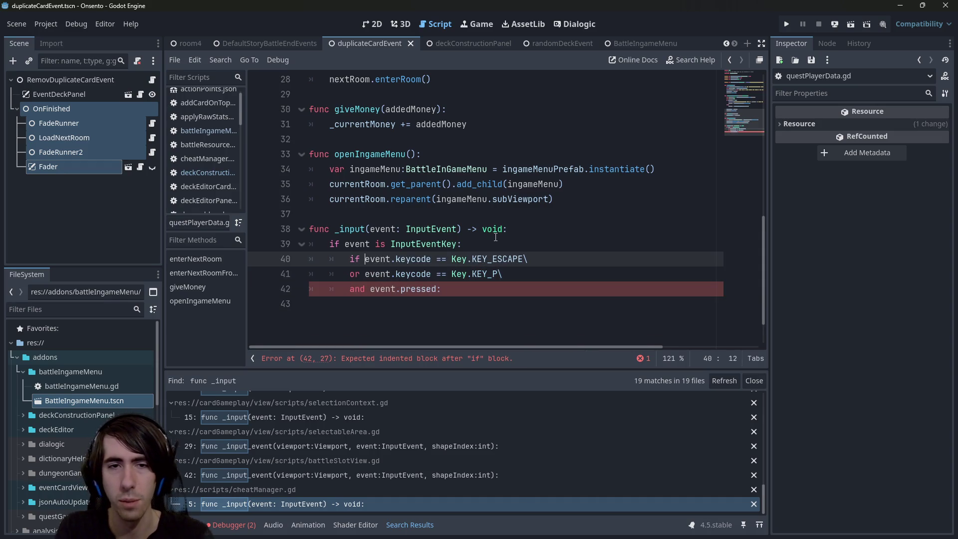
type("(")
key("Down")
key("ctrl+Right")
key("ctrl+Right")
key("ctrl+Right")
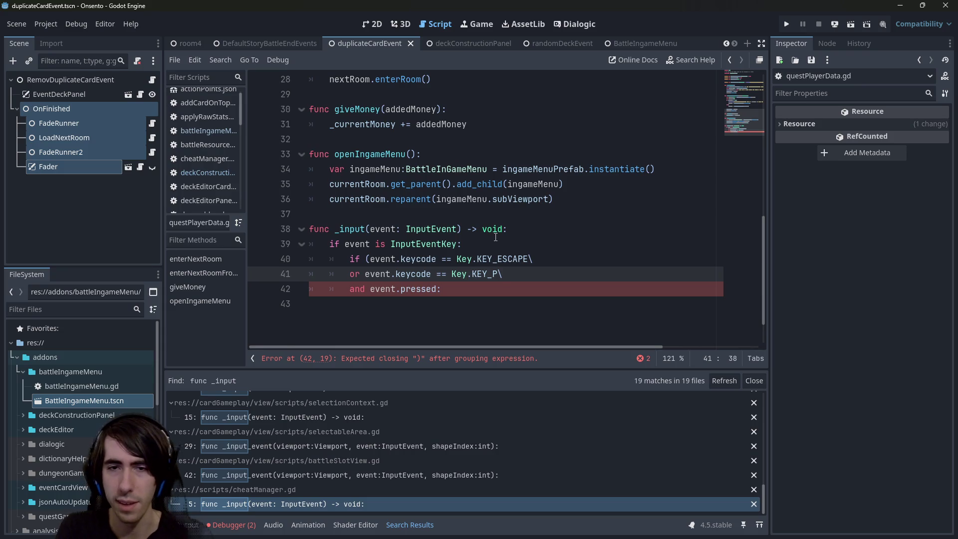
key("Down")
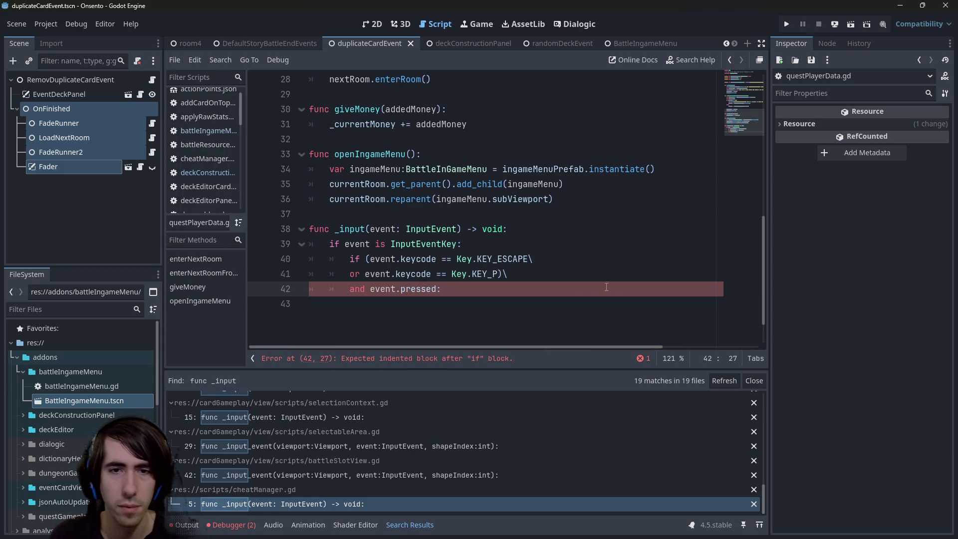
key("shift+Up")
key("Tab")
- Make openIngameMenu() the body of the if statement
left_click(538, 282)
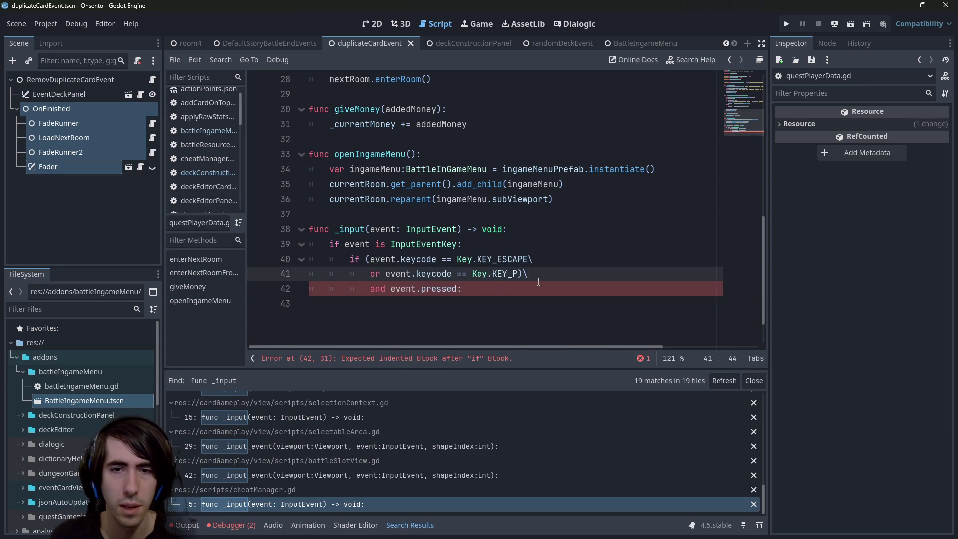
left_click(544, 284)
key("Return")
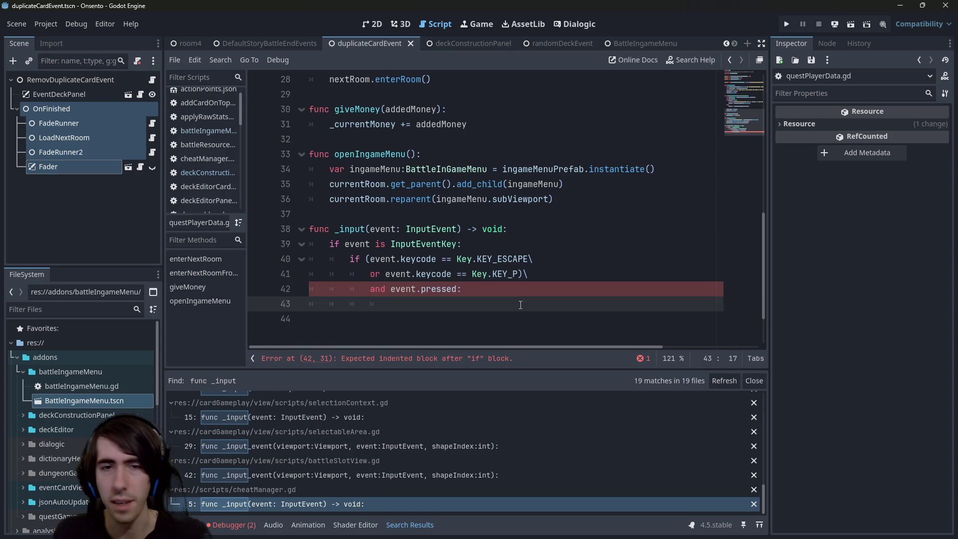
key("Return")
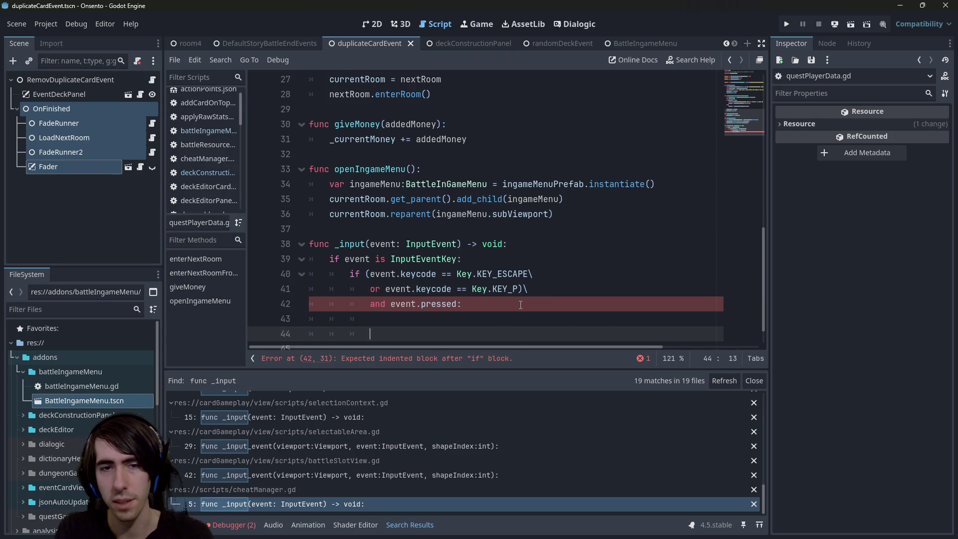
key("ctrl+z")
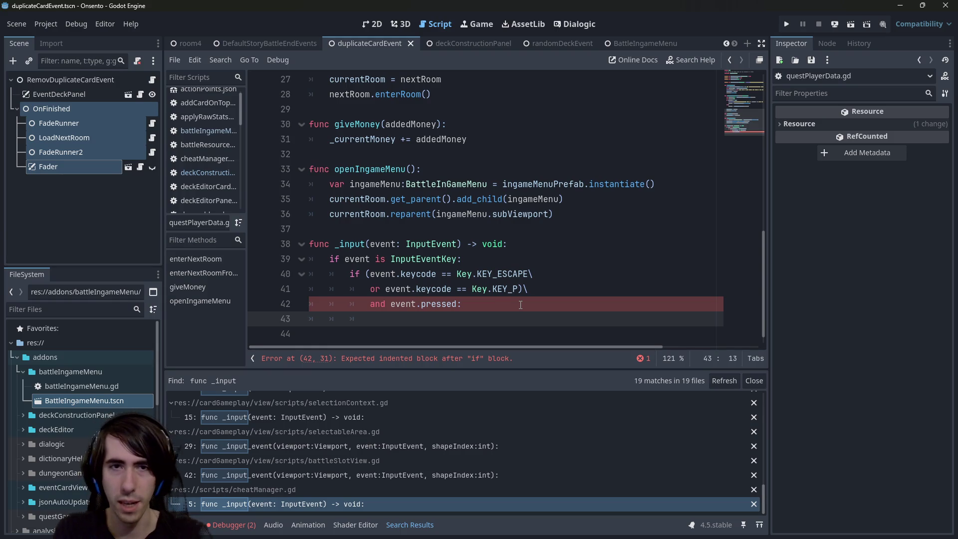
key("Return")
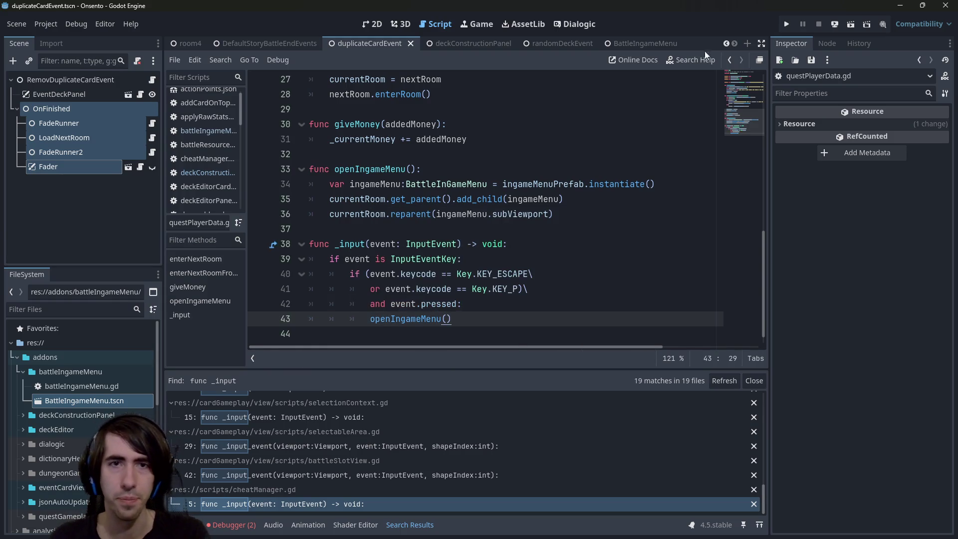
scroll(191, 40, "up", 8)
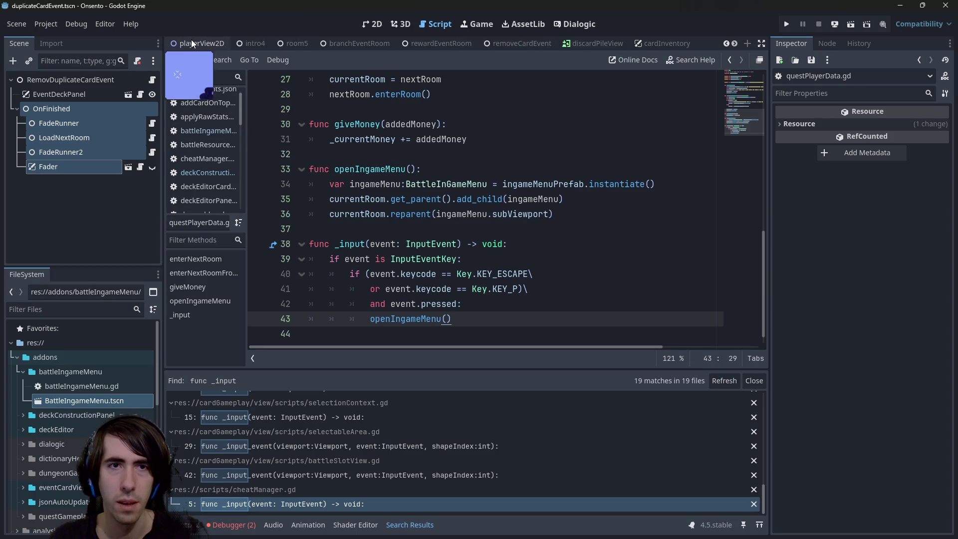
scroll(204, 39, "up", 4)
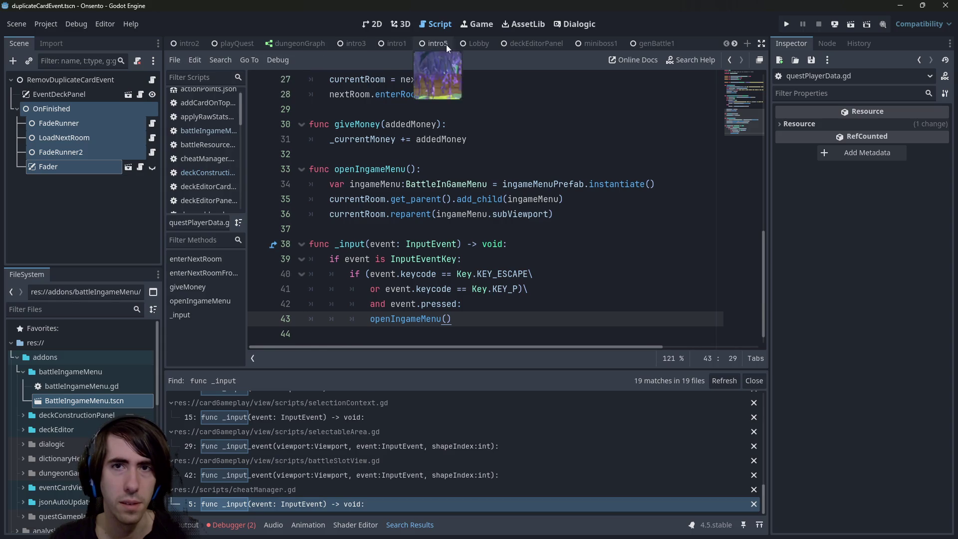
left_click(530, 186)
- Run the project with F5 and bring the running Onsento game window to the front
key("shift+alt+o")
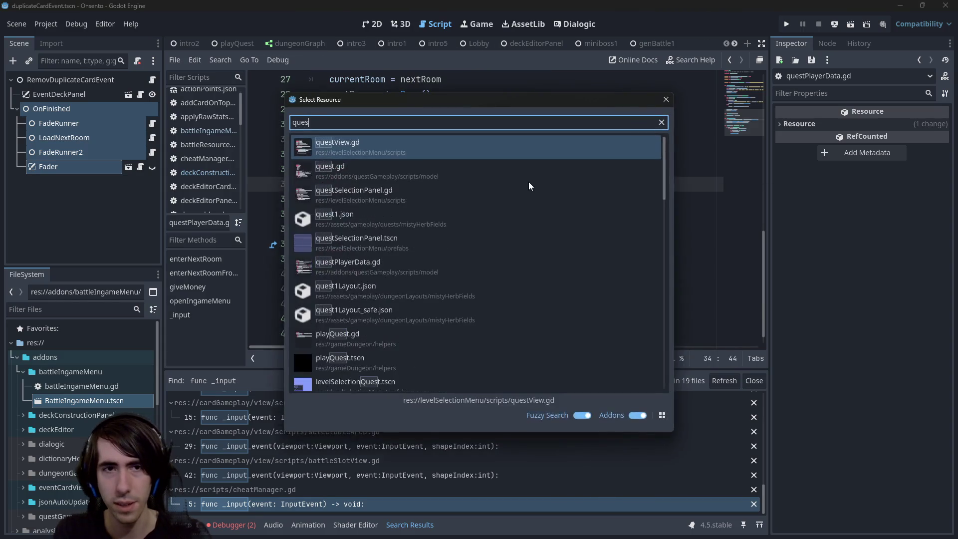
key("Escape")
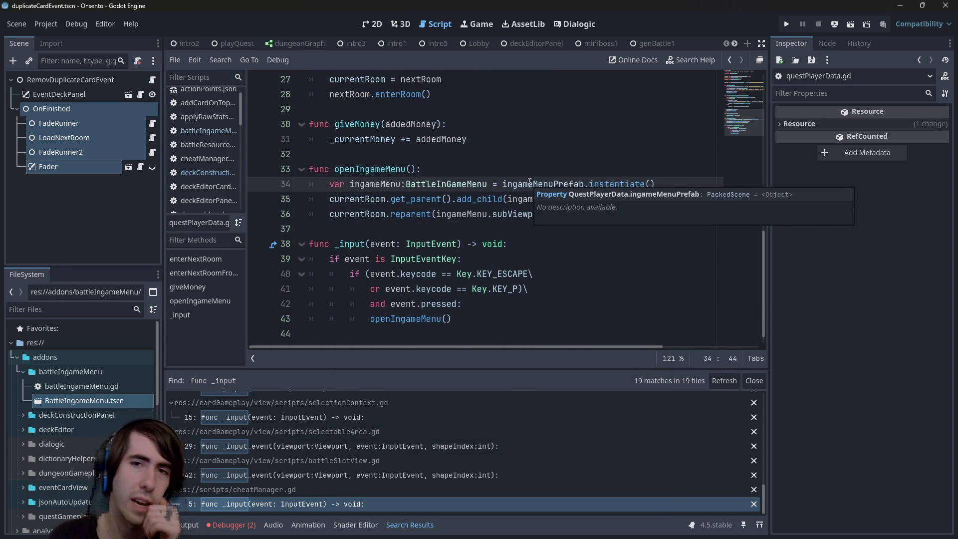
scroll(530, 182, "up", 9)
key("F5")
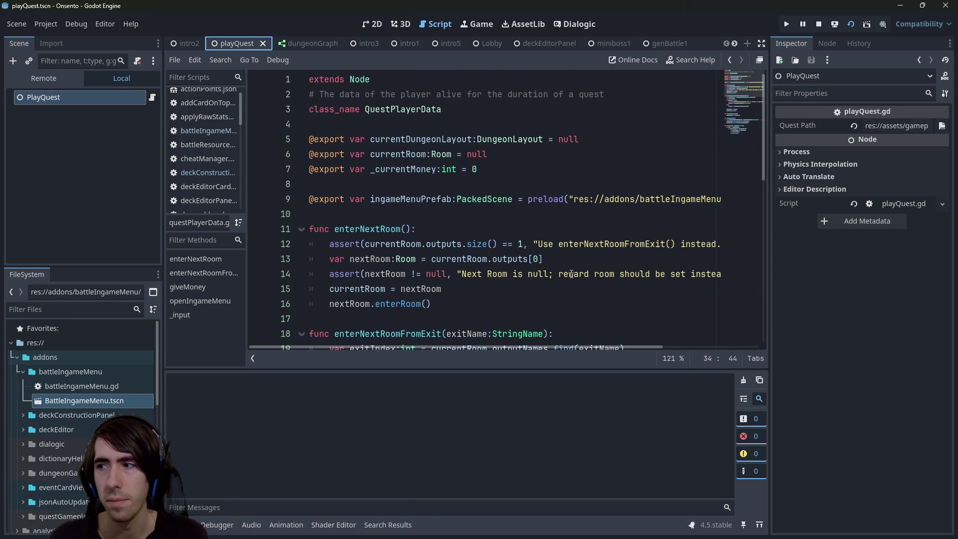
mouse_move(566, 199)
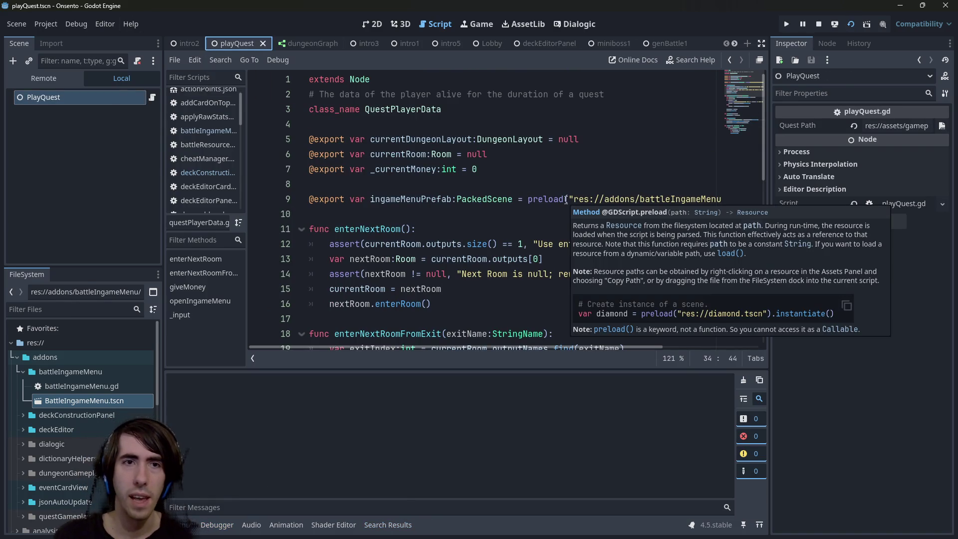
double_click(417, 110)
scroll(448, 197, "down", 4)
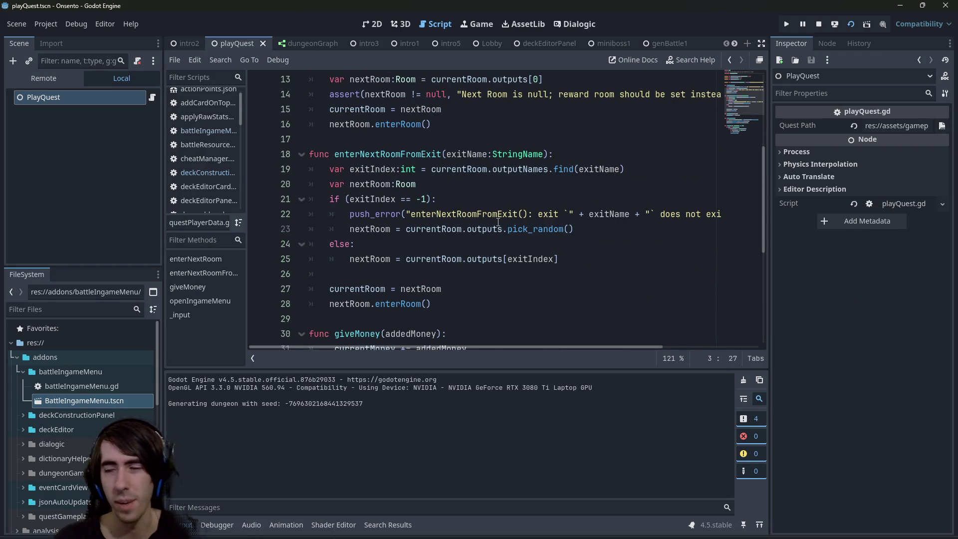
left_click(586, 525)
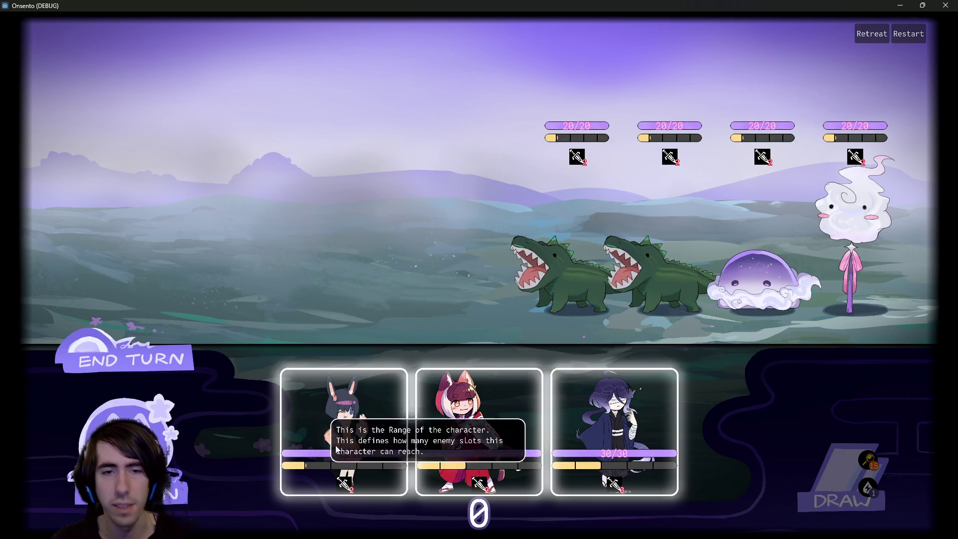
- Play the rabbit-girl, fox-girl and purple cards, end the turn, and minimize the game
left_click(329, 424)
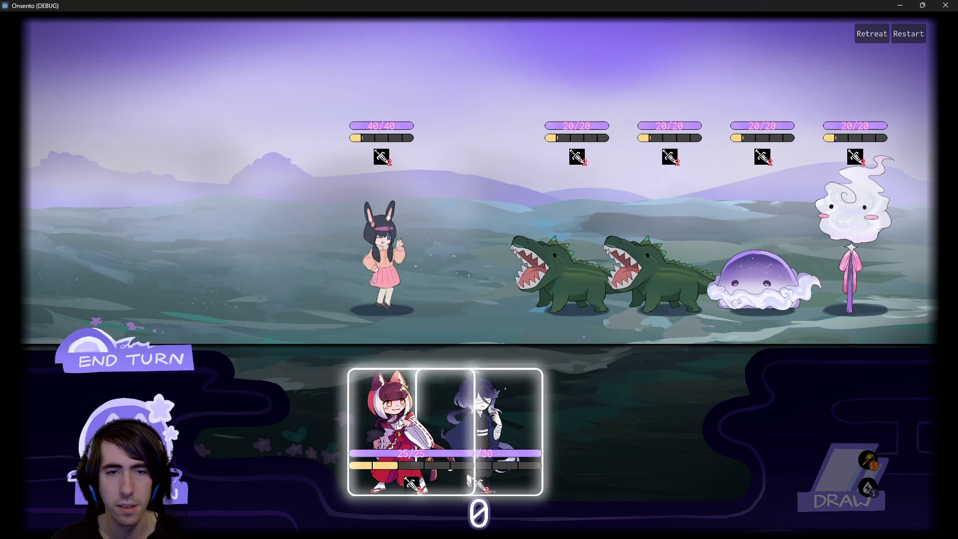
left_click(449, 419)
left_click(473, 412)
left_click(156, 355)
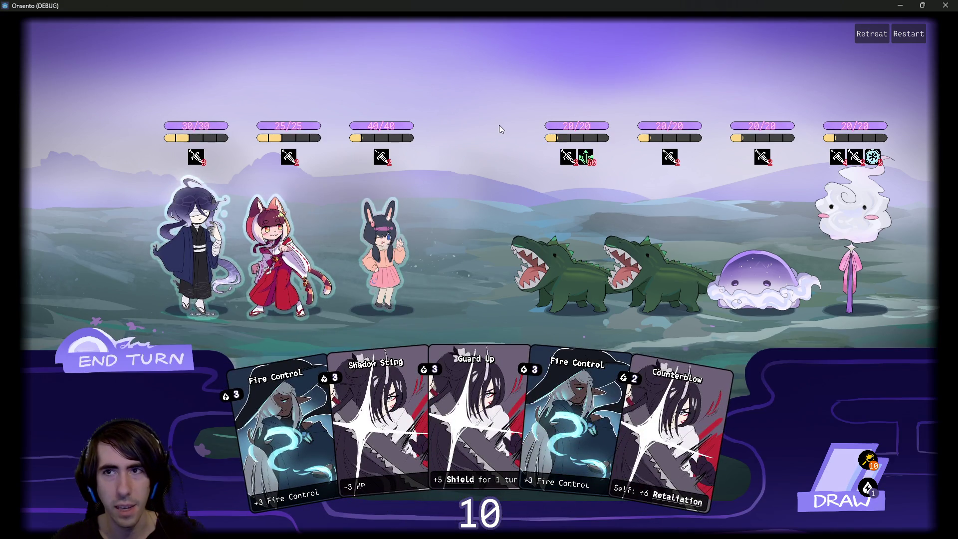
left_click(890, 5)
- Put the game away again and scroll questPlayerData.gd up to its top
scroll(449, 200, "down", 5)
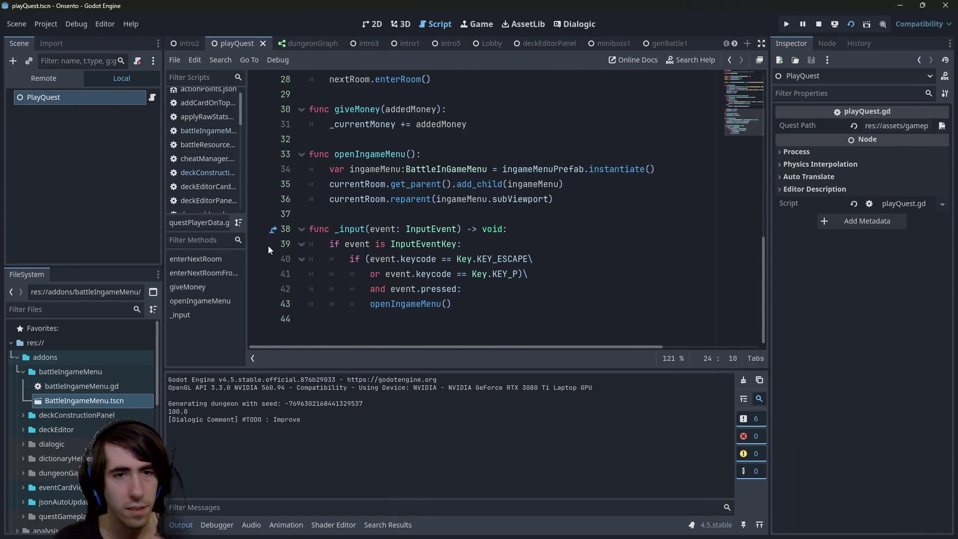
key("alt+Tab")
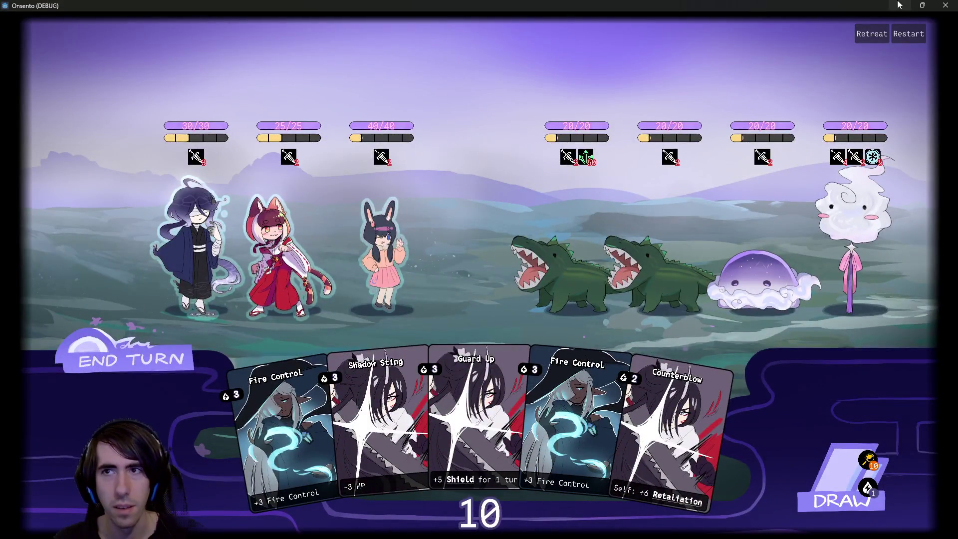
left_click(900, 5)
double_click(344, 230)
scroll(345, 231, "up", 3)
scroll(344, 230, "up", 8)
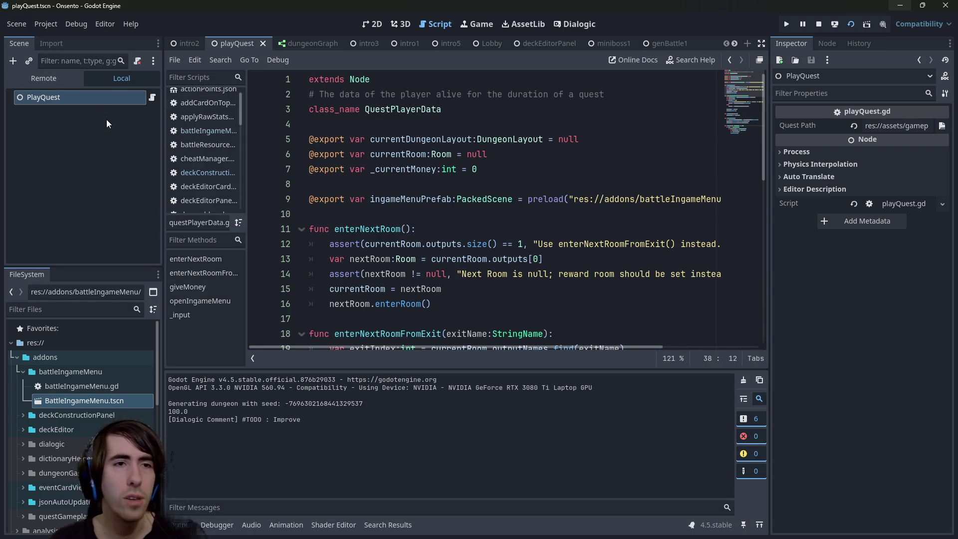
scroll(212, 127, "up", 1)
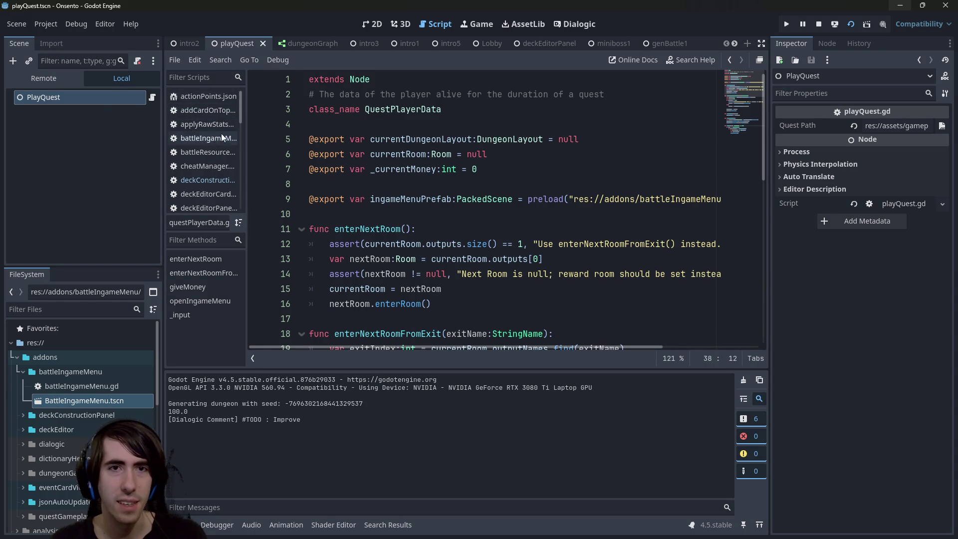
- Open playerDataScript.gd and locate the QuestPlayerData.new creation line
left_click(403, 135)
key("shift+alt+o")
type("playerdata")
key("Down")
key("Return")
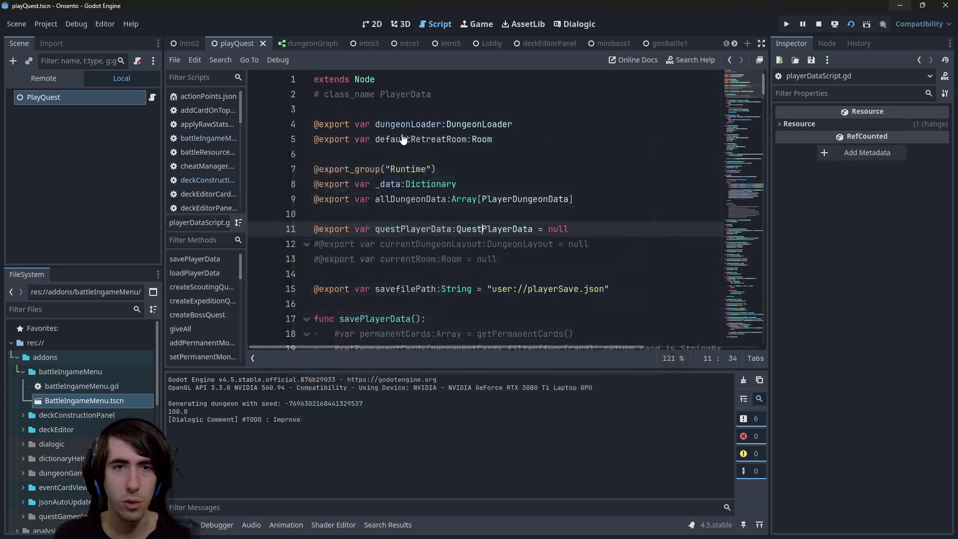
left_click(469, 152)
key("ctrl+f")
double_click(479, 229)
key("ctrl+f")
type(".new(")
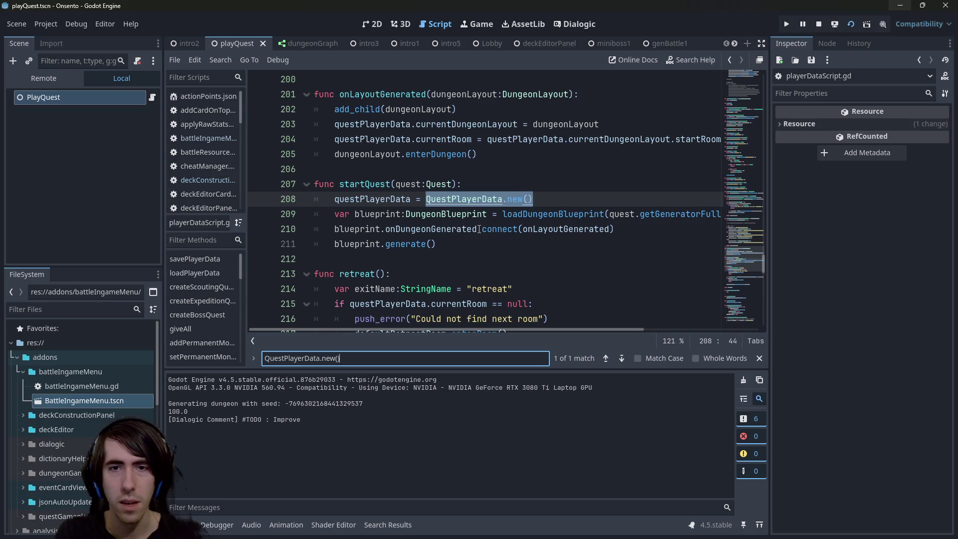
key("Escape")
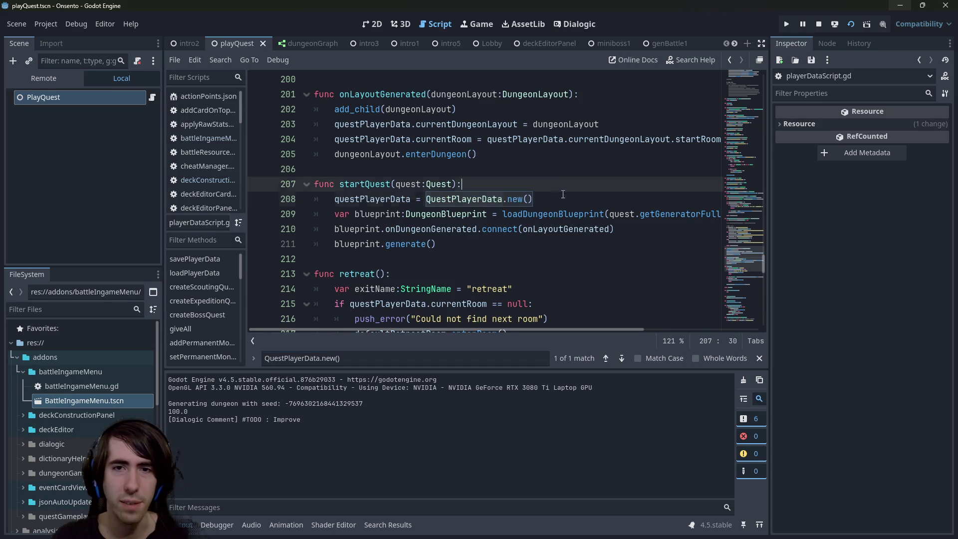
- Insert add_child(questPlayerData) on line 209 below it, then stop the running game
key("Return")
type("a")
type("(")
key("Left")
key("Right")
type("questPlayerData")
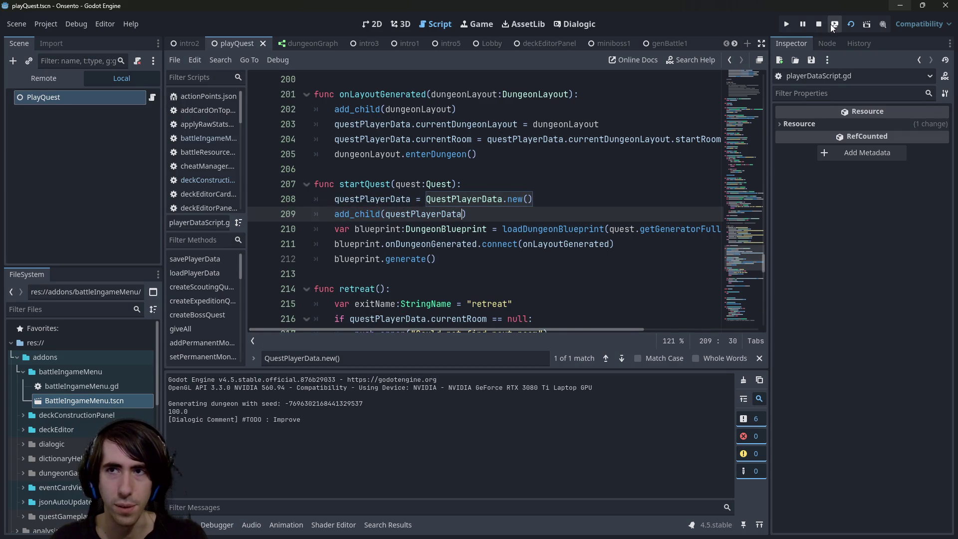
left_click(819, 23)
- Relaunch the scene, remove the line 39 breakpoint, resume, and dismiss the fox girl's dialogue
left_click(850, 24)
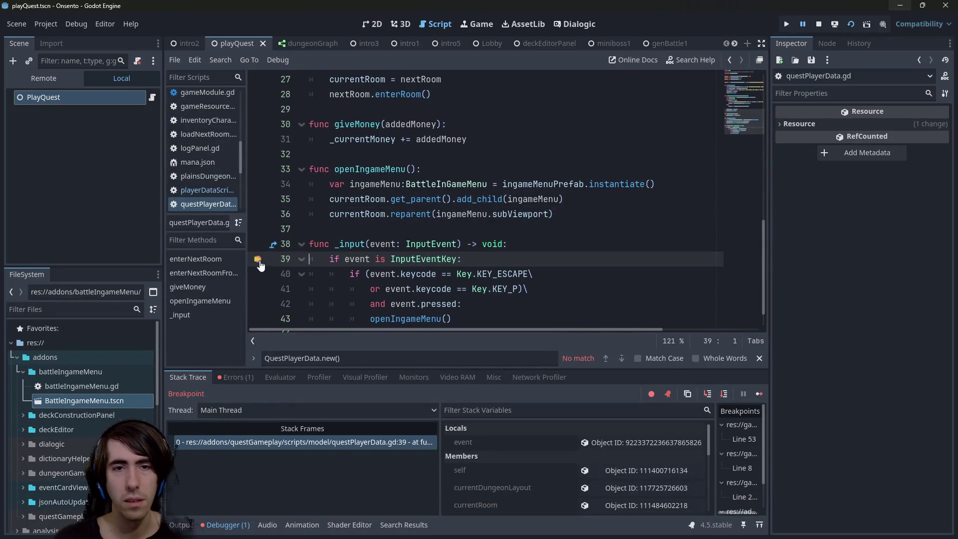
left_click(260, 264)
left_click(756, 396)
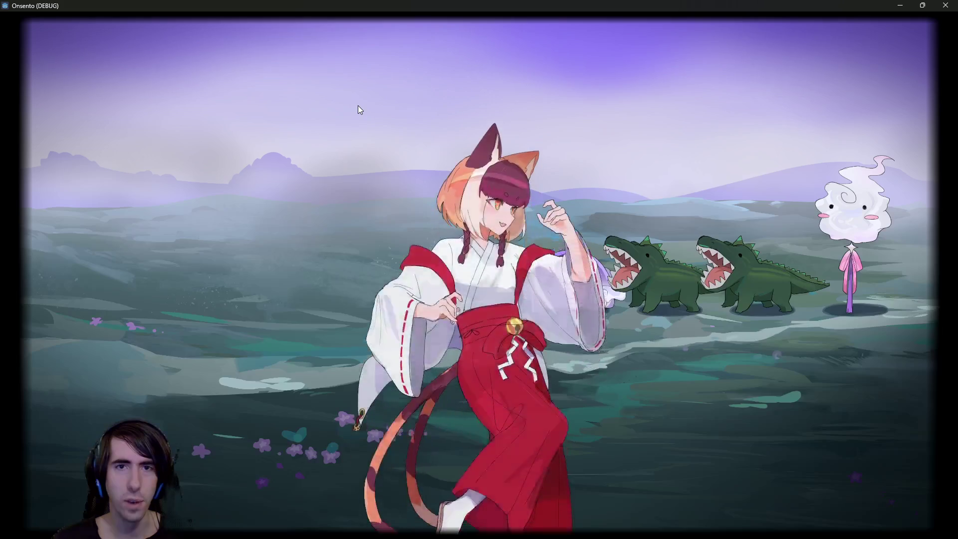
left_click(484, 177)
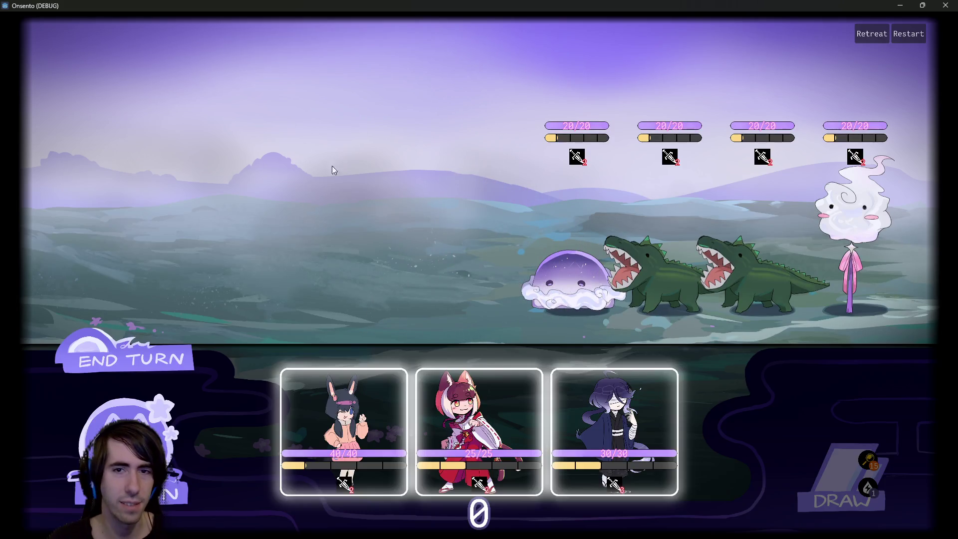
- Place the bunny, robed and fox fighters on the field, then retreat via the Escape menu
mouse_move(345, 429)
left_mouse_down()
mouse_move(334, 170)
mouse_move(370, 224)
left_mouse_up()
left_click_drag(452, 421, 300, 170)
mouse_move(546, 429)
left_mouse_down()
mouse_move(225, 254)
mouse_move(185, 299)
left_mouse_up()
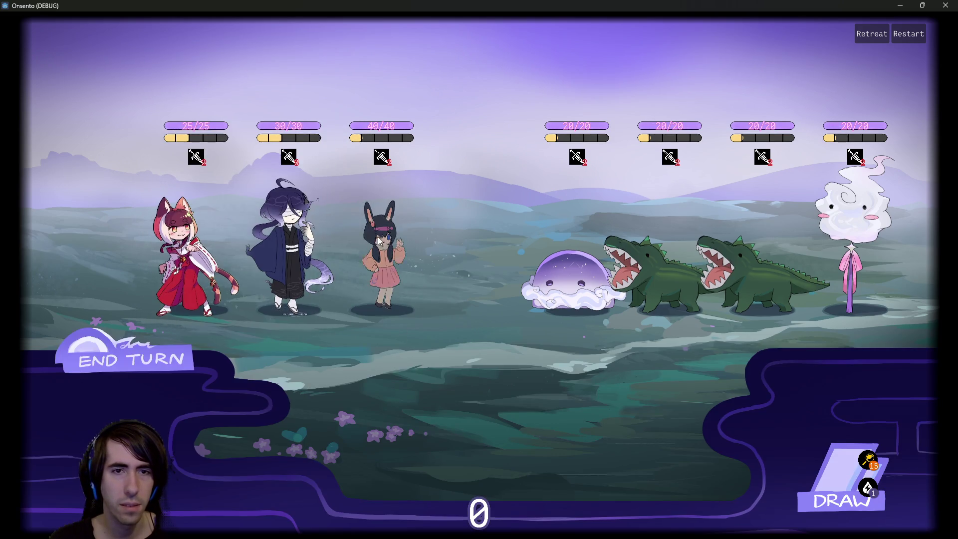
key("Escape")
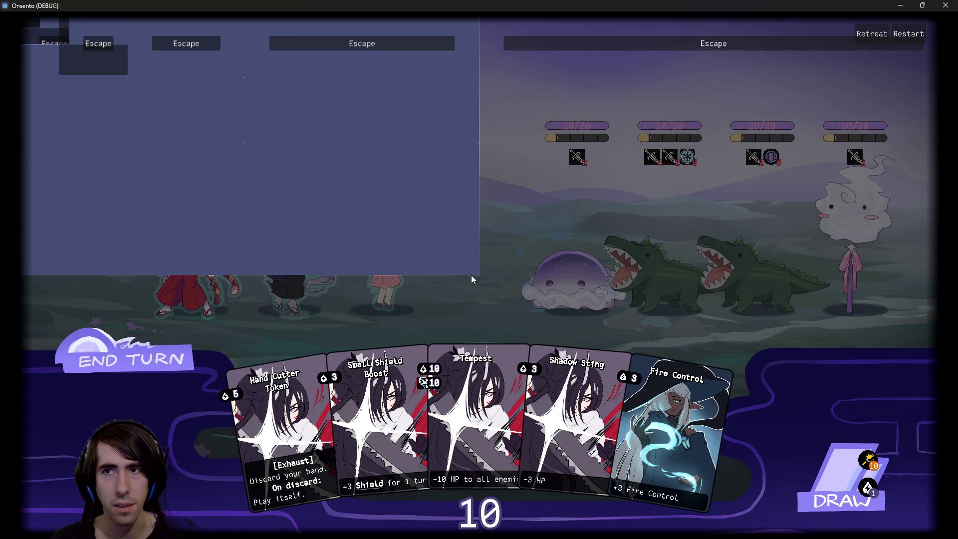
left_click(869, 37)
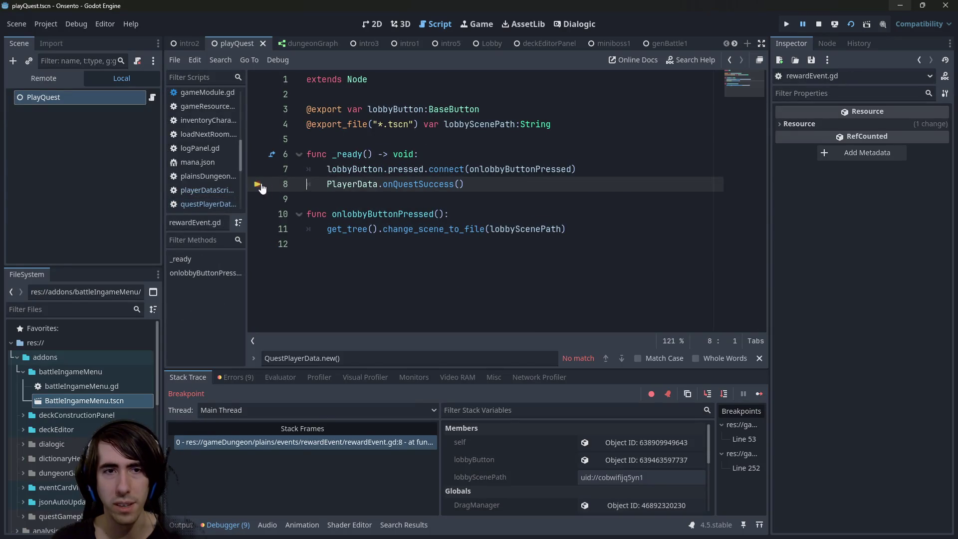
- Resume past the reward breakpoint, return to the lobby via Adventure, and close the game window
left_click(757, 394)
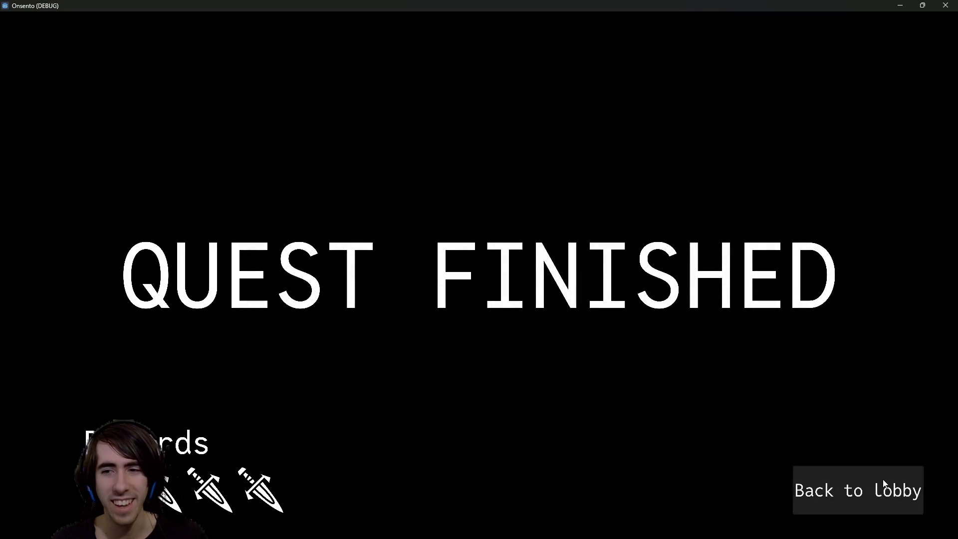
left_click(825, 491)
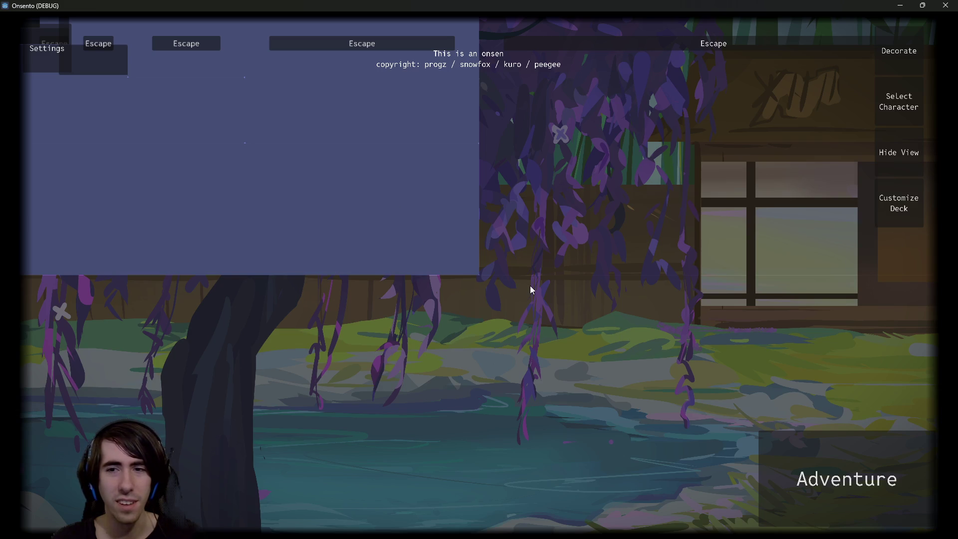
left_click(787, 471)
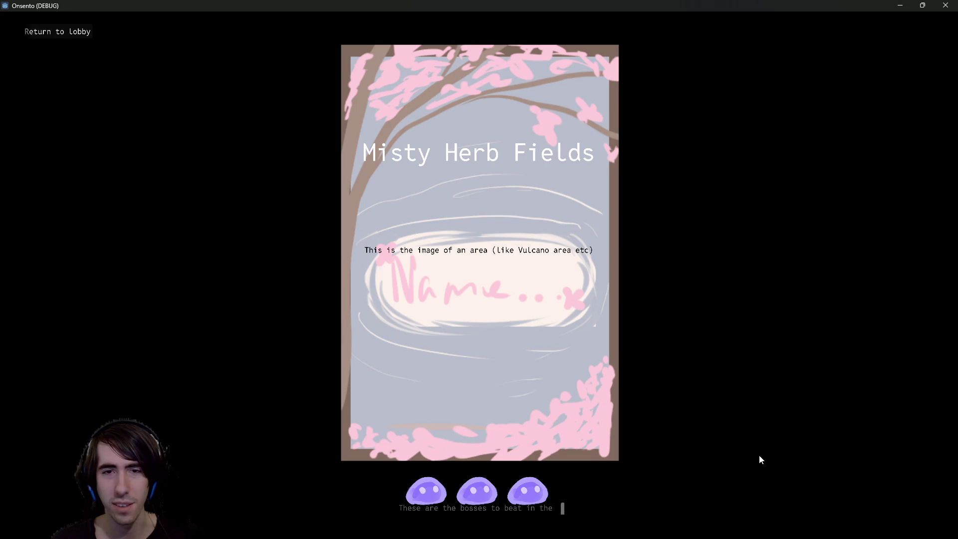
left_click(68, 35)
left_click(941, 6)
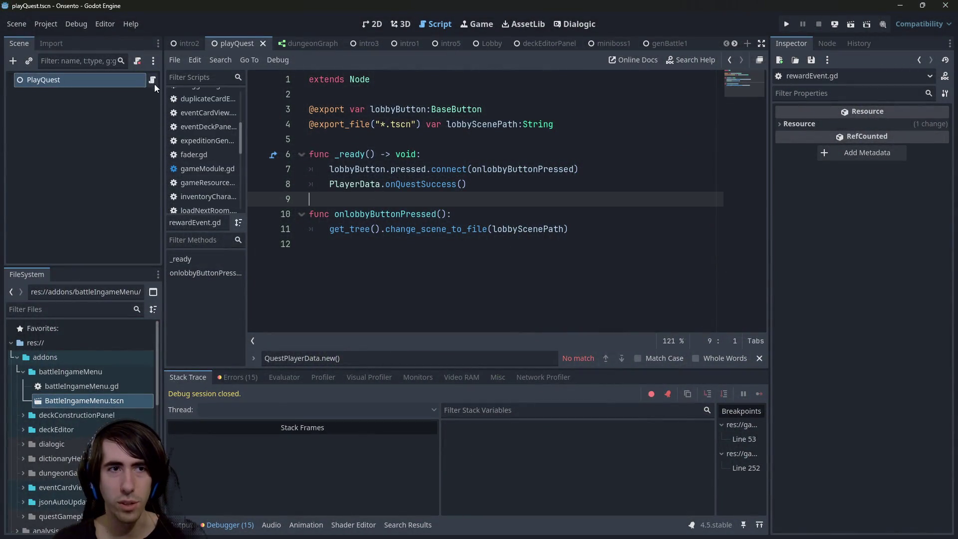
- Open battleIngameMenu.gd and comment out the body lines of _ready
double_click(121, 387)
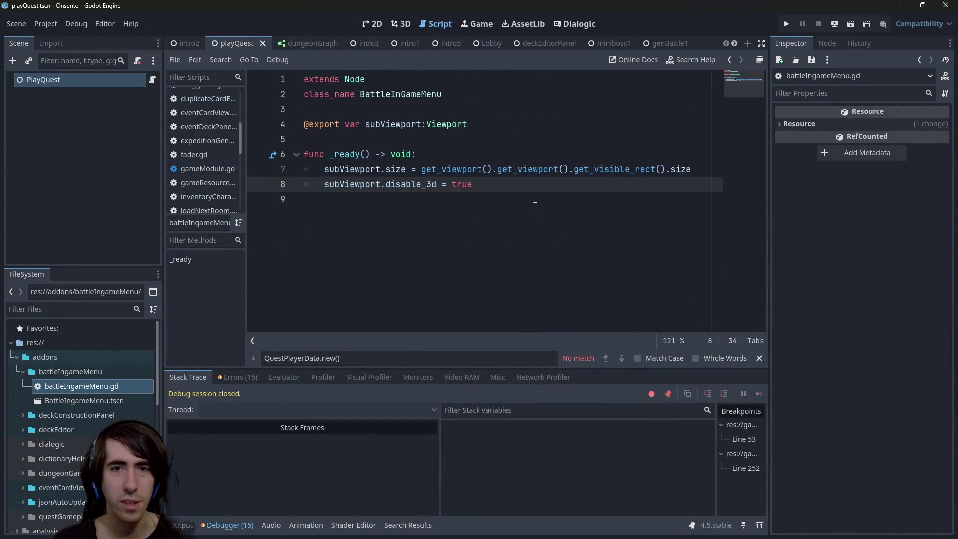
left_click(449, 170)
key("alt+Left")
key("alt+Right")
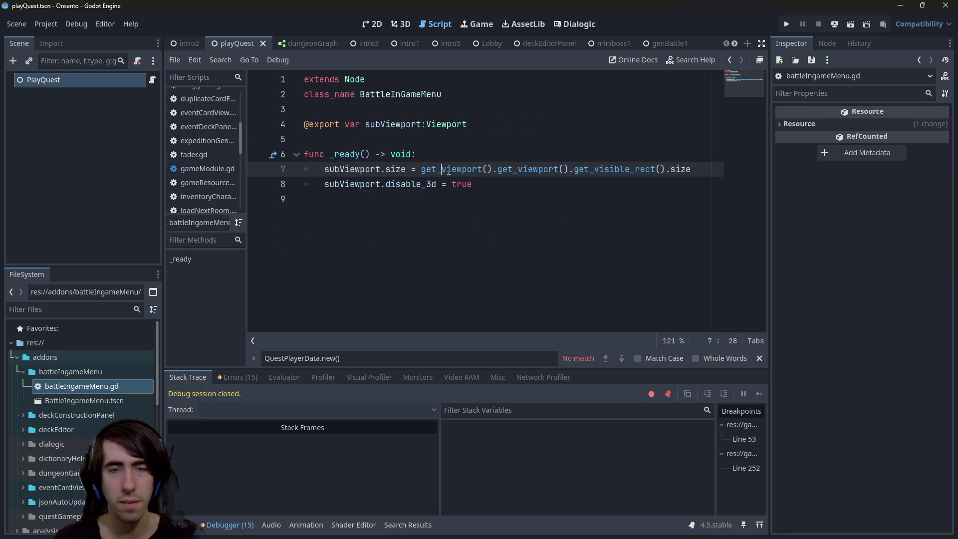
mouse_move(474, 199)
left_mouse_down()
mouse_move(264, 157)
mouse_move(259, 168)
left_mouse_up()
scroll(202, 168, "up", 5)
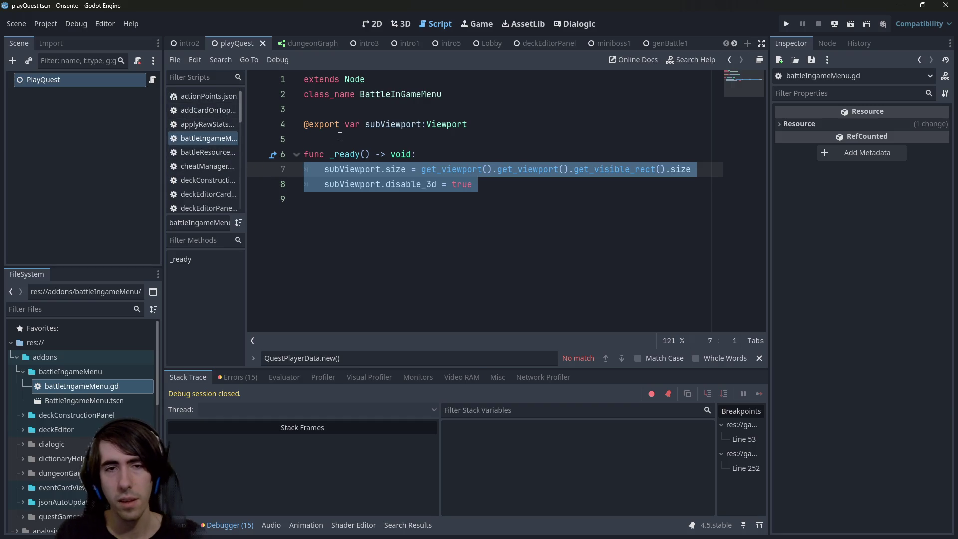
key("ctrl+k")
- Re-enable subViewport.disable_3d = true, leaving only the size line commented, and save
key("Up")
key("End")
key("Return")
type("pass")
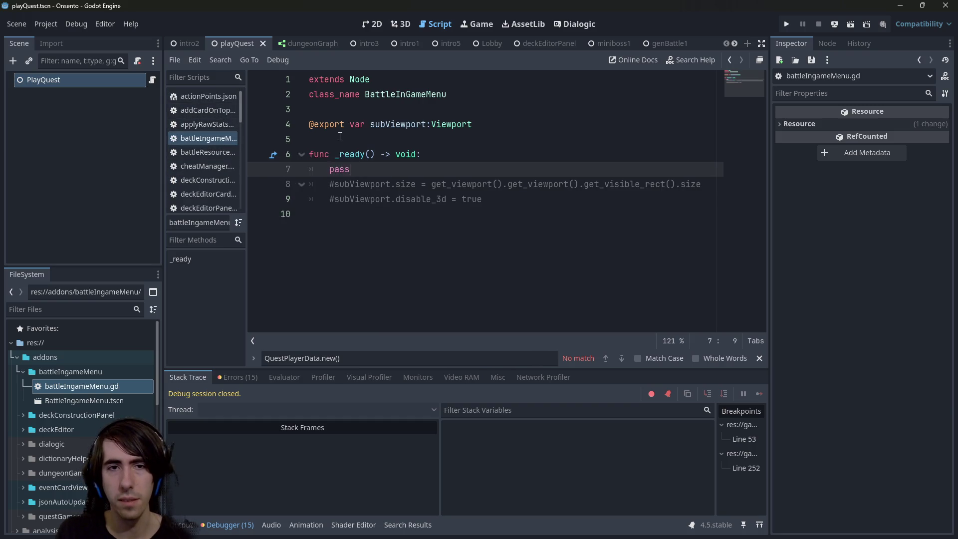
key("Down")
key("Down")
key("ctrl+k")
key("alt+Up")
key("alt+Up")
key("Down")
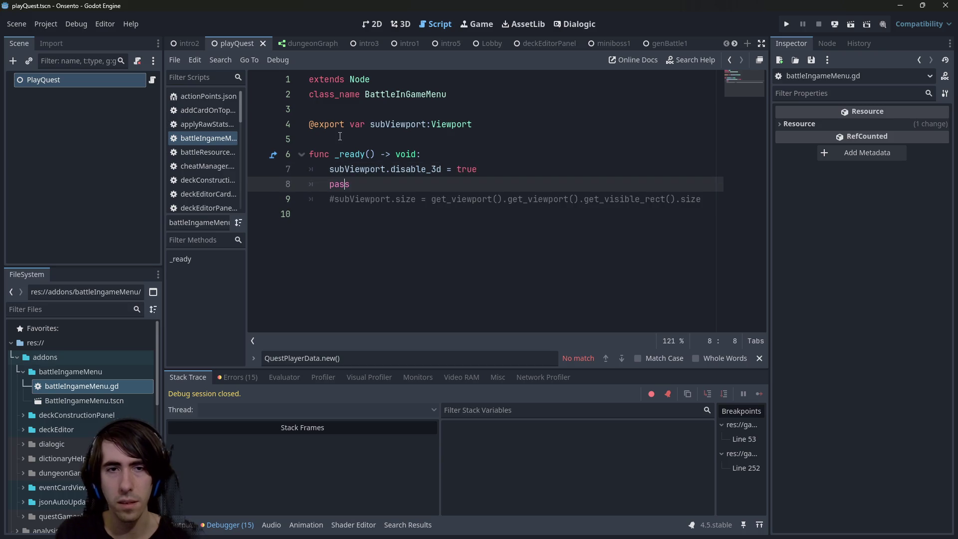
key("Delete")
key("BackSpace")
key("BackSpace")
key("BackSpace")
key("BackSpace")
key("BackSpace")
key("ctrl+s")
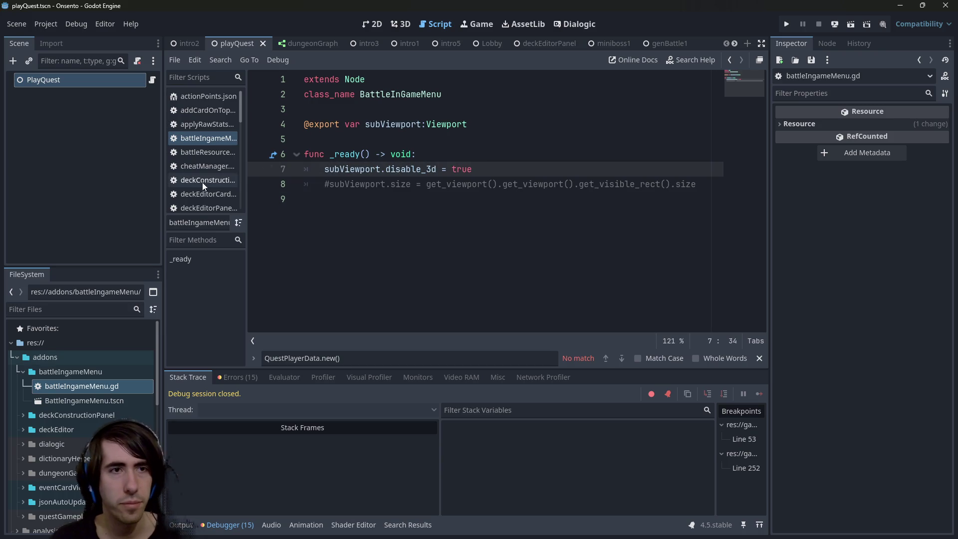
- Open the BattleIngameMenu.tscn scene and bring up the project quick-open search
double_click(93, 399)
left_click(97, 384)
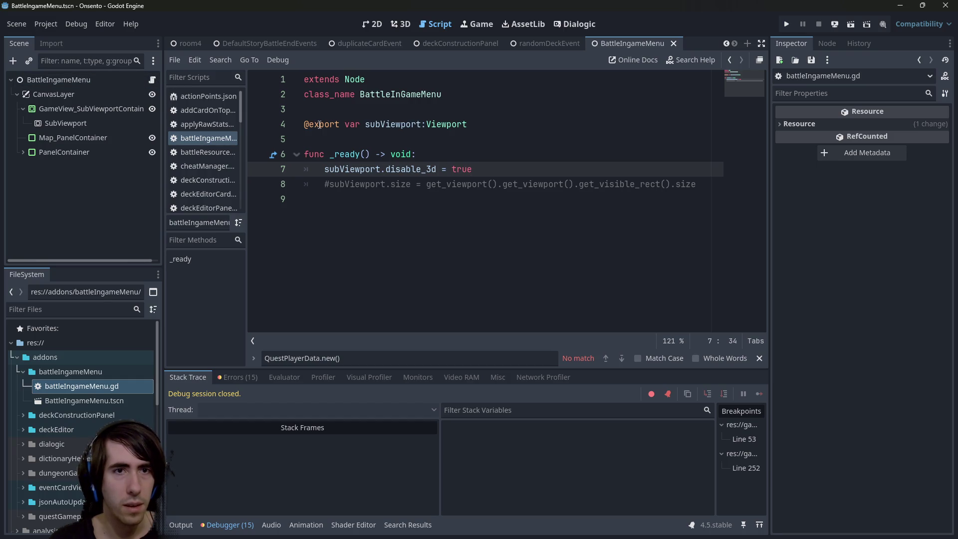
key("shift+alt+o")
- Open playerDataScript.gd and jump from QuestPlayerData on line 208 to questPlayerData.gd's openIngameMenu
type("playerdata")
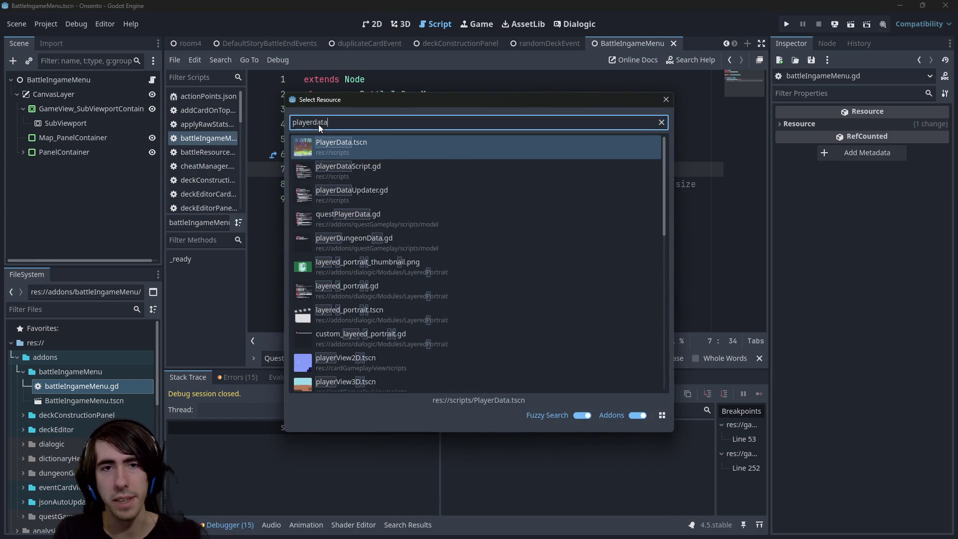
key("Down")
key("Return")
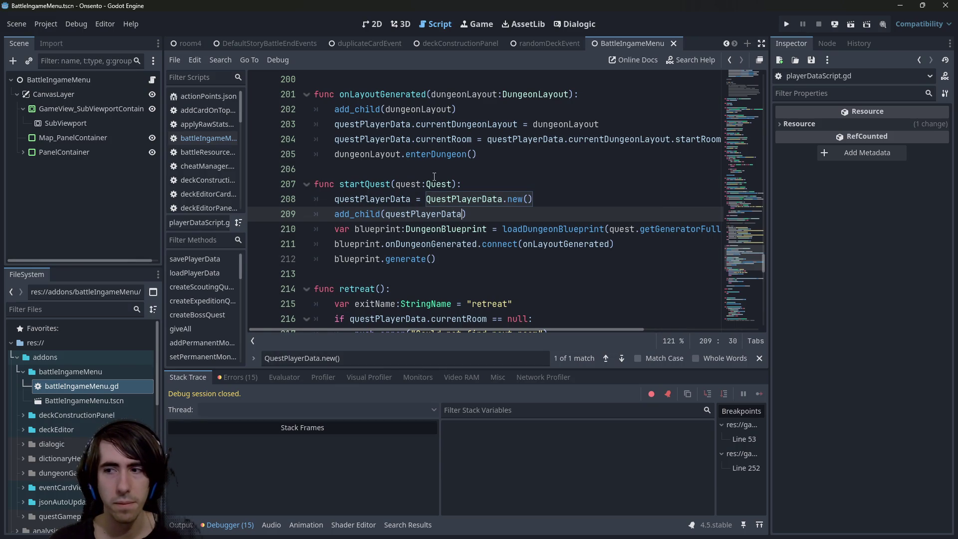
double_click(391, 201)
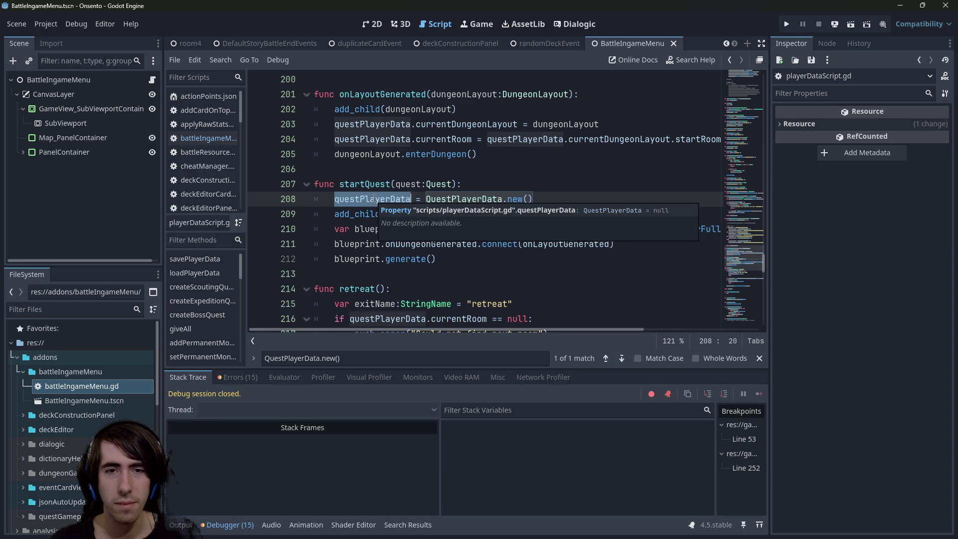
left_click(464, 199)
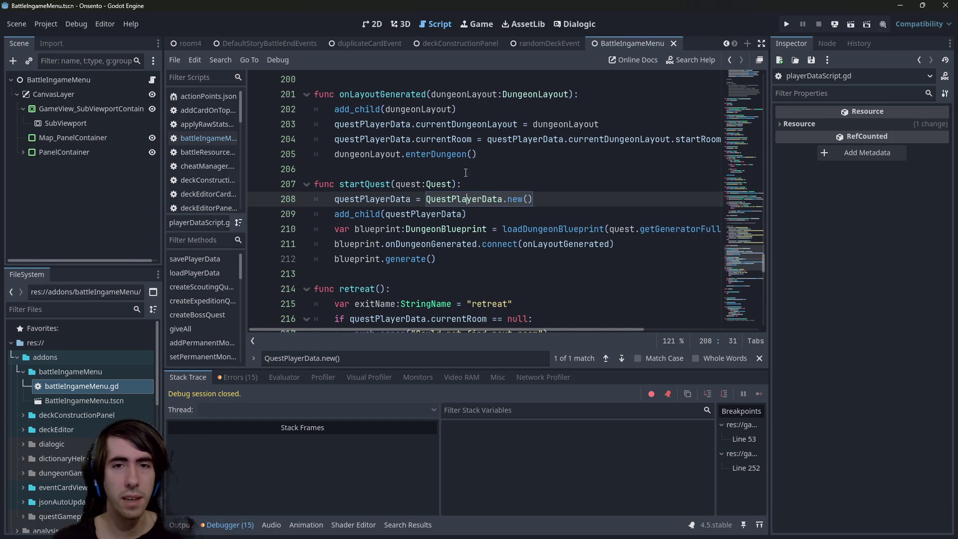
left_click(458, 199, "ctrl")
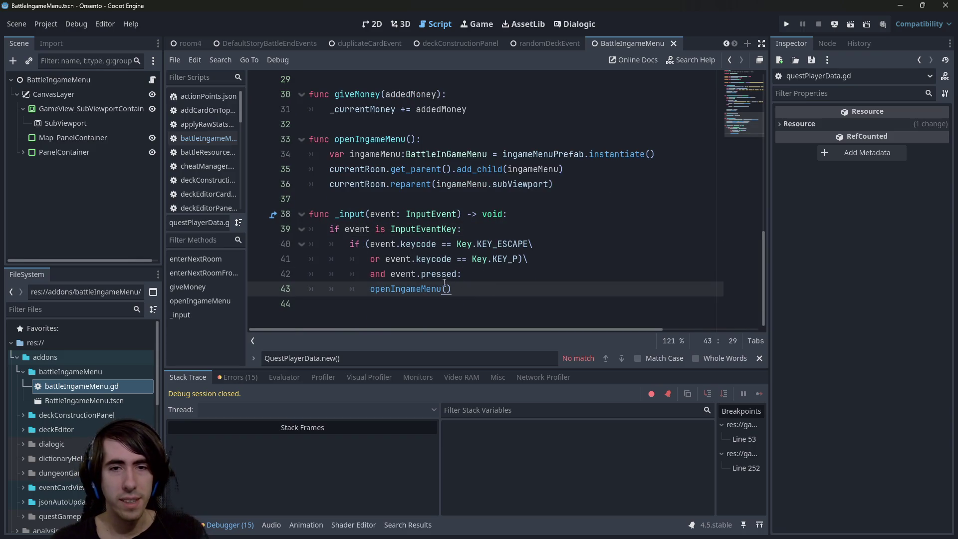
double_click(415, 288)
- Add an empty func closeIngameMenu(): below openIngameMenu
left_click(432, 193)
key("Return")
key("Return")
key("Up")
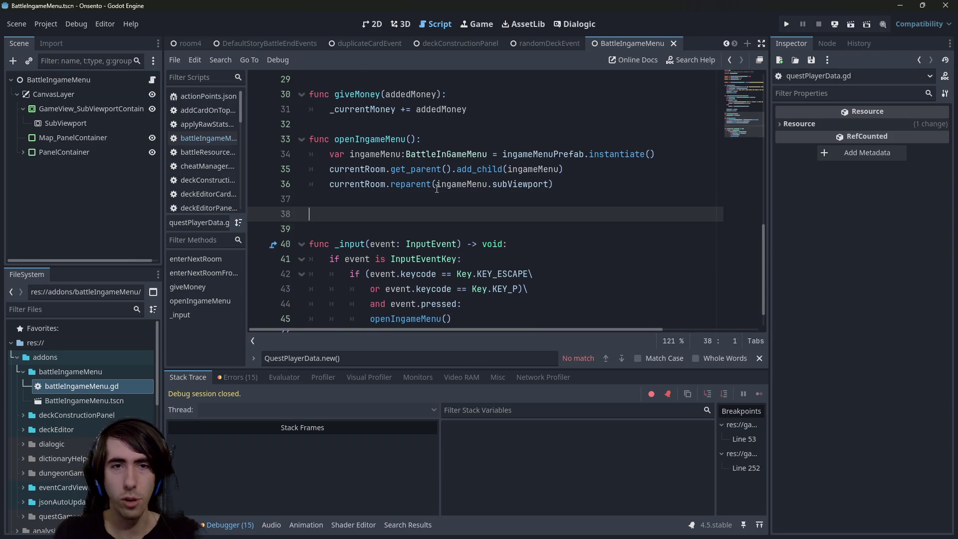
type("func closeIngameMenu()")
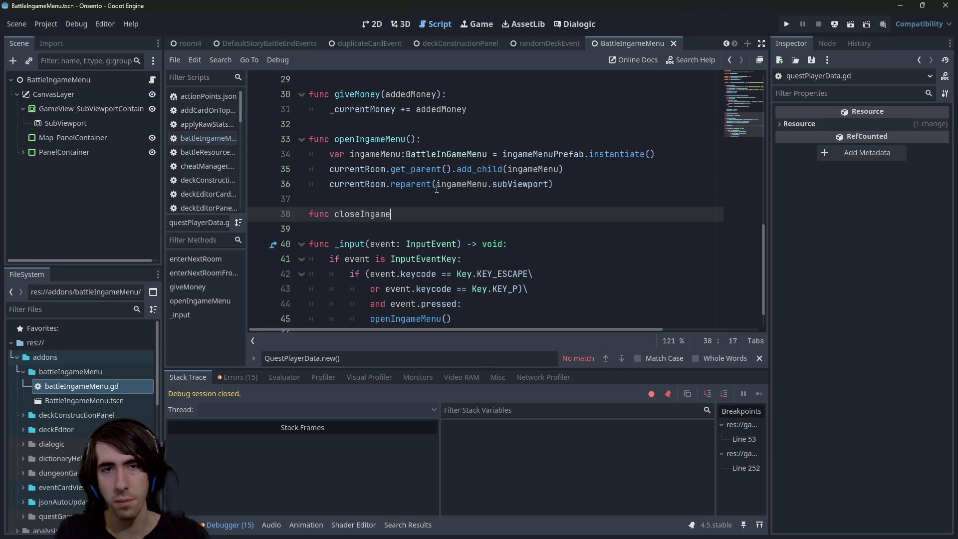
type(":")
key("Return")
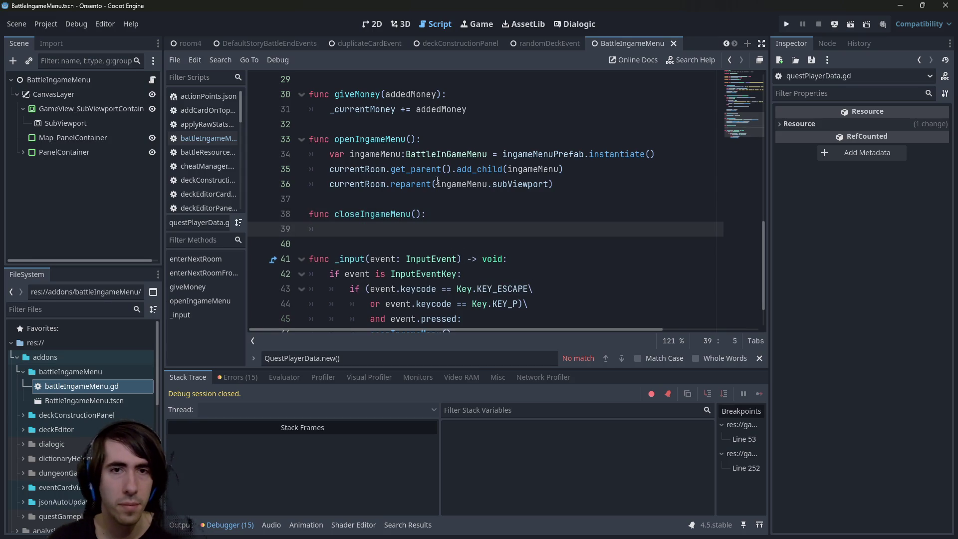
double_click(374, 154)
scroll(349, 209, "up", 2)
left_click(332, 231)
left_click_drag(331, 244, 487, 244)
key("ctrl+c")
scroll(442, 181, "up", 7)
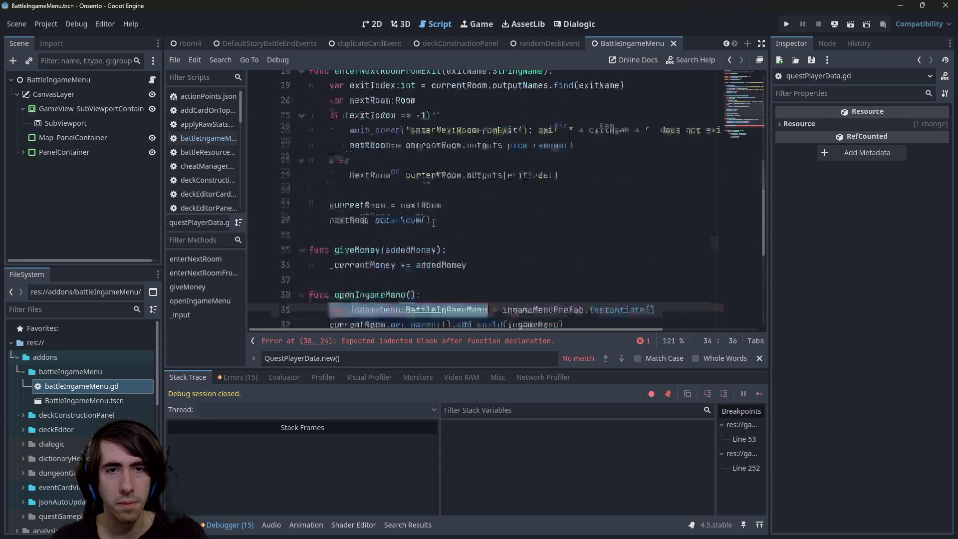
left_click(445, 199)
key("End")
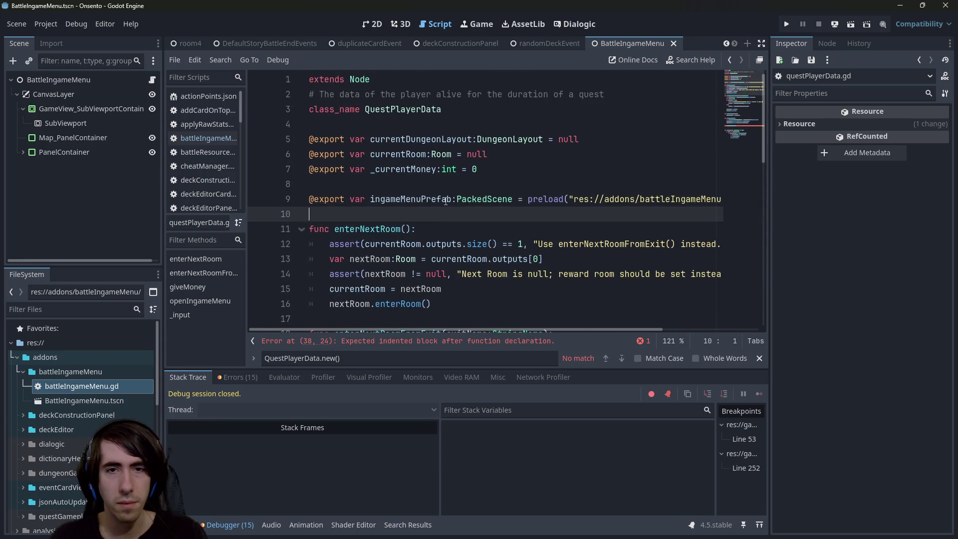
key("Return")
key("ctrl+v")
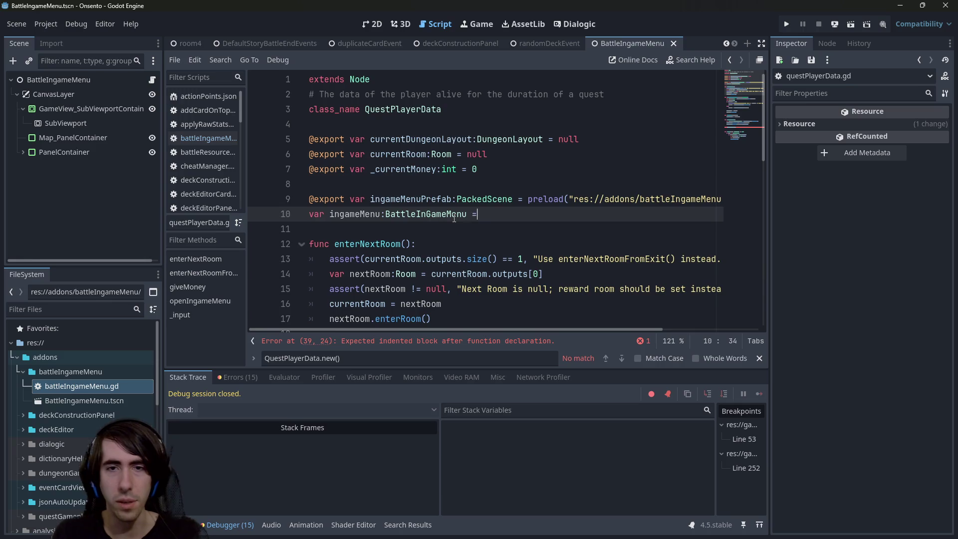
type("l")
key("Home")
type("@export")
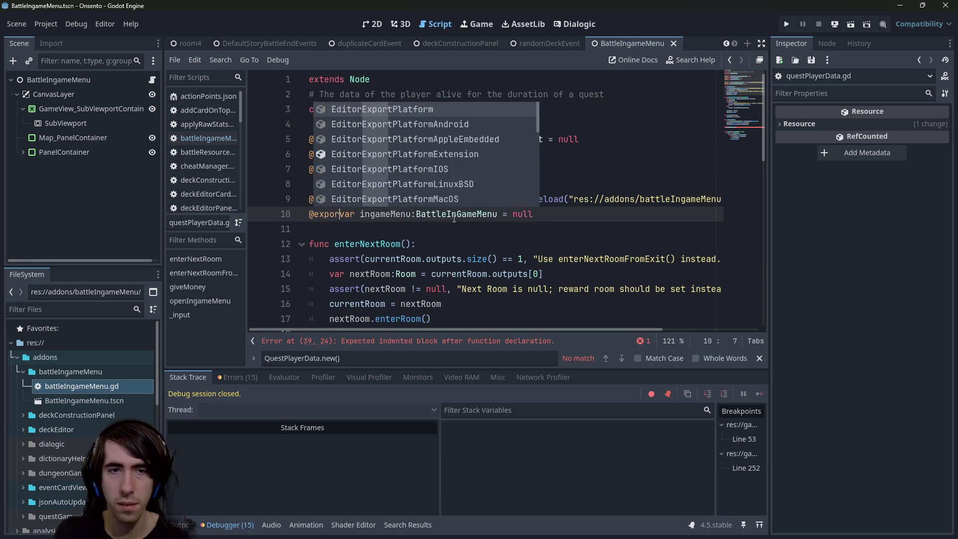
key("ctrl+s")
- Remove var and the BattleInGameMenu type on line 35 so openIngameMenu assigns the member
double_click(394, 214)
scroll(394, 153, "down", 10)
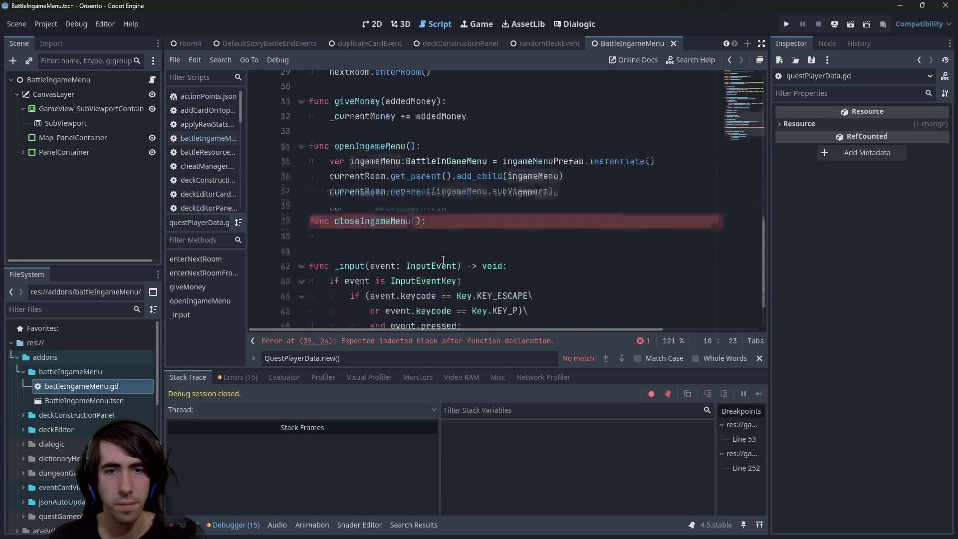
left_click(376, 139)
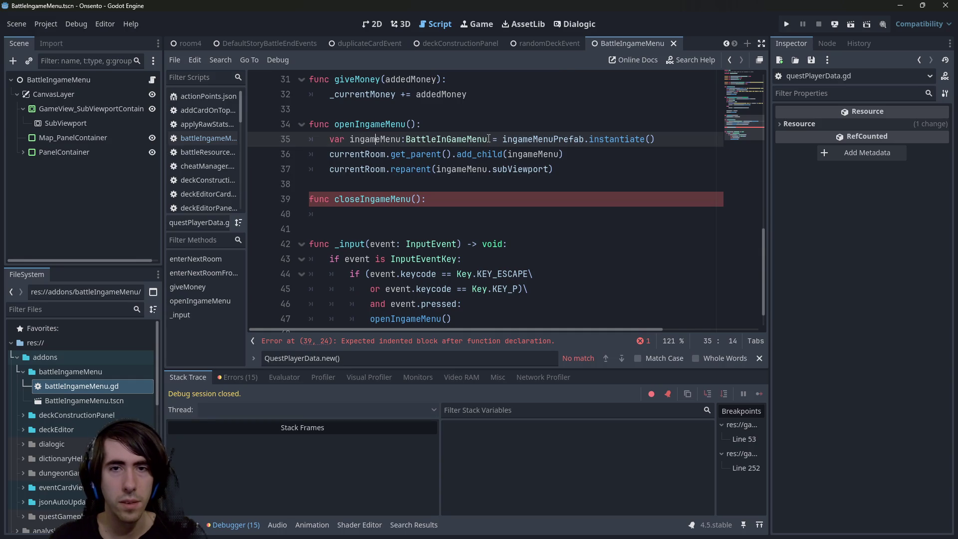
double_click(471, 139)
key("BackSpace")
key("BackSpace")
key("ctrl+Left")
key("BackSpace")
key("BackSpace")
key("BackSpace")
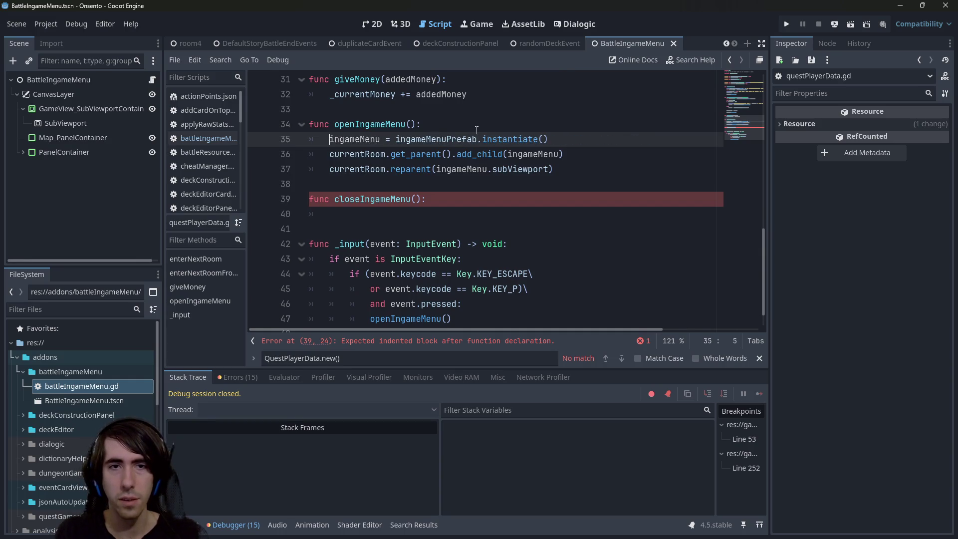
- Start the closeIngameMenu body with the ingameMenu name
double_click(374, 145)
key("ctrl+c")
left_click(387, 210)
key("ctrl+v")
- Complete the closeIngameMenu line as ingameMenu.queue_free() and save
type(".queue")
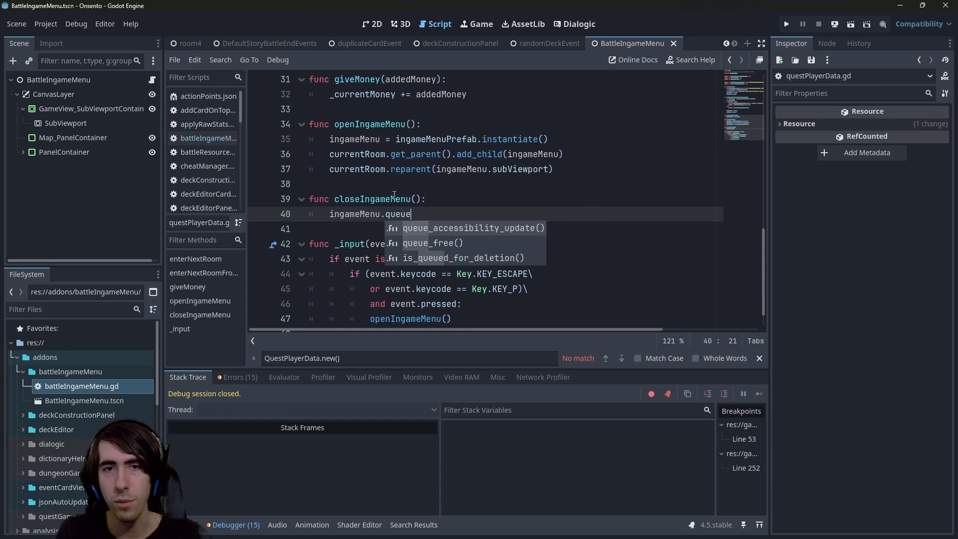
key("Return")
key("ctrl+s")
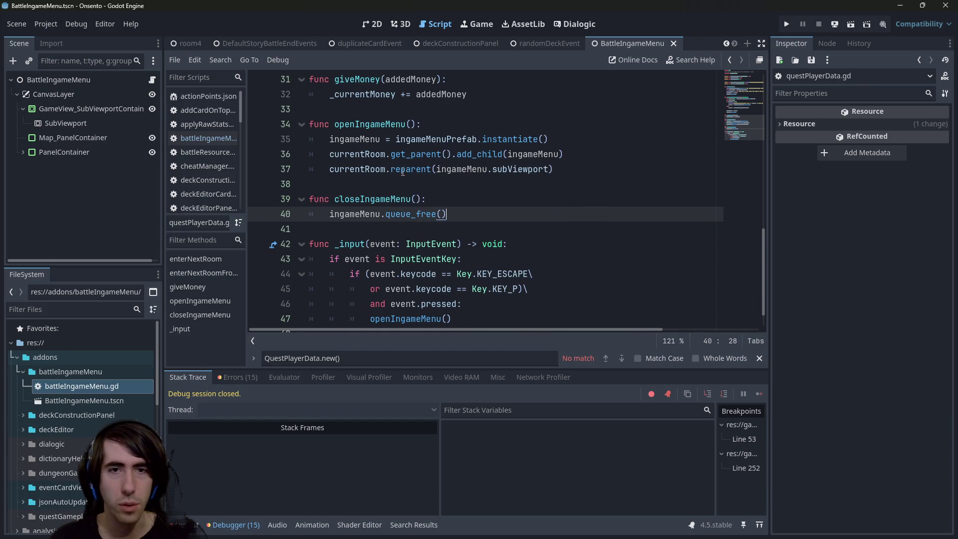
- Copy ingameMenu.subViewport from openIngameMenu into a new first line of closeIngameMenu
left_click_drag(332, 168, 566, 169)
left_click(568, 154)
scroll(569, 204, "up", 2)
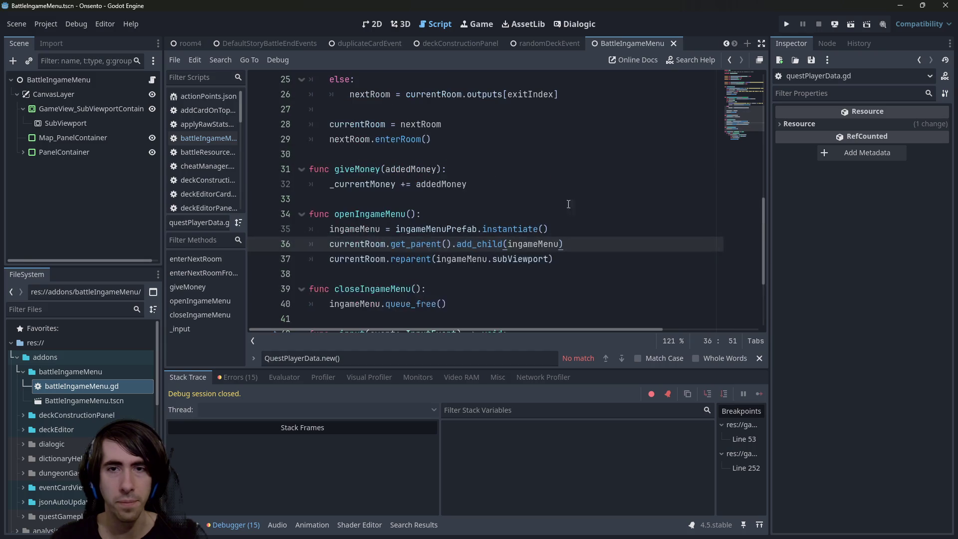
mouse_move(553, 259)
left_mouse_down()
mouse_move(361, 258)
mouse_move(553, 258)
left_mouse_up()
double_click(462, 259)
left_click_drag(436, 259, 549, 258)
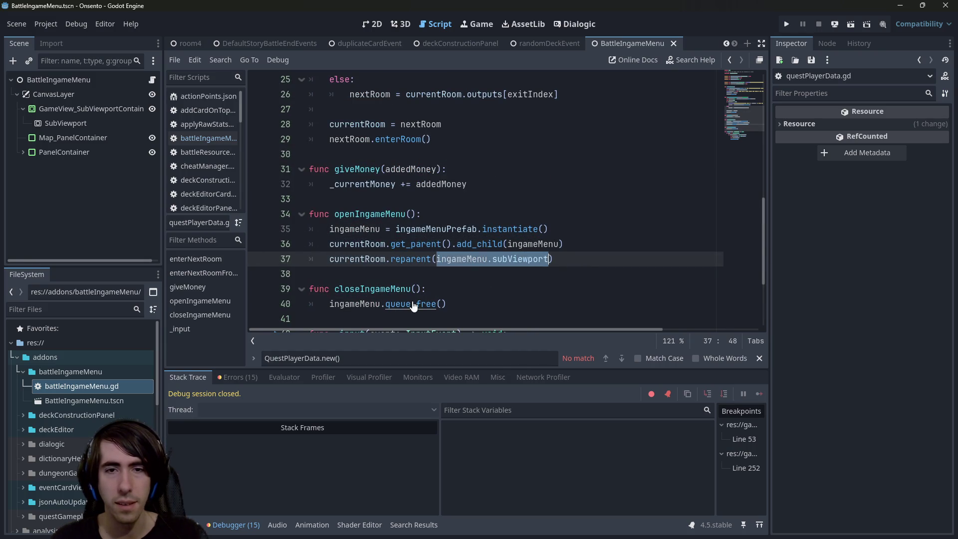
left_click(461, 288)
key("Return")
key("ctrl+v")
- Extend that line with get_child and reparent to ingameMenu.get_parent()
type(".get_chi")
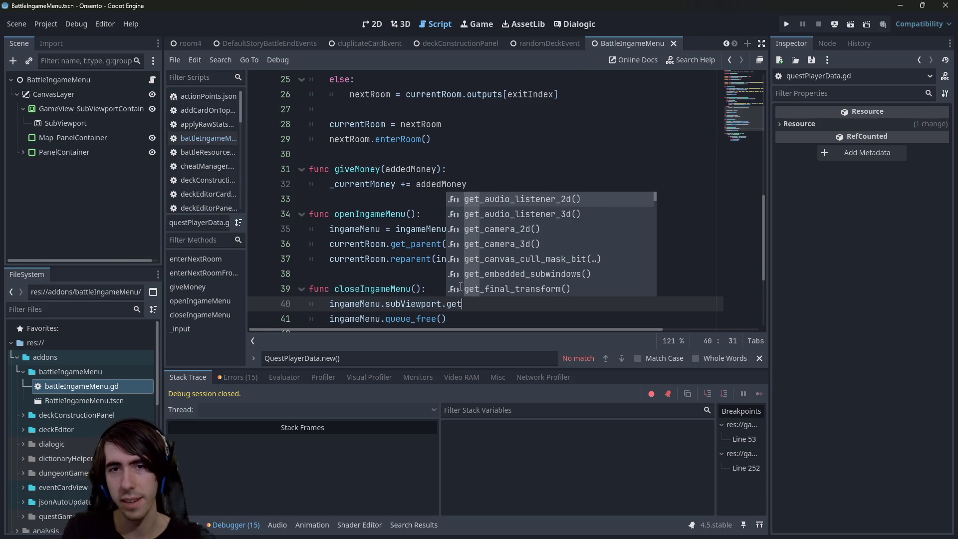
type("ld(0")
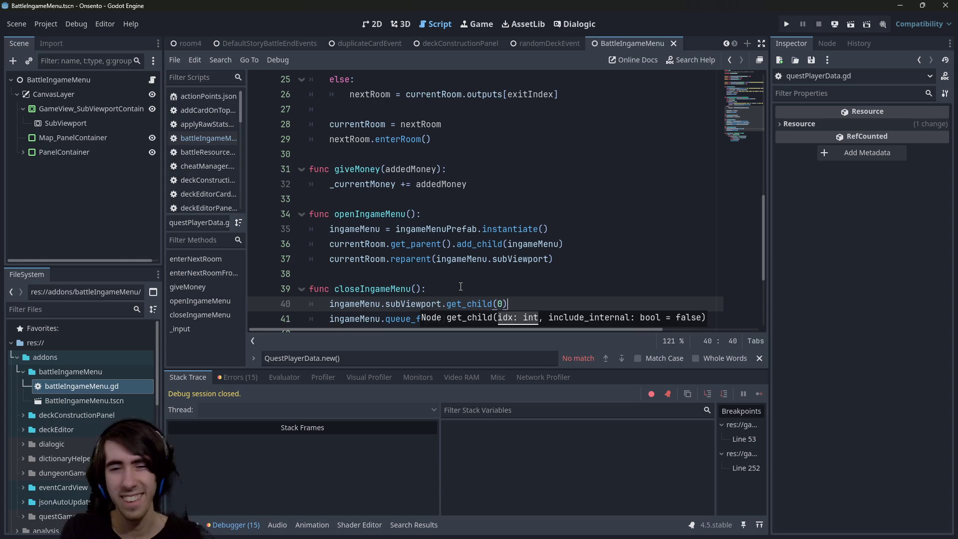
scroll(461, 287, "down", 3)
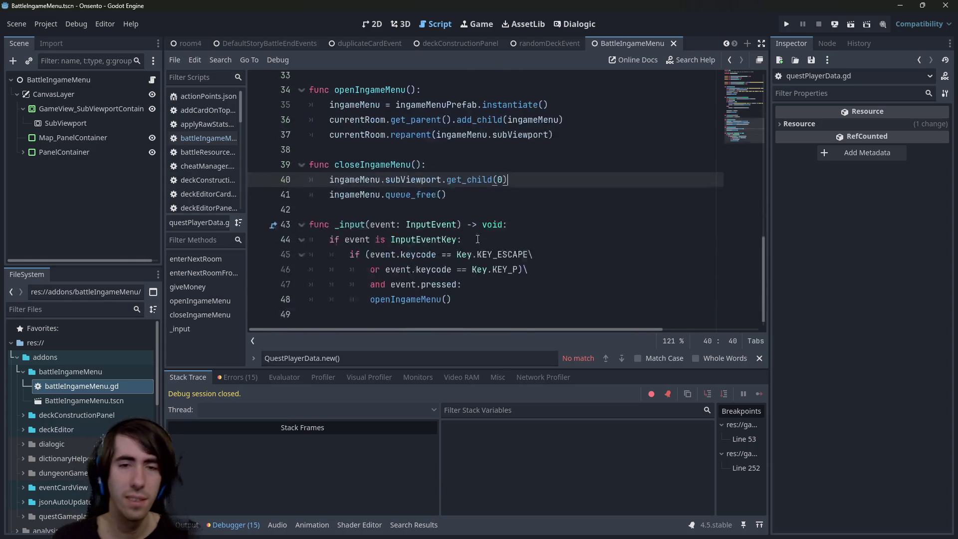
scroll(440, 178, "up", 4)
scroll(437, 190, "down", 4)
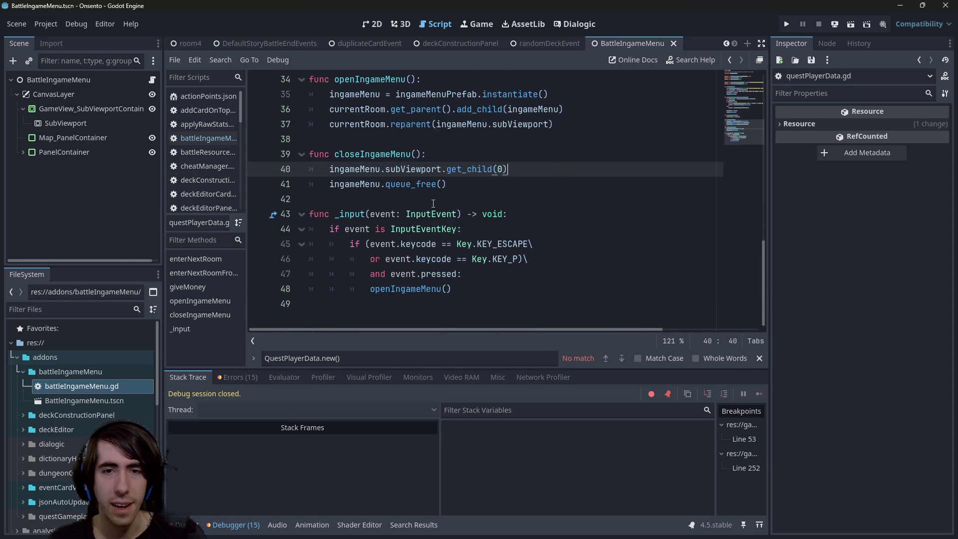
scroll(432, 202, "up", 3)
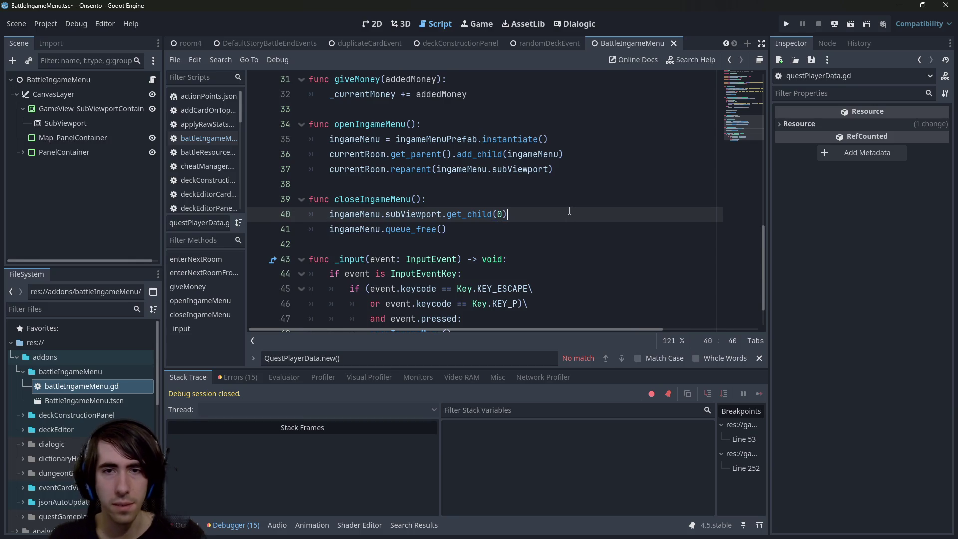
type("repa")
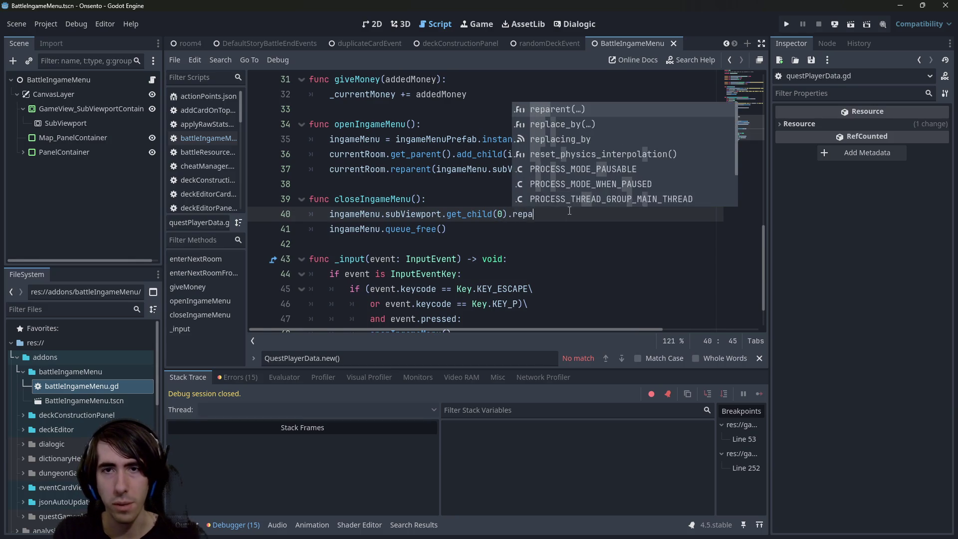
key("Return")
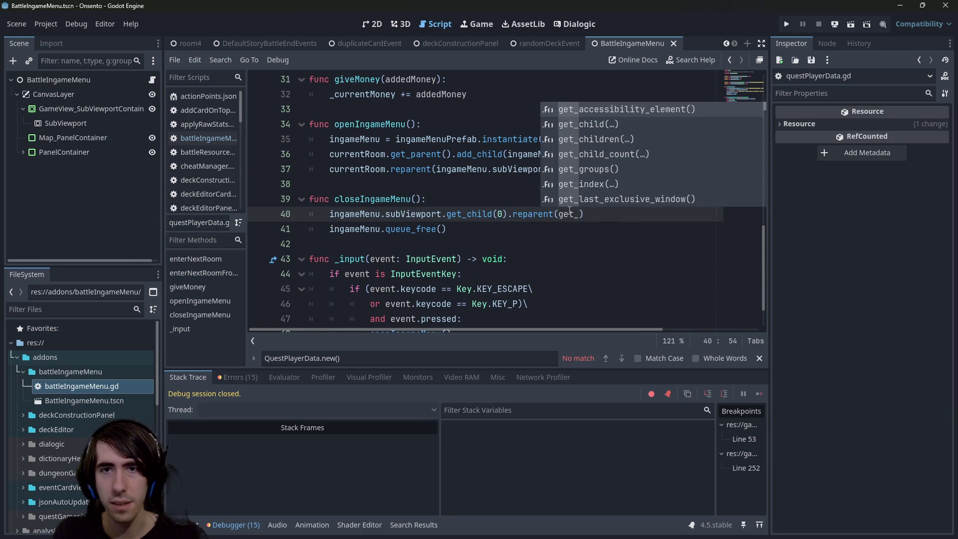
key("BackSpace")
key("BackSpace")
key("BackSpace")
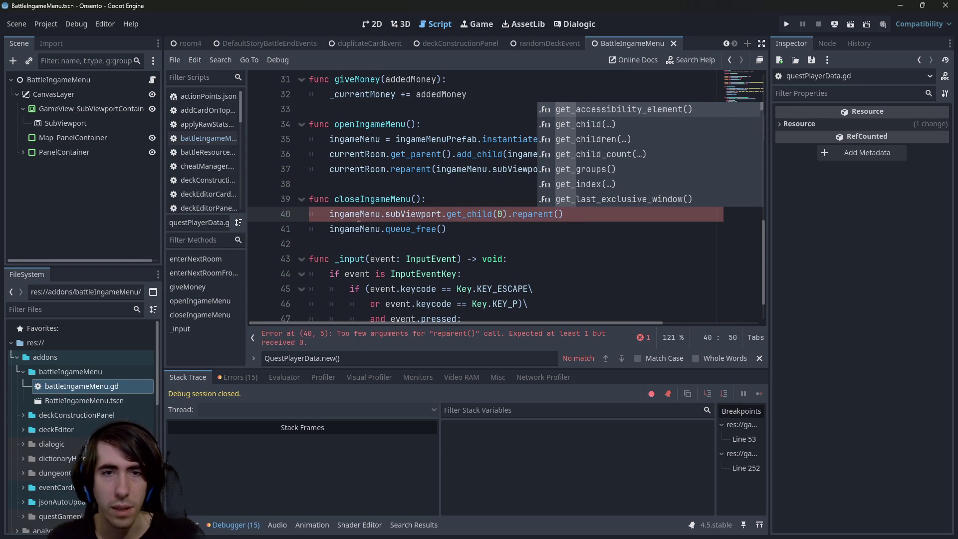
double_click(355, 213)
type(".get_par")
key("Return")
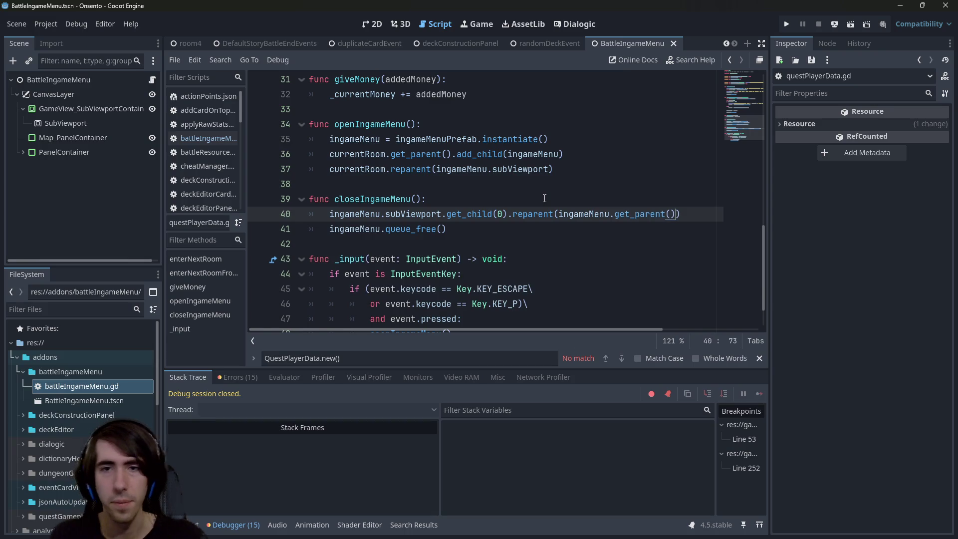
scroll(574, 140, "down", 1)
- Add ingameMenu = null after queue_free in closeIngameMenu
double_click(393, 154)
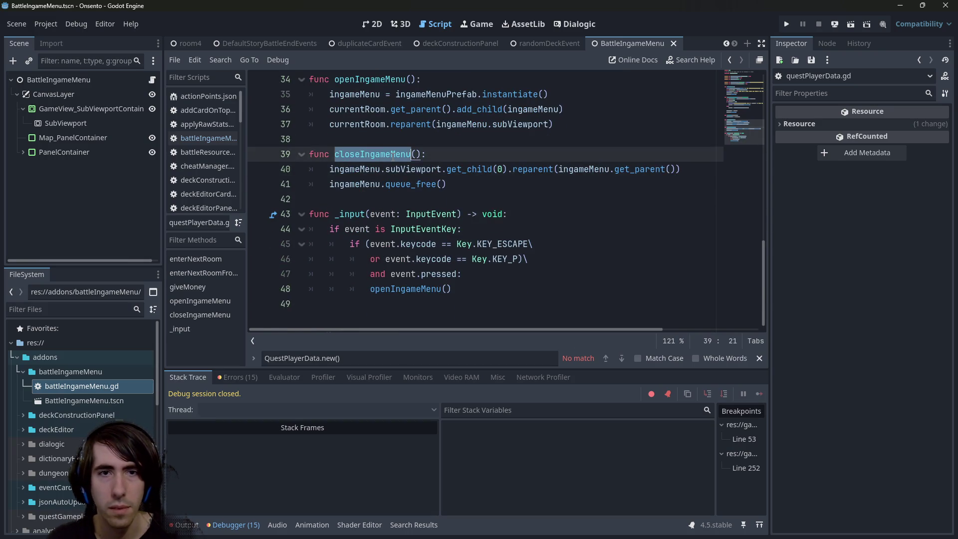
left_click(492, 272)
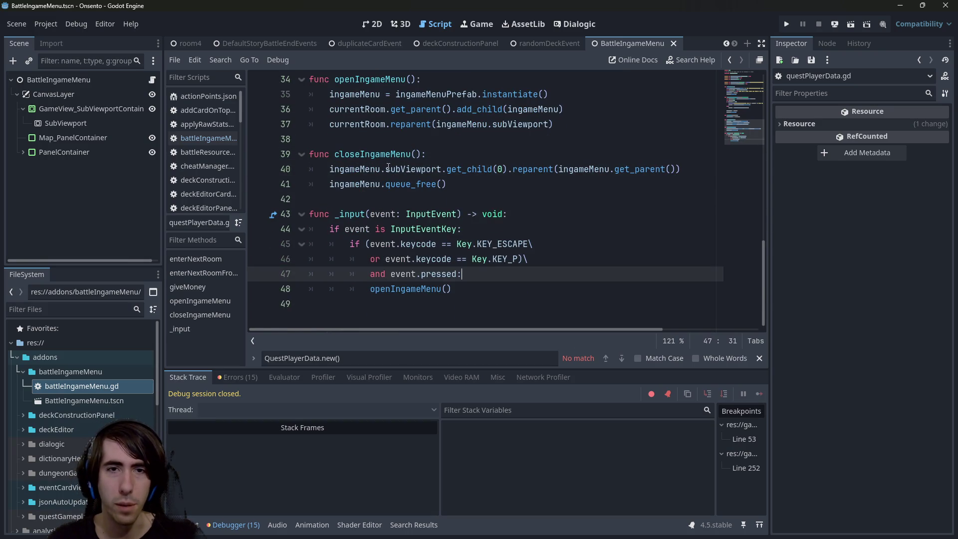
left_click(352, 171)
left_click(487, 273)
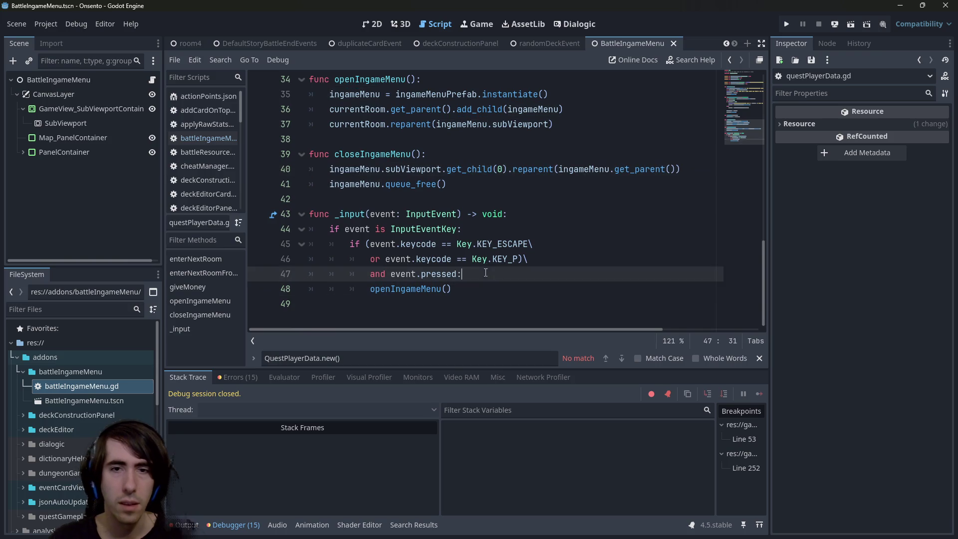
key("Return")
key("ctrl+z")
left_click(482, 180)
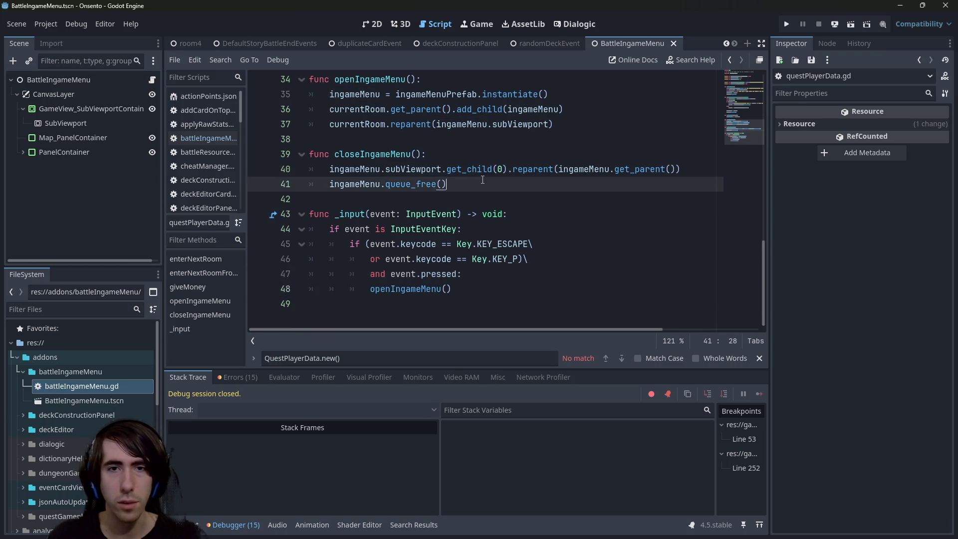
key("Return")
type("ingameMenu = null")
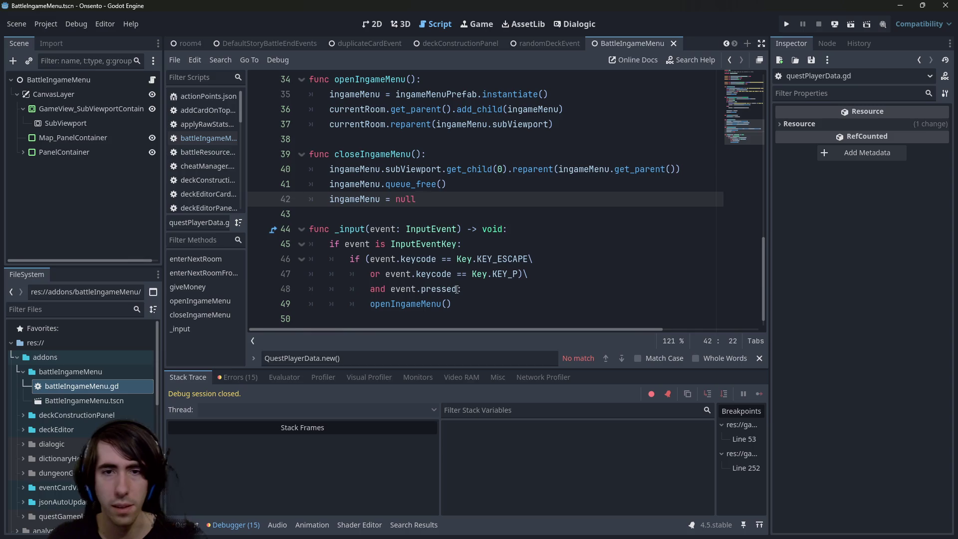
- Guard openIngameMenu() with 'if ingameMenu == null:', add else: closeIngameMenu(), and run the scene
left_click(472, 288)
key("Return")
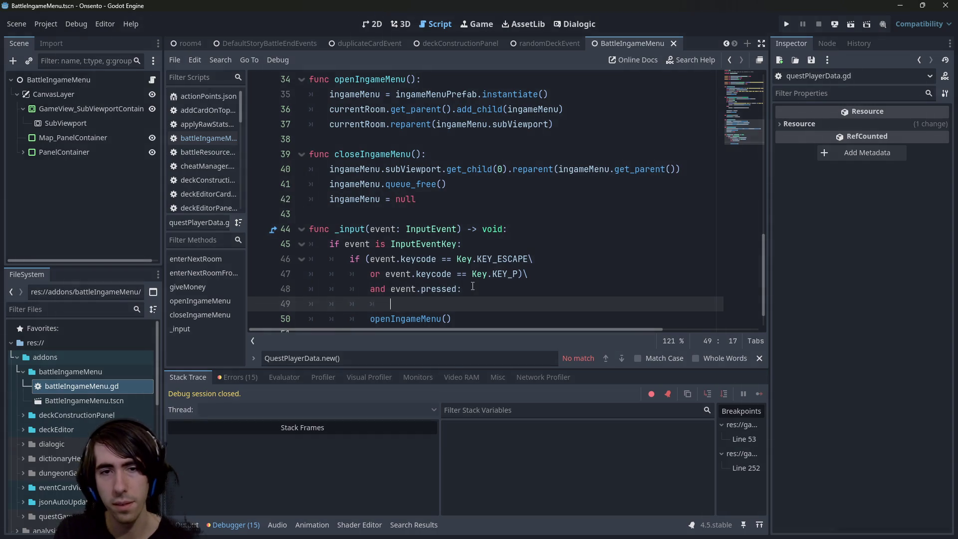
type("f ingameMenu !")
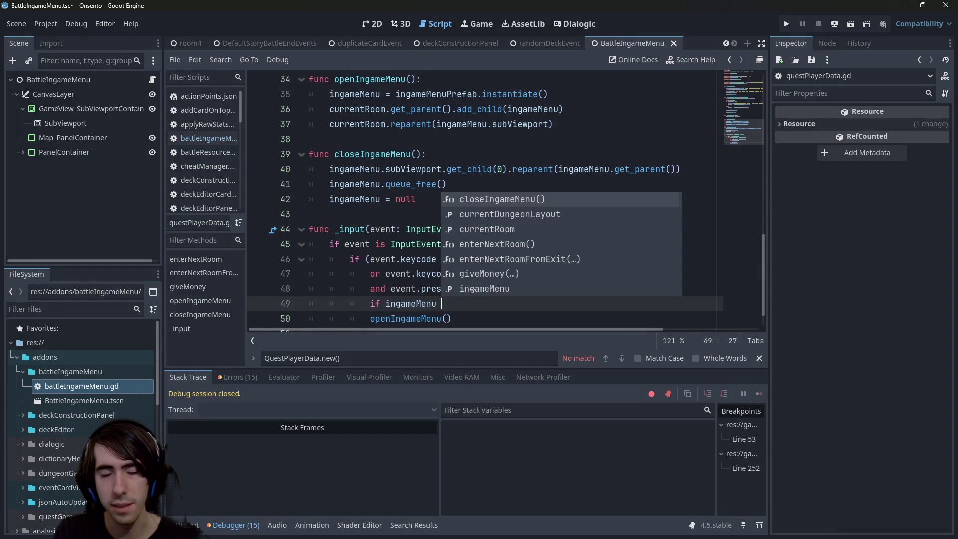
type(" null:")
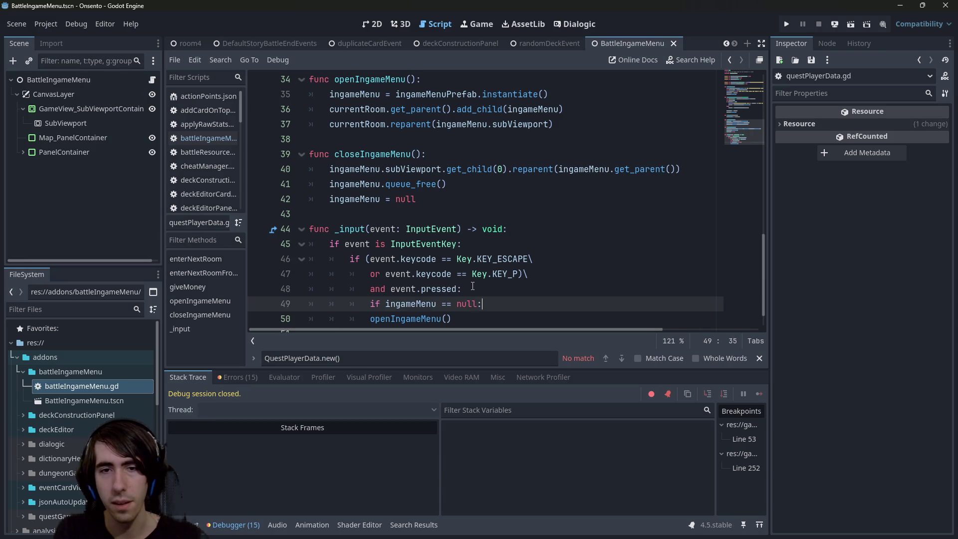
key("Down")
key("Home")
key("Tab")
key("Down")
key("Left")
key("Return")
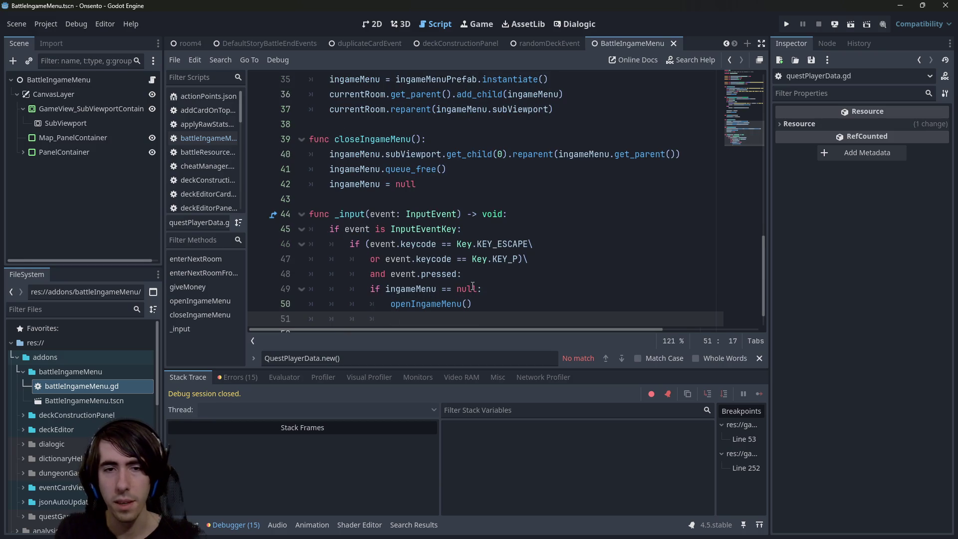
type("lse:")
key("Return")
type("closeInga")
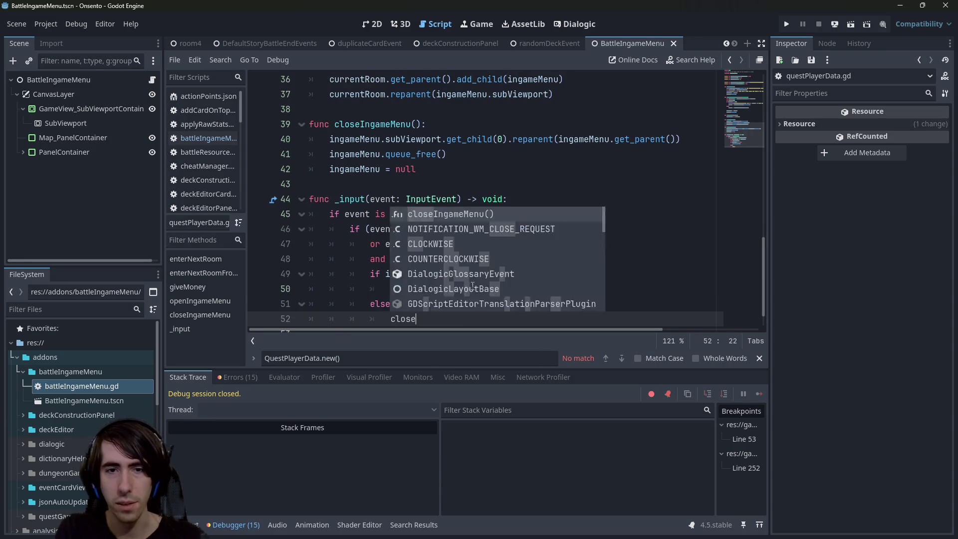
key("Return")
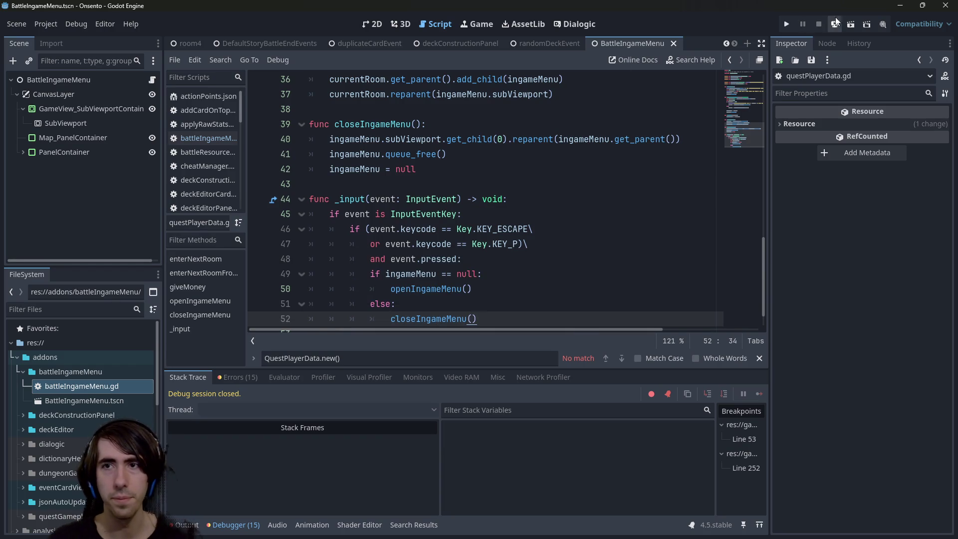
left_click(850, 23)
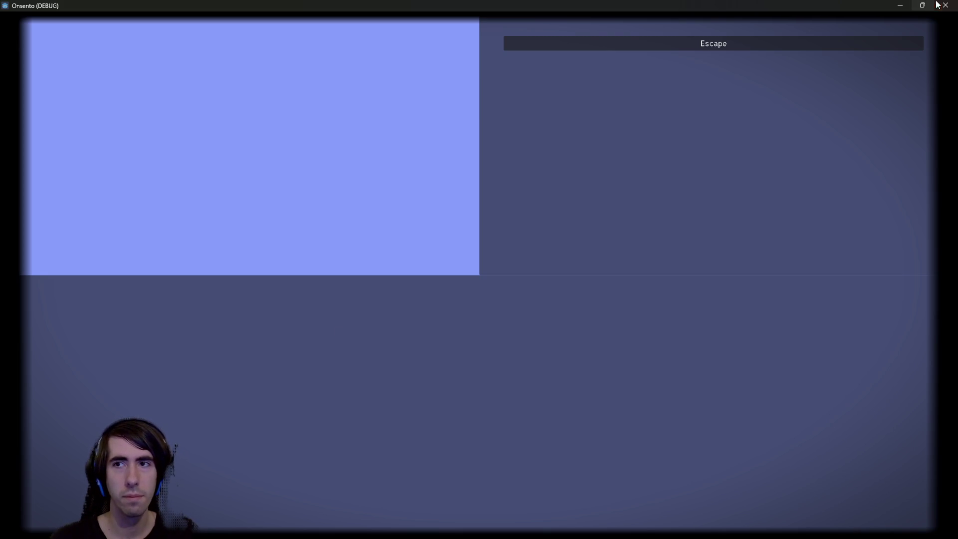
- Close the test game with Alt+F4 and run the in-game menu scene again
key("alt+F4")
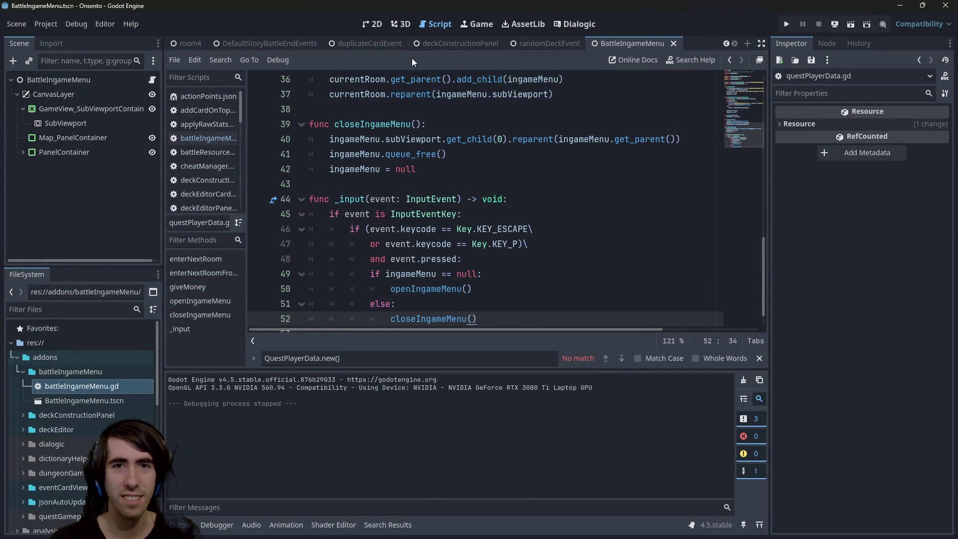
left_click(851, 23)
- Select the menu's MarginContainer in the 2D view, then stop the running menu scene
left_click(372, 24)
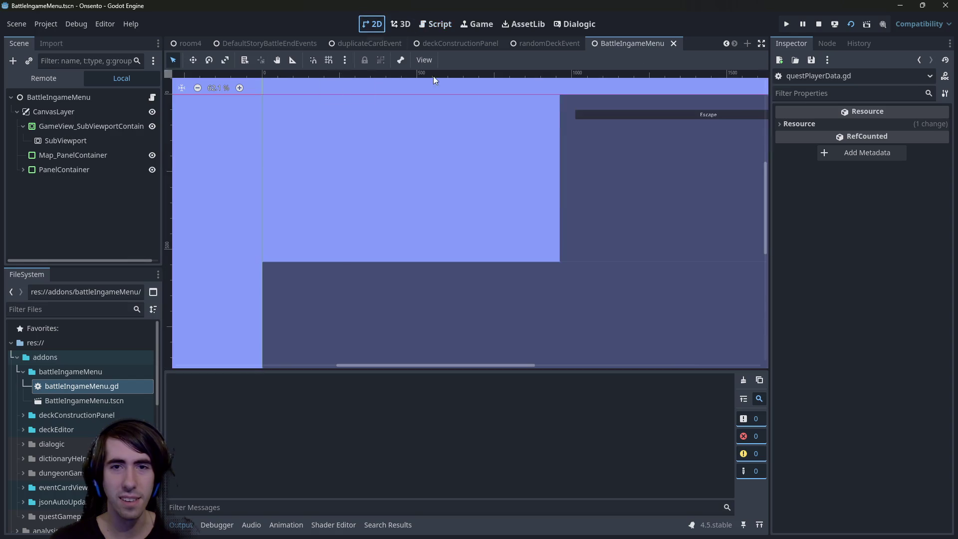
scroll(584, 234, "up", 10)
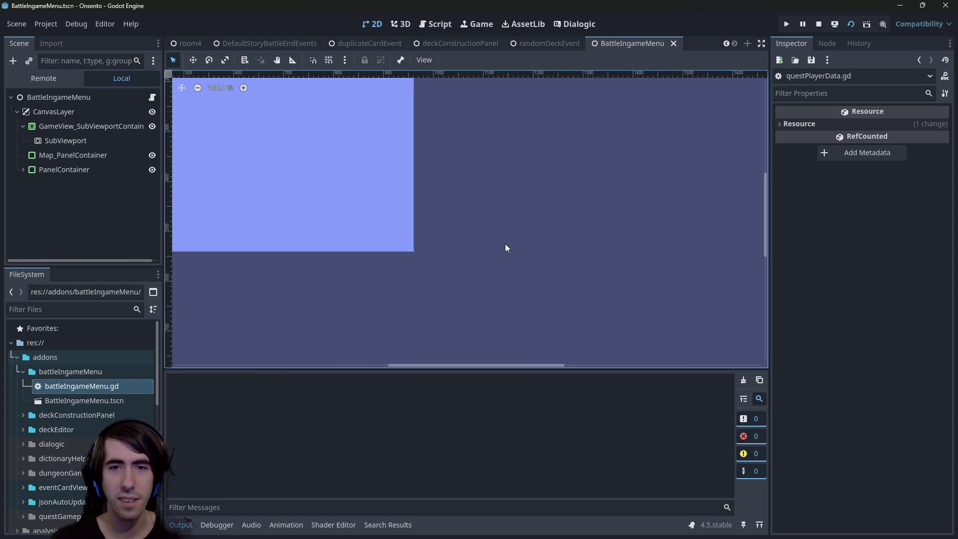
left_click(425, 250)
scroll(402, 255, "down", 8)
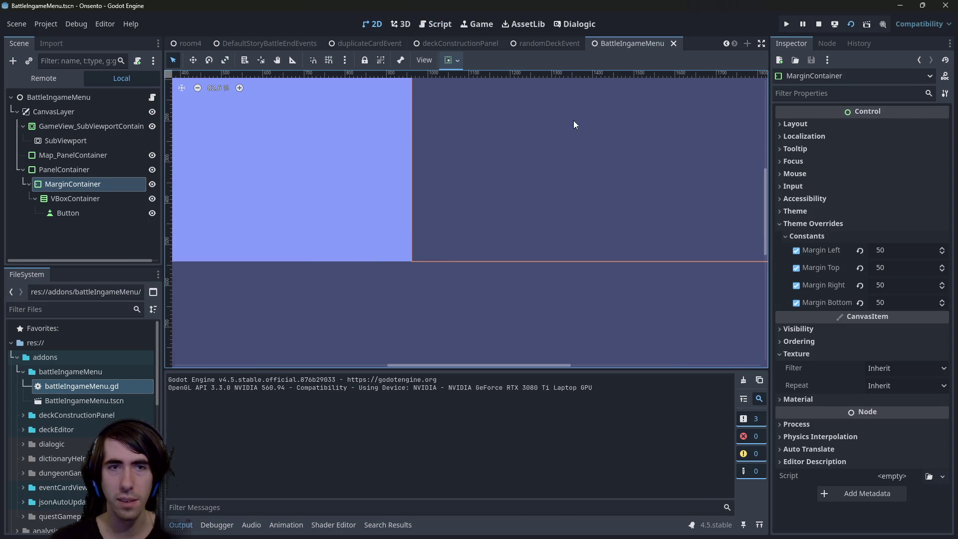
left_click(818, 24)
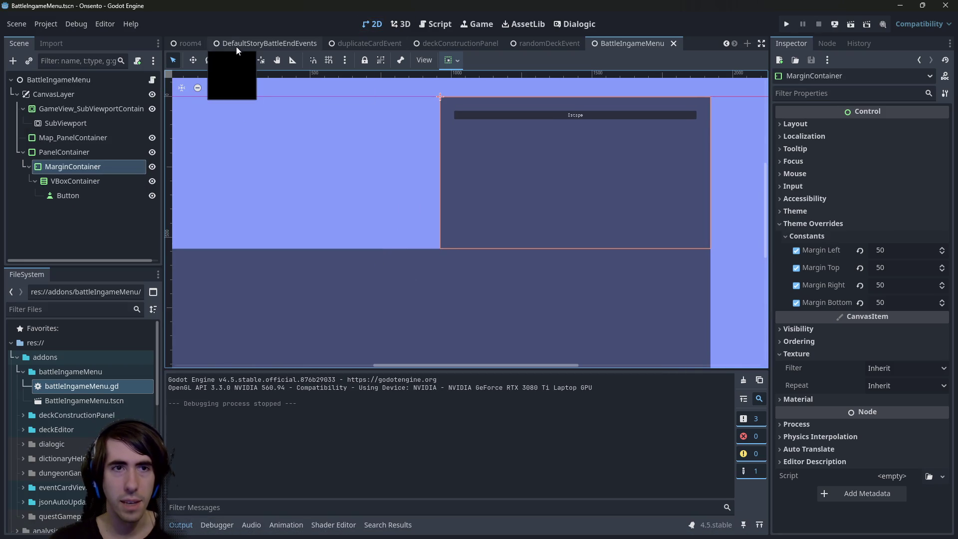
- Switch to the playQuest scene tab and run it as the current scene
scroll(234, 46, "up", 5)
scroll(234, 44, "up", 5)
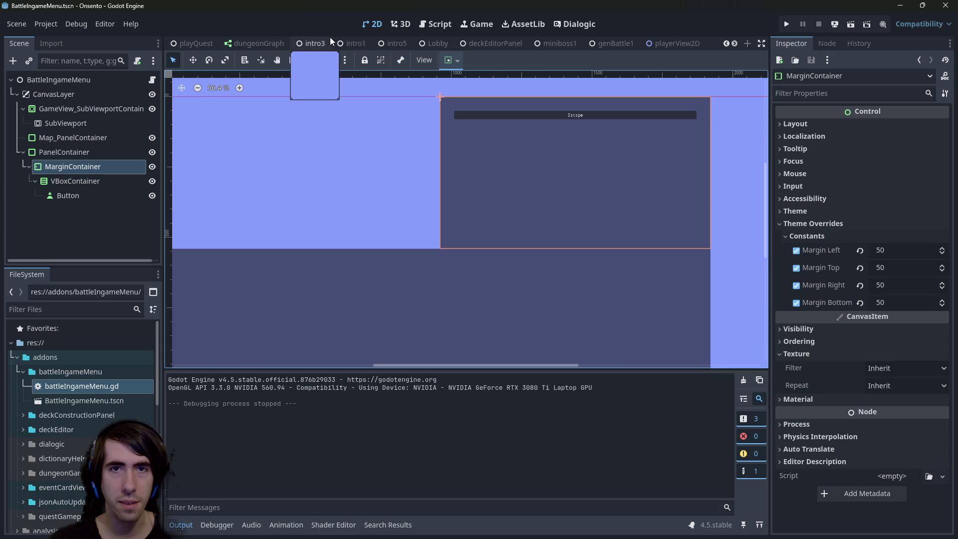
left_click(235, 41)
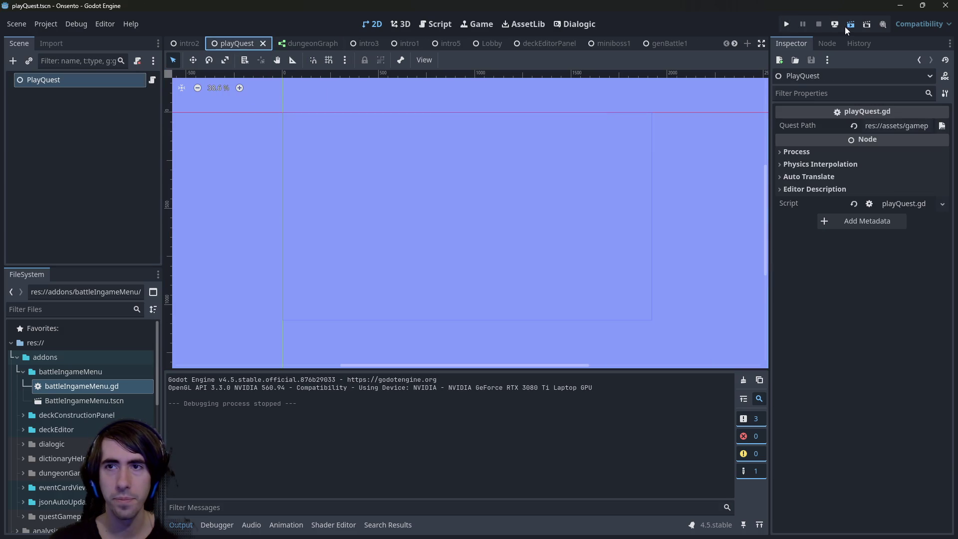
left_click(846, 25)
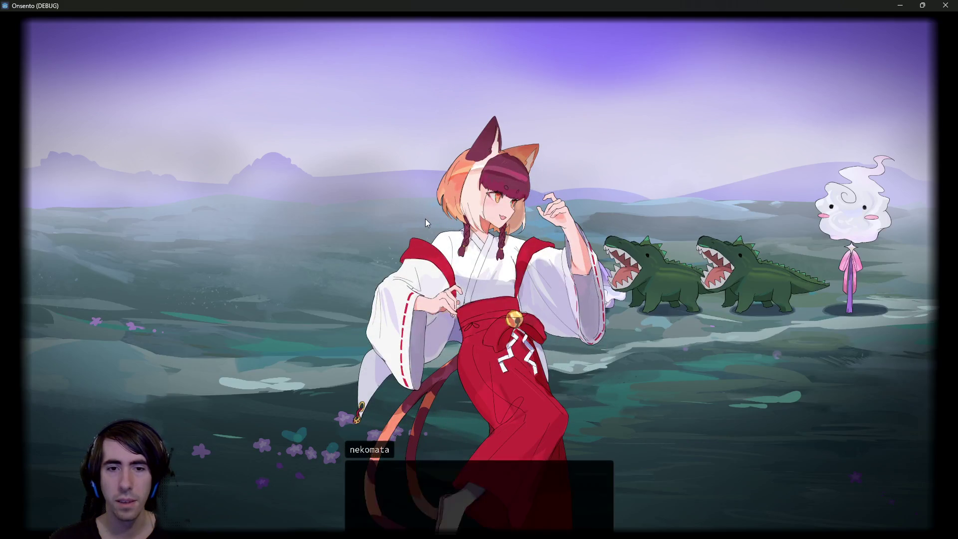
- Skip the nekomata dialogue, toggle the battle's in-game menu with Escape repeatedly, then minimize the game
left_click(377, 199)
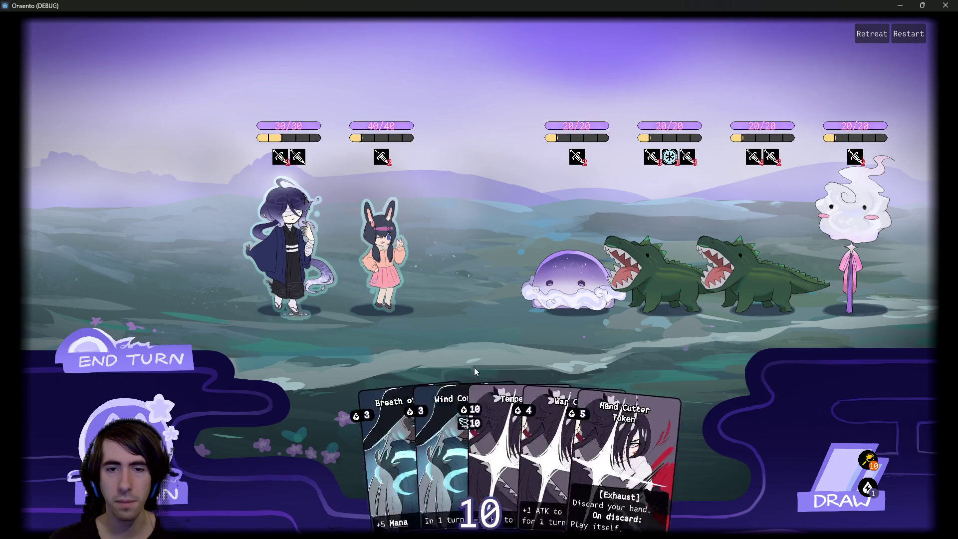
key("Escape")
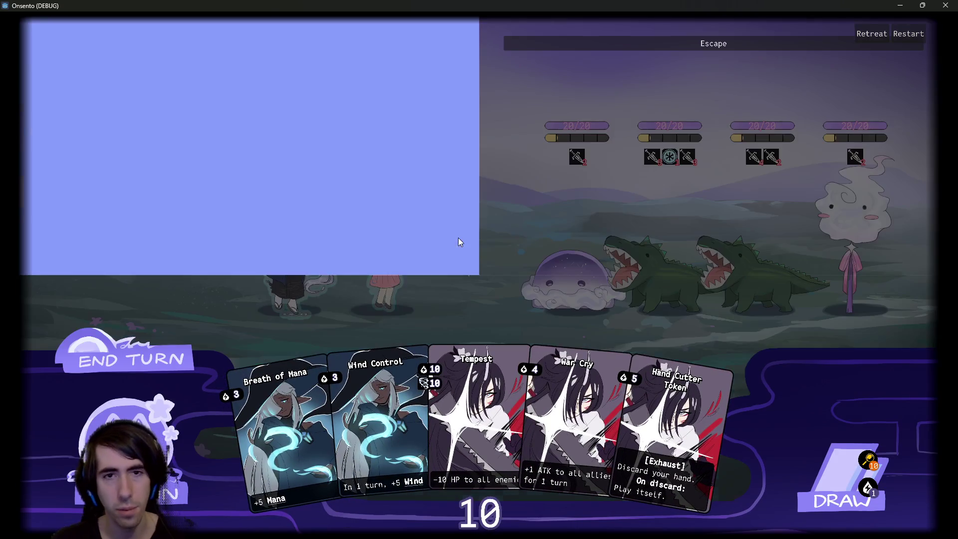
key("Escape")
key("Escape")
key("Escape")
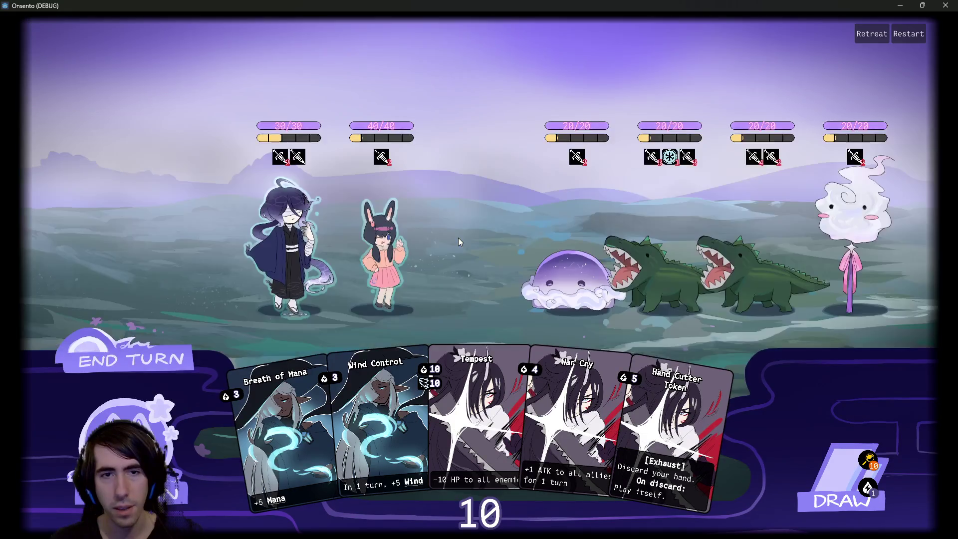
key("Escape")
key("Escape")
key("Escape")
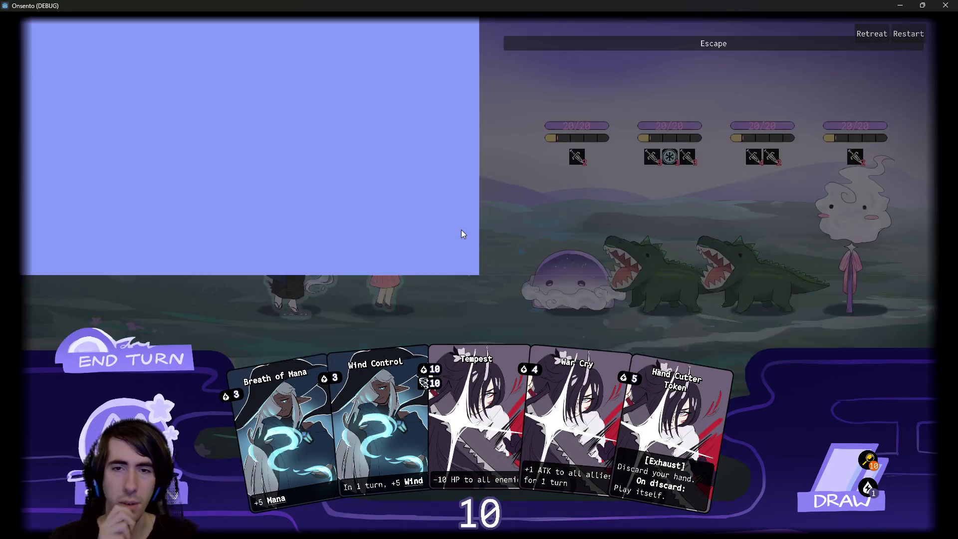
key("Escape")
key("Escape")
key("Escape")
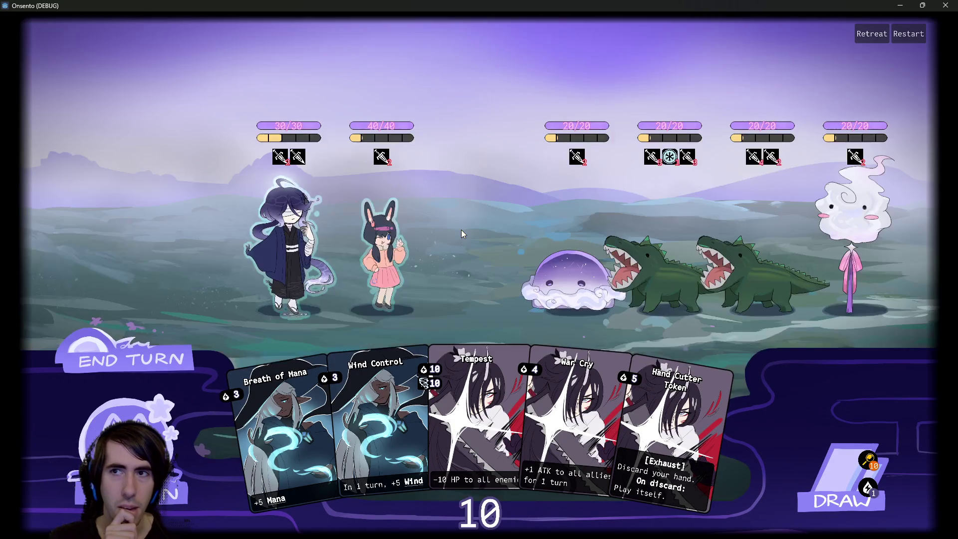
key("Escape")
key("Escape")
key("Escape")
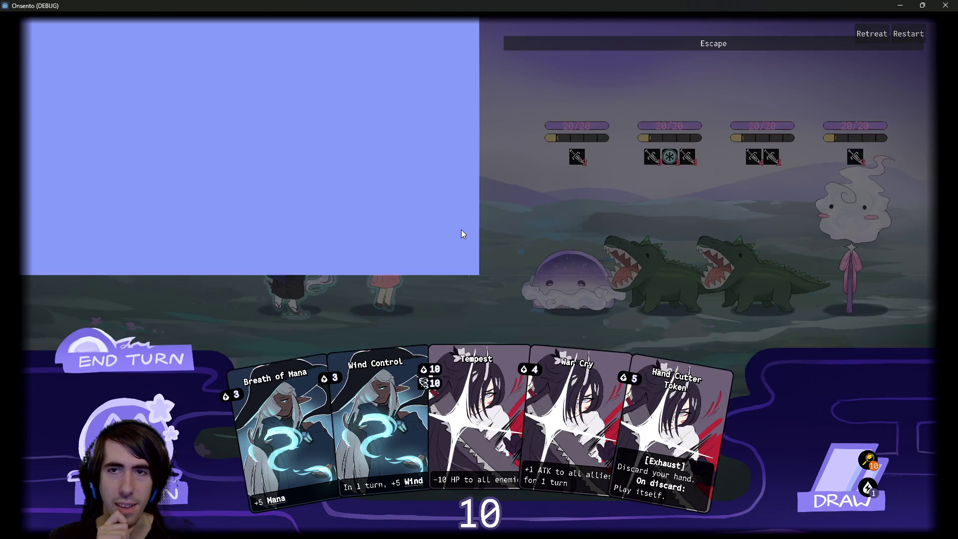
key("Escape")
key("Escape")
key("Escape")
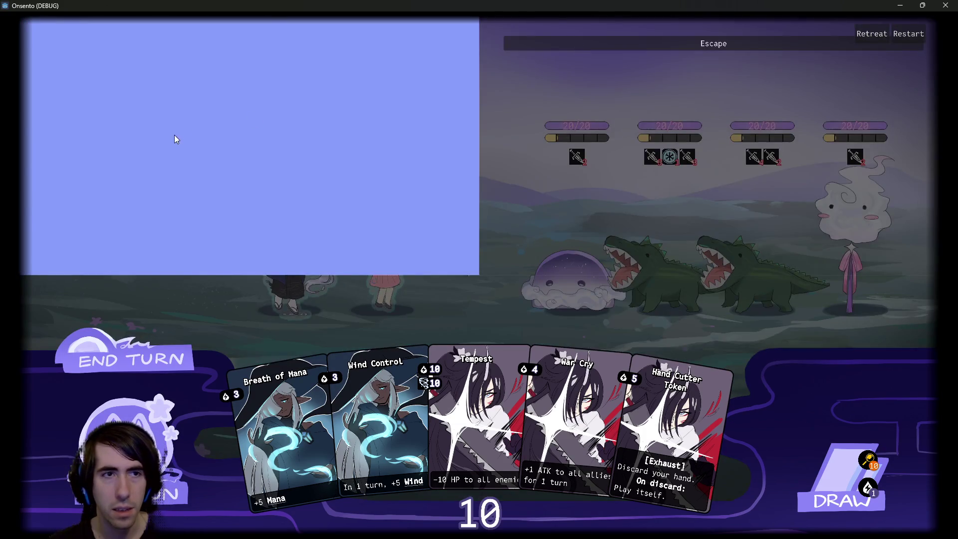
key("Escape")
key("Escape")
key("Escape")
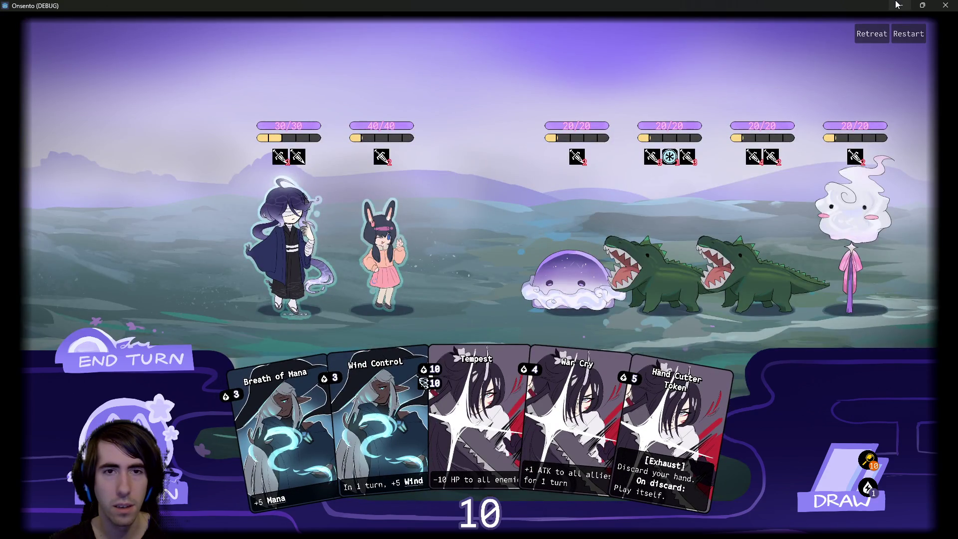
key("Escape")
key("Escape")
left_click(897, 5)
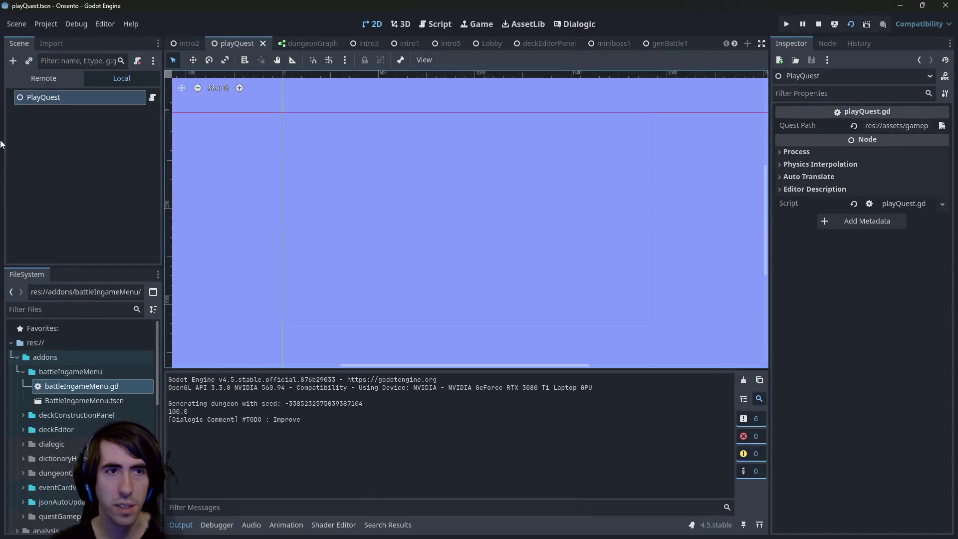
- In the Remote scene tree, select BattleEvent and expand the PlayerData node
left_click(57, 75)
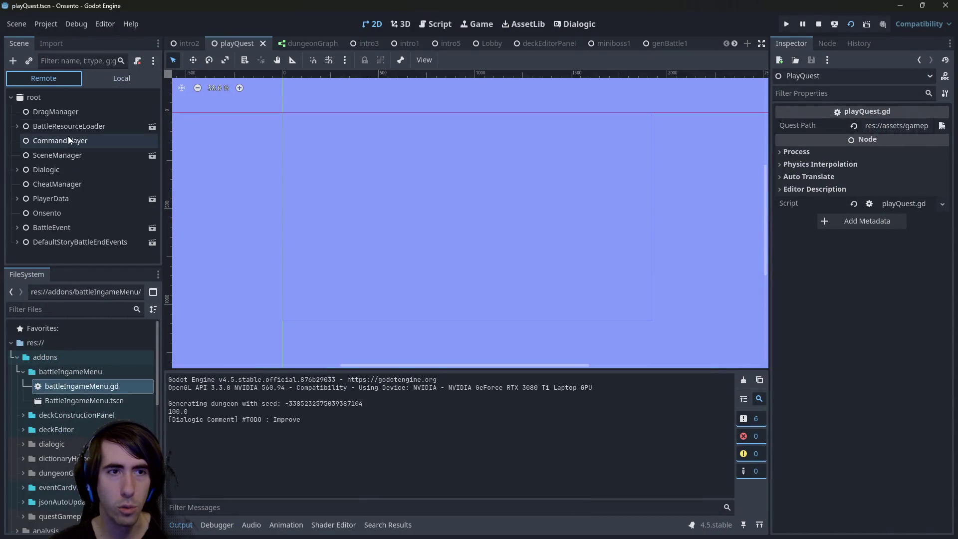
left_click(59, 226)
scroll(66, 212, "down", 3)
scroll(55, 204, "up", 3)
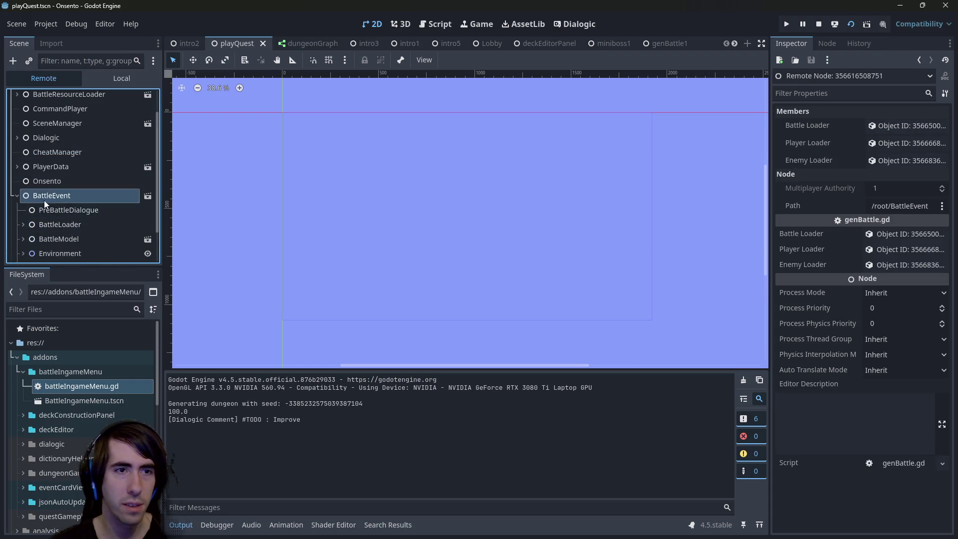
double_click(43, 198)
scroll(45, 194, "down", 1)
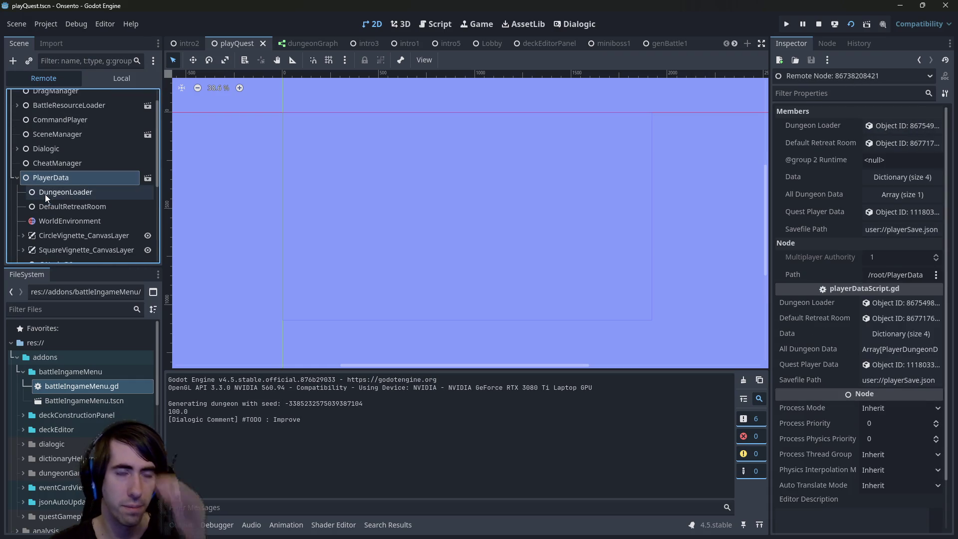
scroll(45, 193, "down", 3)
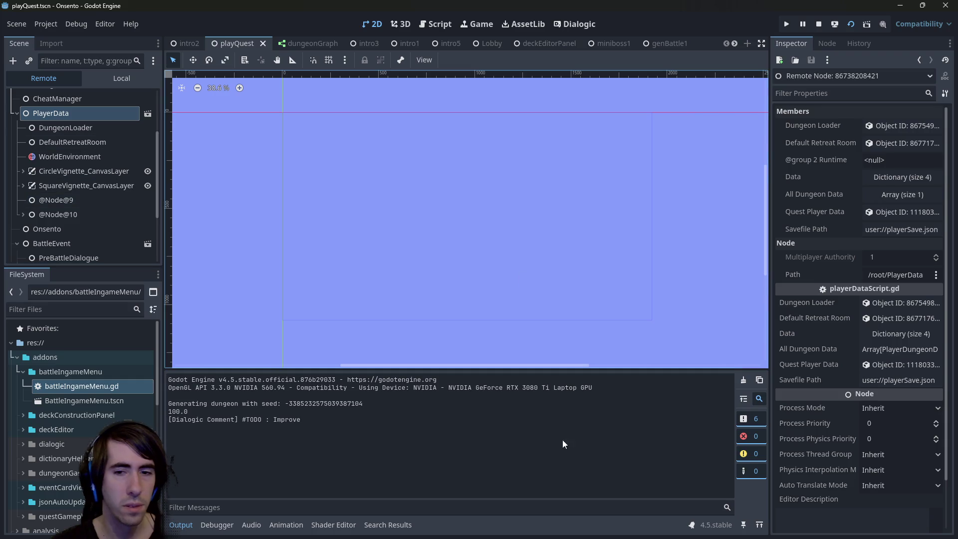
left_click(589, 526)
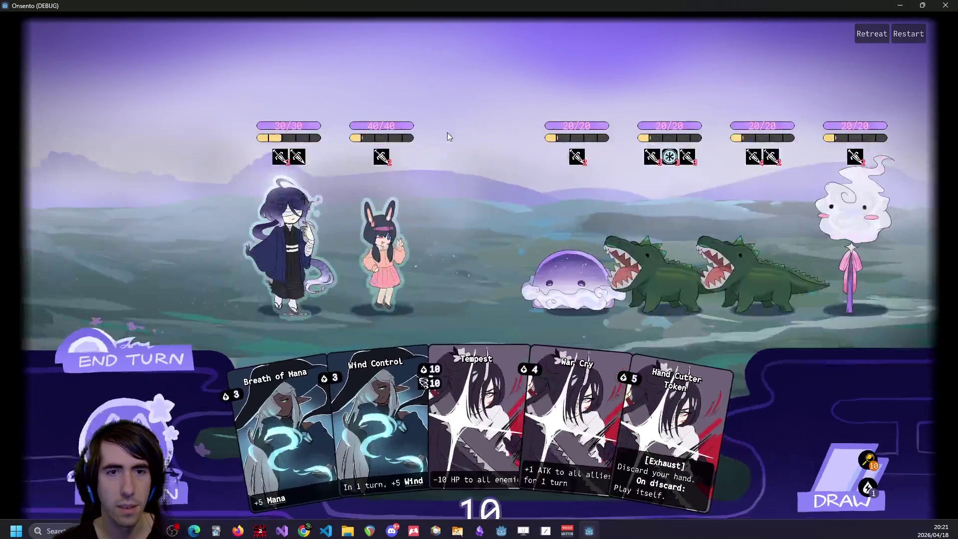
key("alt+Tab")
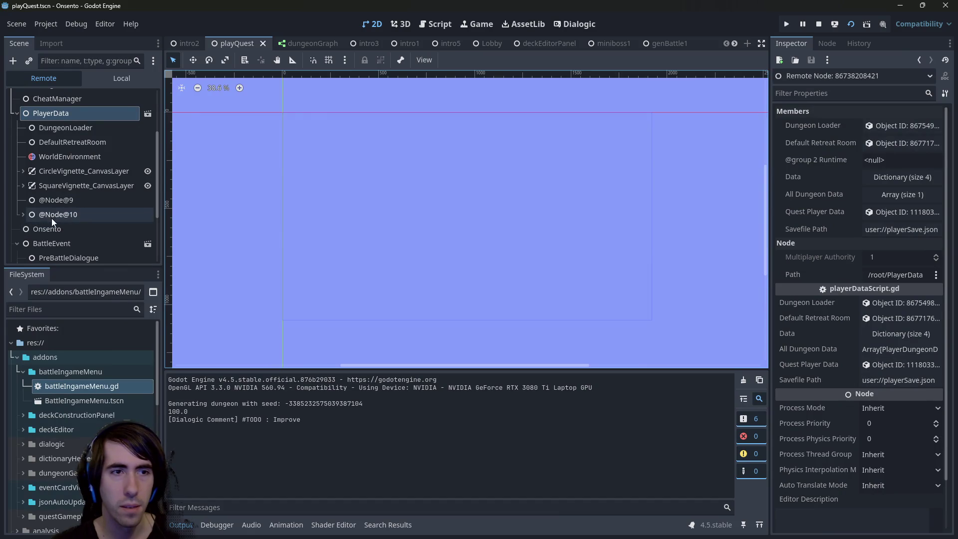
scroll(50, 212, "up", 1)
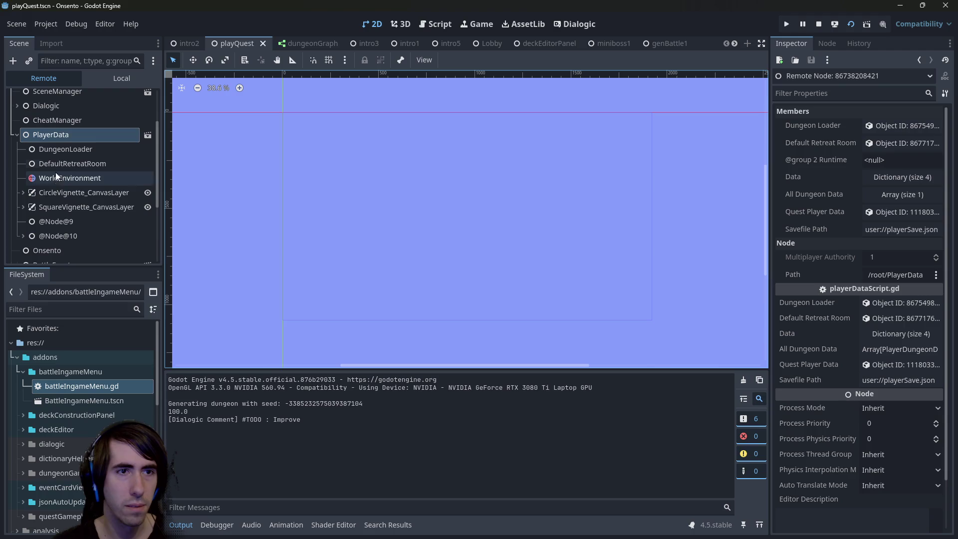
left_click(23, 235)
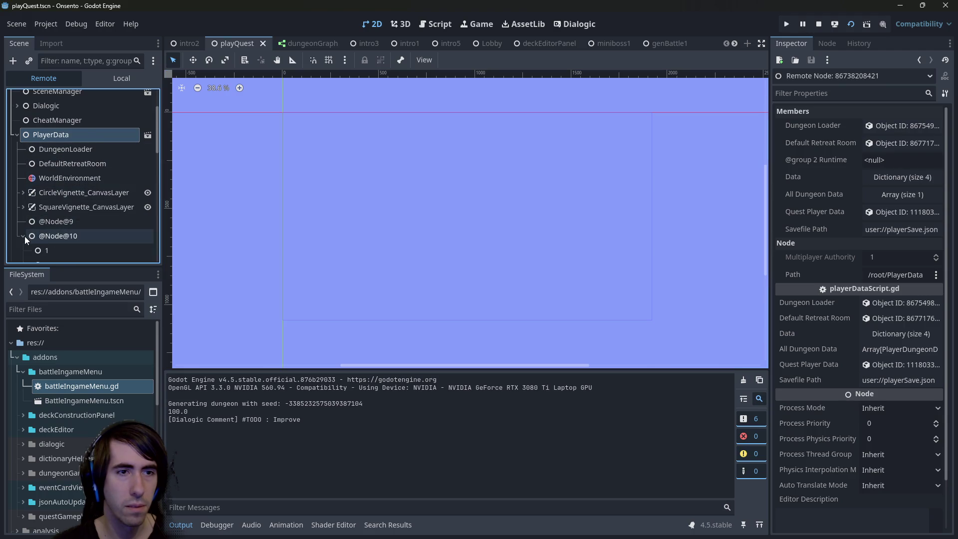
scroll(25, 231, "down", 3)
scroll(31, 213, "down", 10)
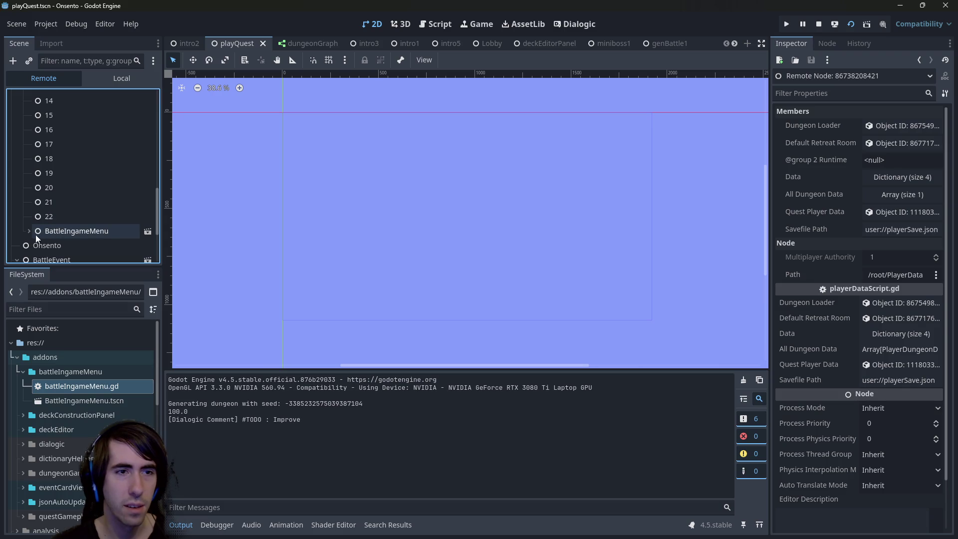
scroll(35, 230, "up", 5)
left_click(38, 232)
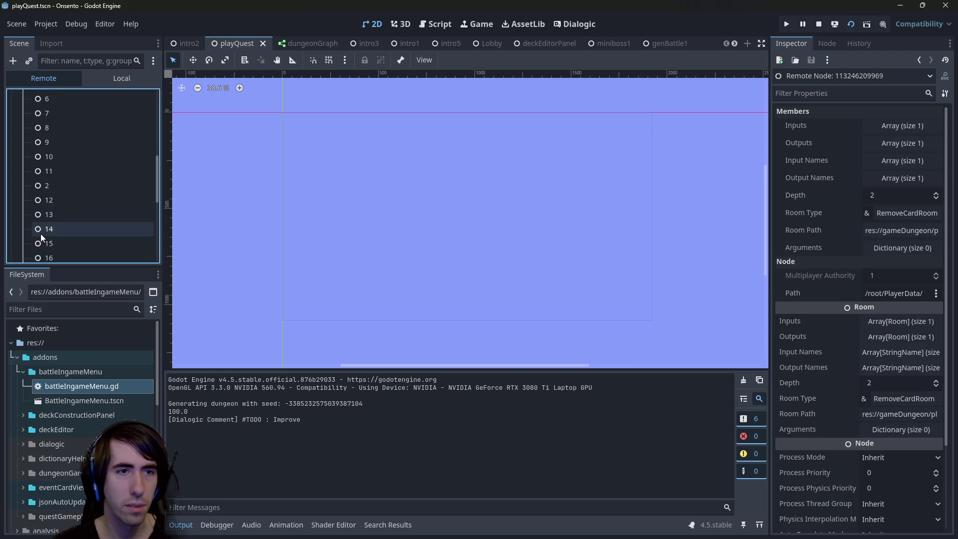
scroll(40, 233, "up", 4)
scroll(54, 195, "down", 2)
scroll(54, 199, "down", 5)
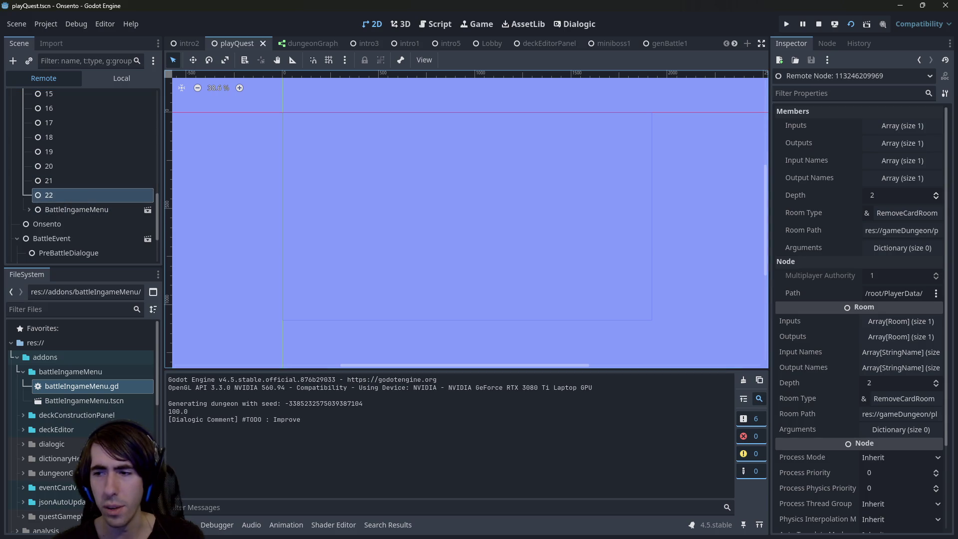
key("alt+Tab")
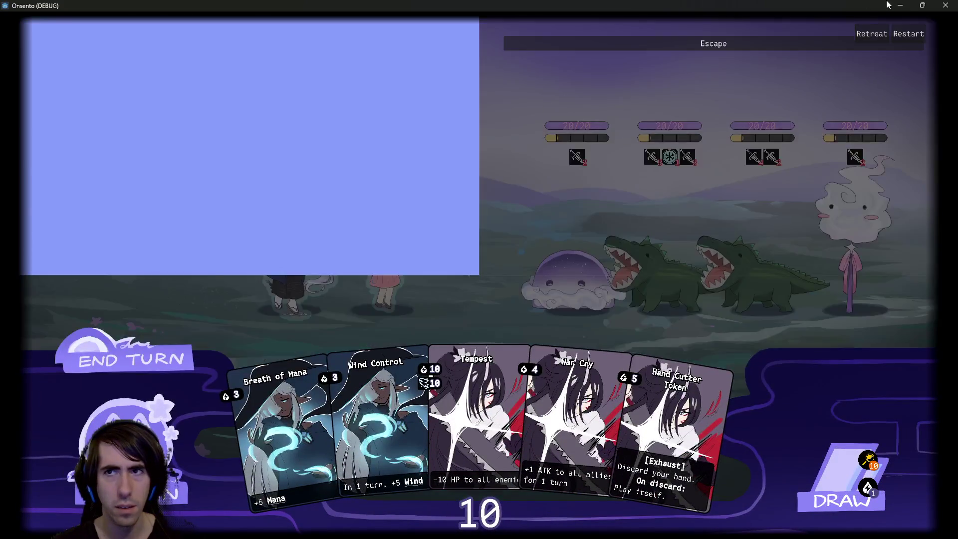
- Select room node 3 in the live tree, then open the in-game menu over the running battle
left_click(900, 5)
left_click(55, 207)
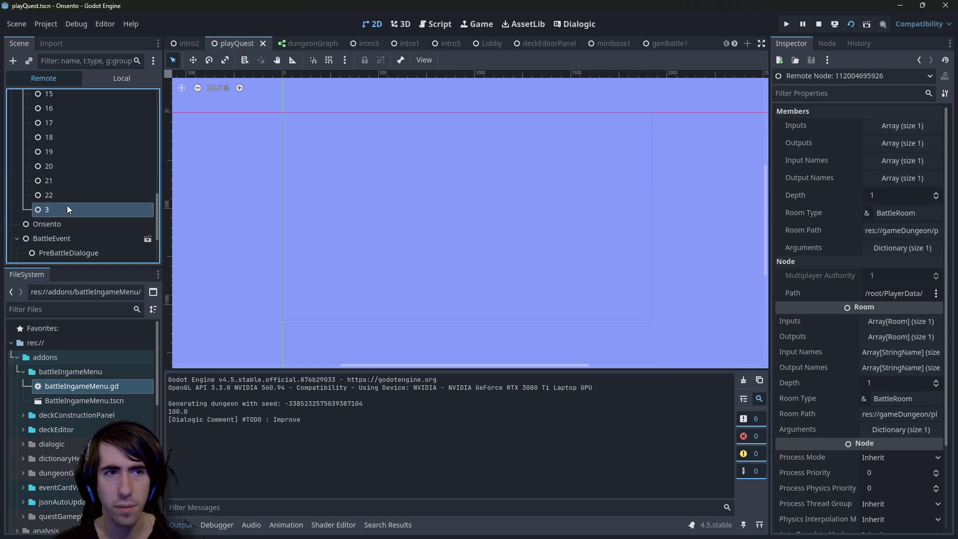
key("alt+Tab")
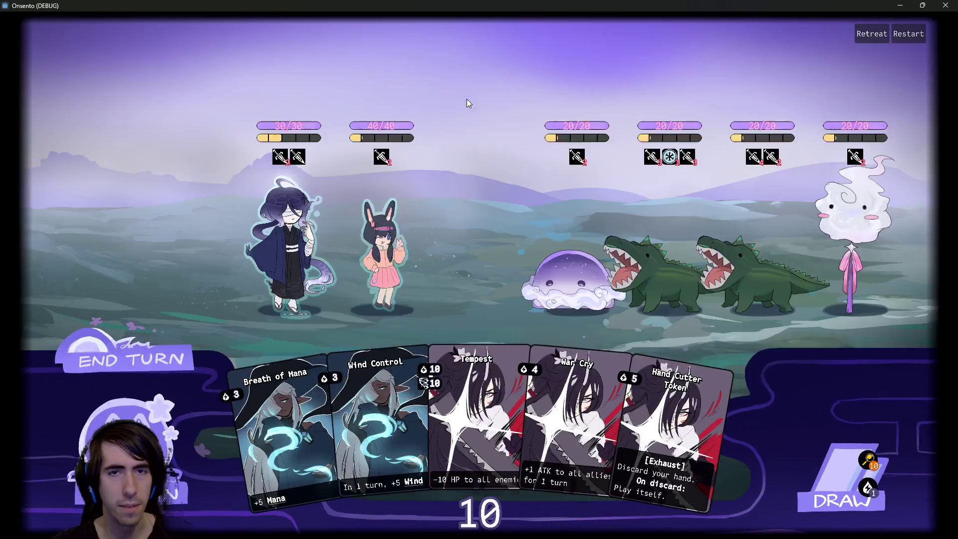
left_click(460, 95)
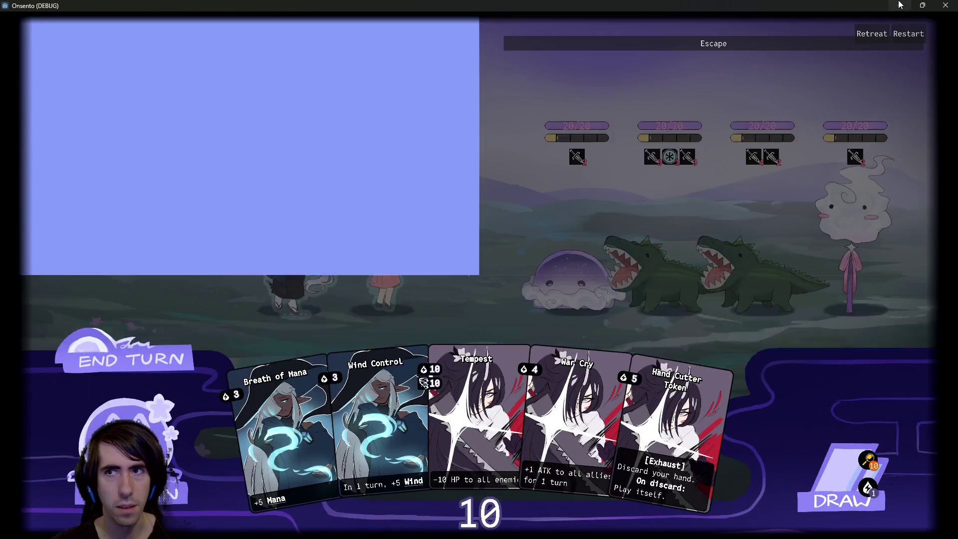
left_click(900, 5)
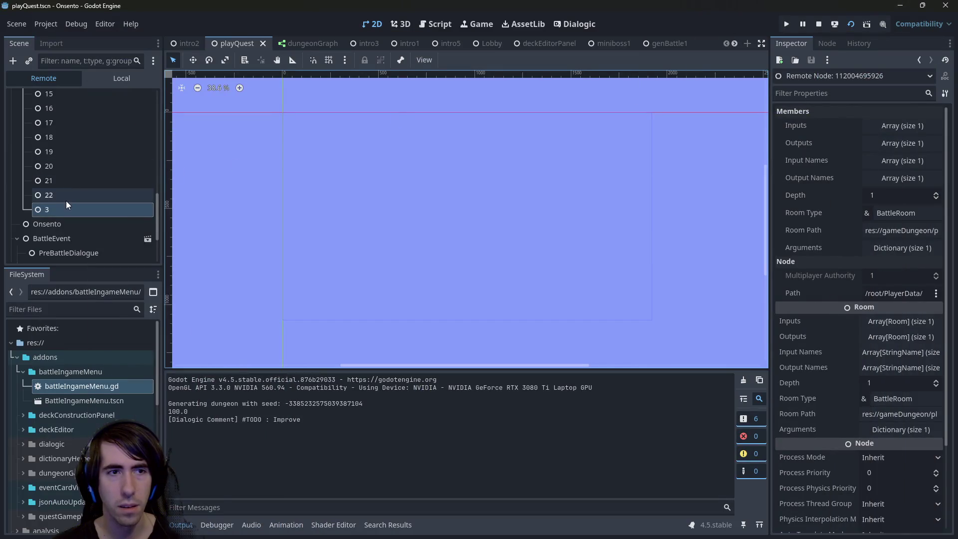
scroll(66, 200, "up", 5)
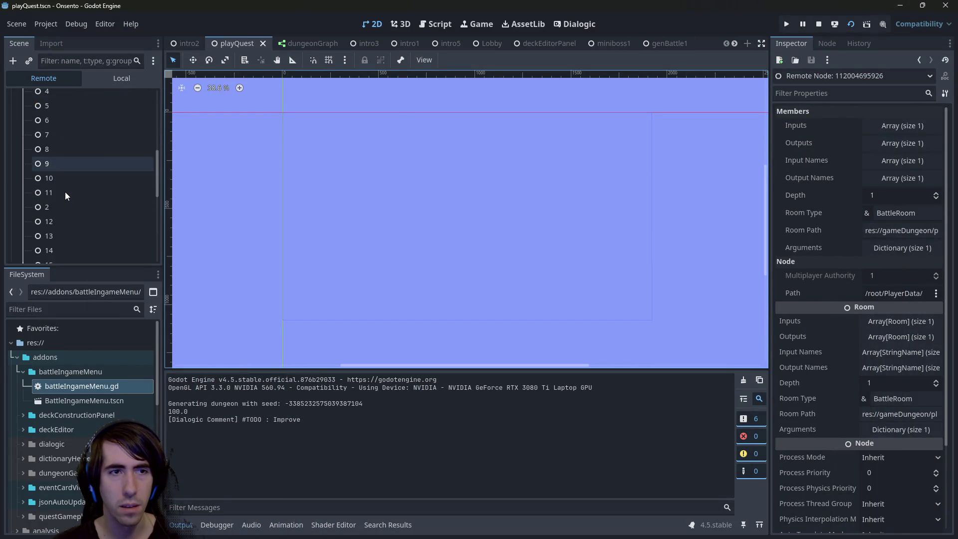
scroll(65, 192, "up", 3)
left_click(64, 167)
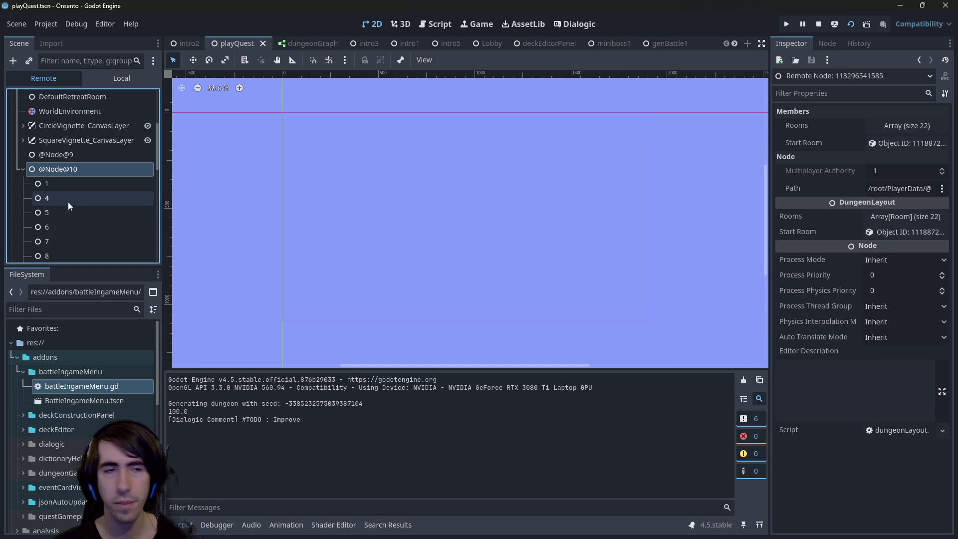
left_click(75, 182)
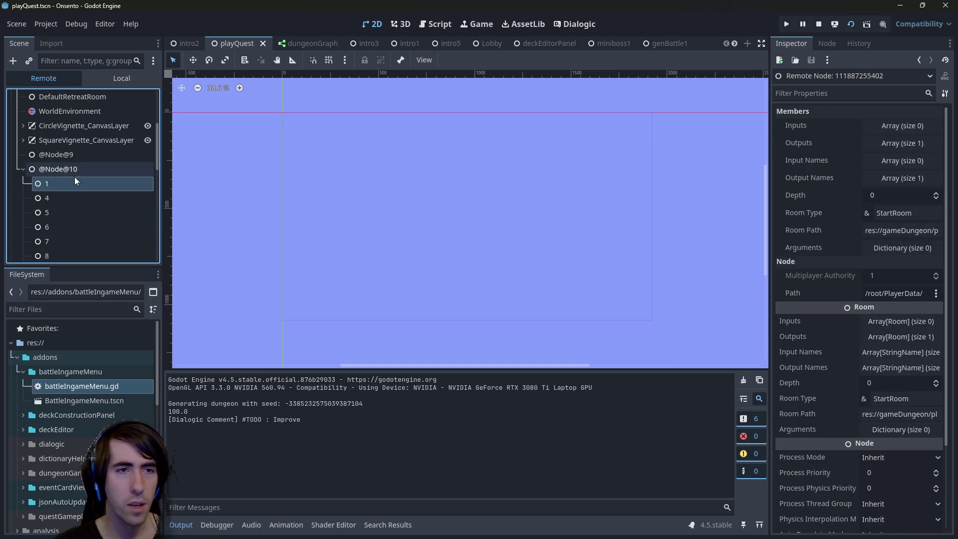
scroll(67, 200, "down", 6)
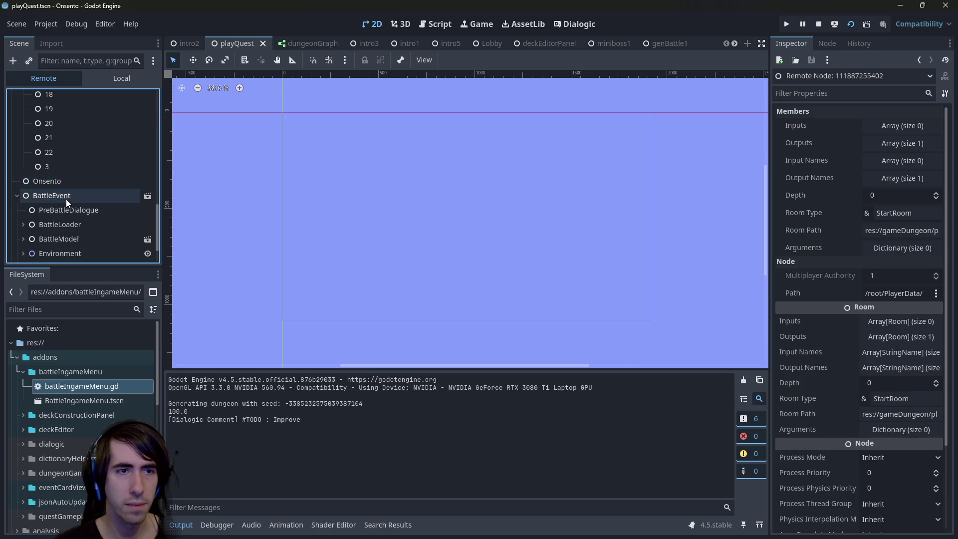
left_click(65, 194)
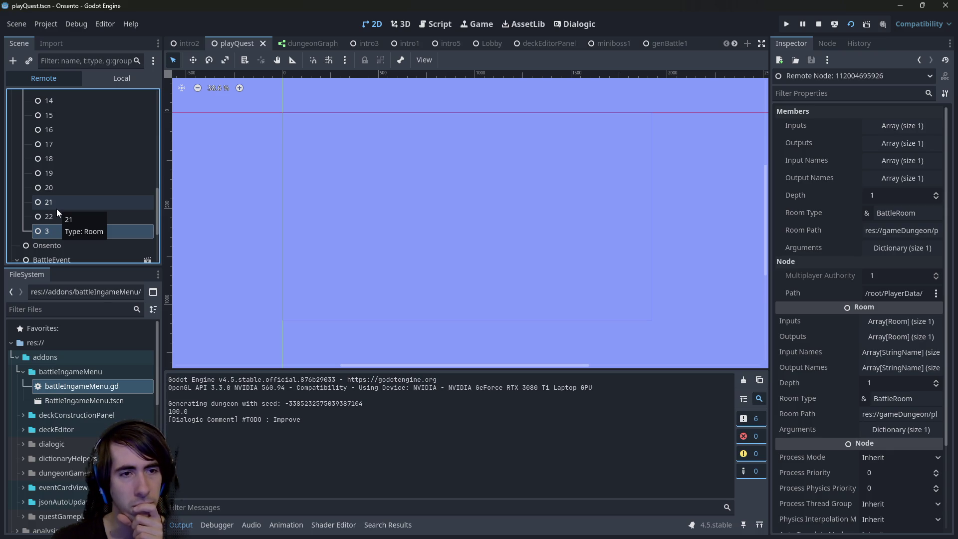
scroll(55, 215, "down", 1)
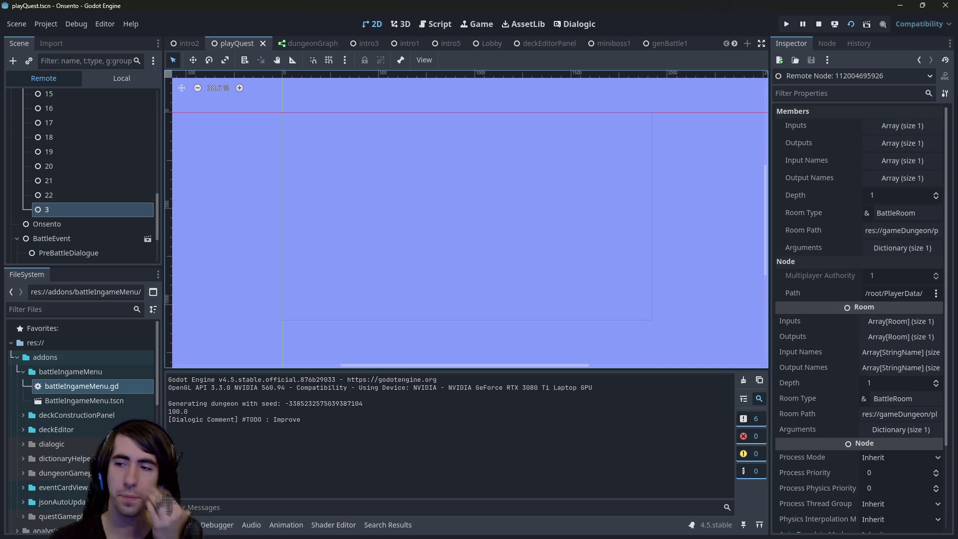
key("alt+Tab")
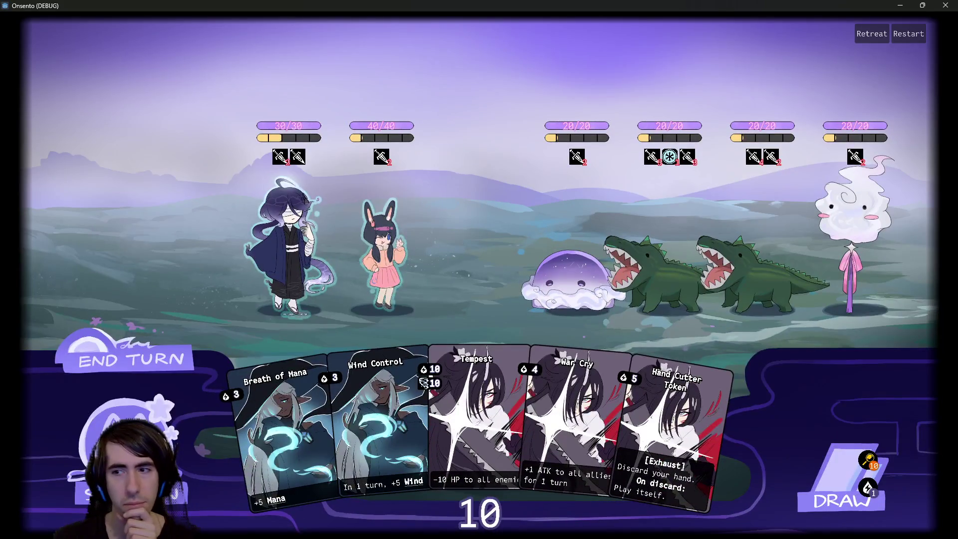
- Expand BattleIngameMenu > CanvasLayer > GameView_SubViewport > SubViewport and select room 3 inside it
key("alt+Tab")
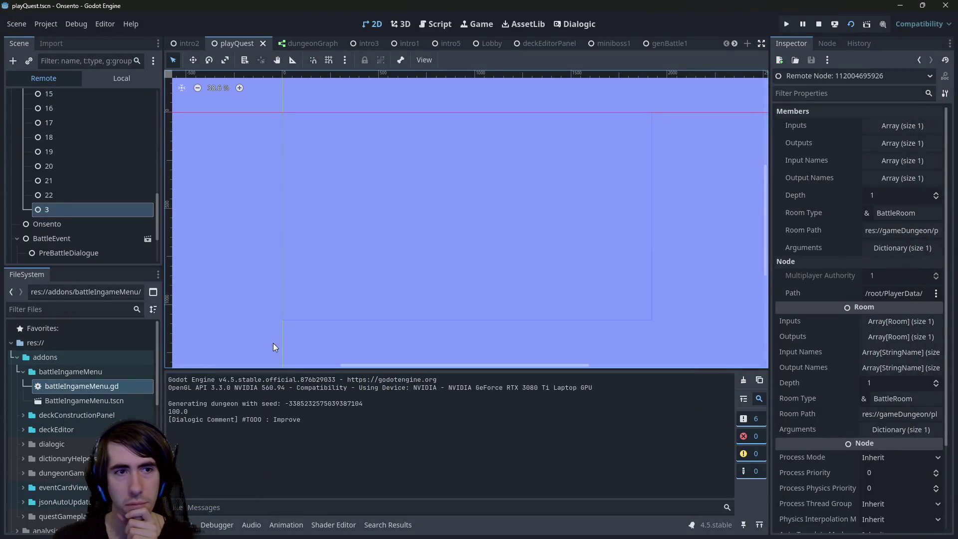
key("alt+Tab")
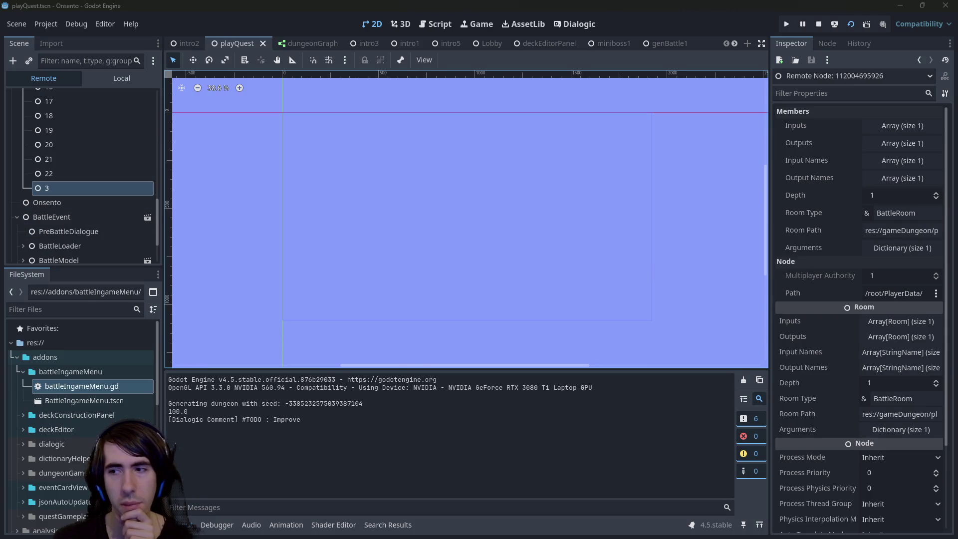
key("alt+Tab")
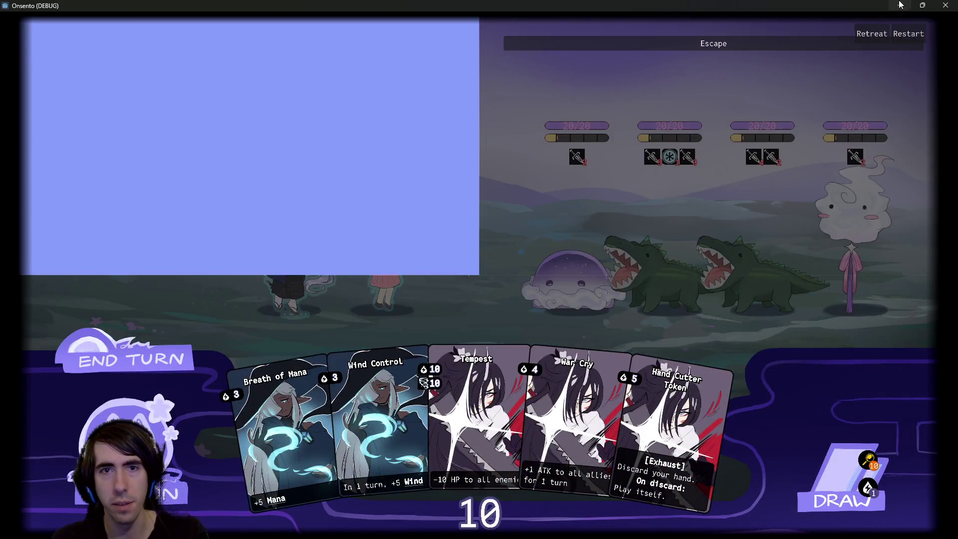
left_click(58, 187)
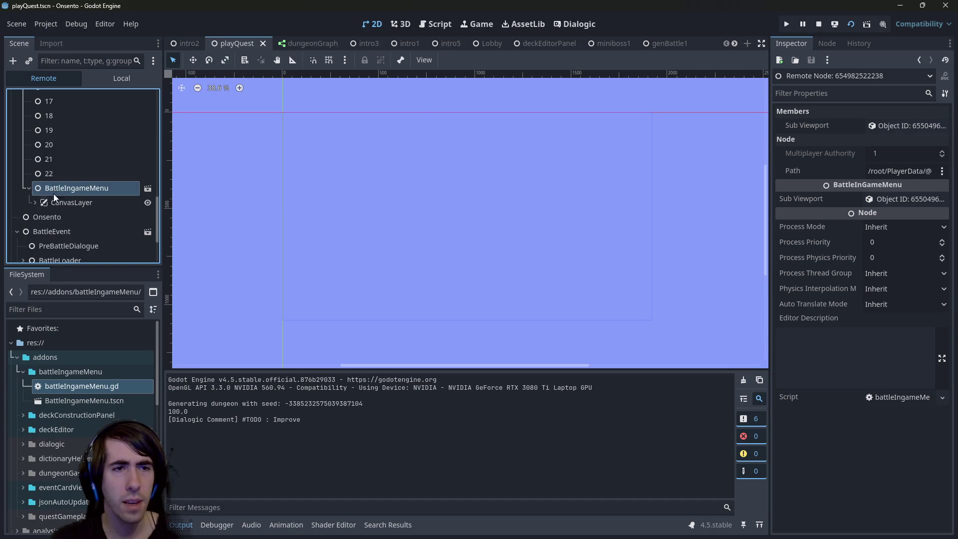
left_click(38, 202)
left_click(79, 216)
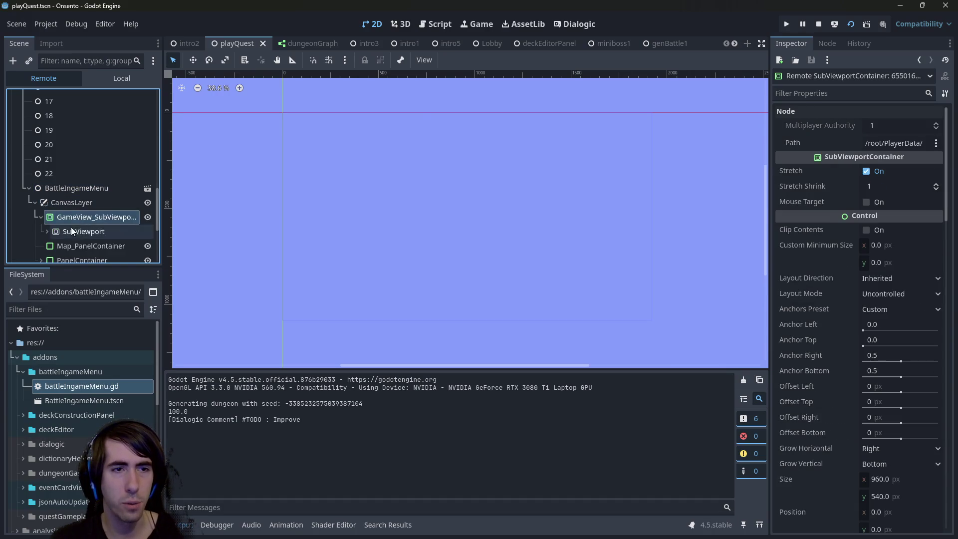
left_click(80, 235)
scroll(82, 229, "down", 2)
left_click(78, 204)
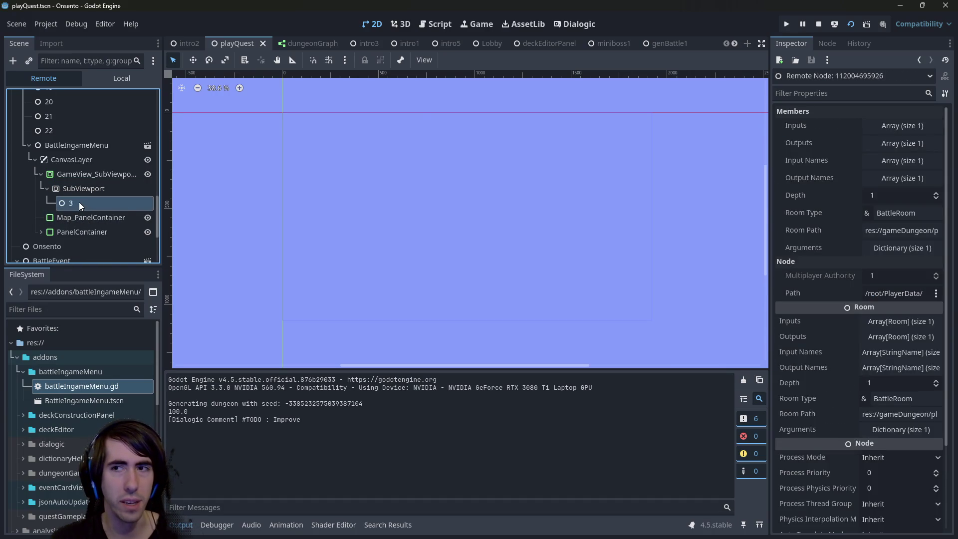
- Widen the scene panel, inspect start room 1 and depth-2 BattleRoom 4, then return to the Script editor
left_click_drag(163, 147, 171, 147)
scroll(82, 193, "up", 6)
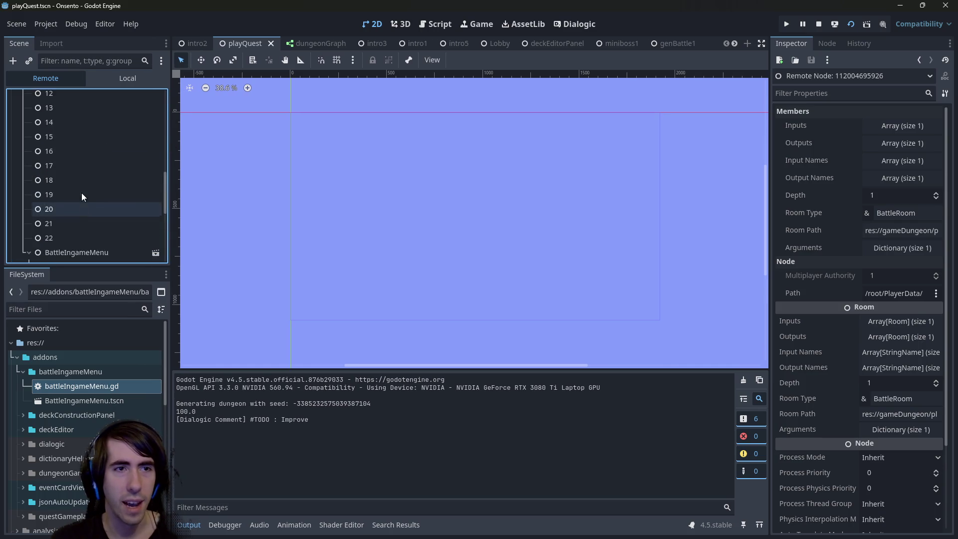
left_click(63, 226)
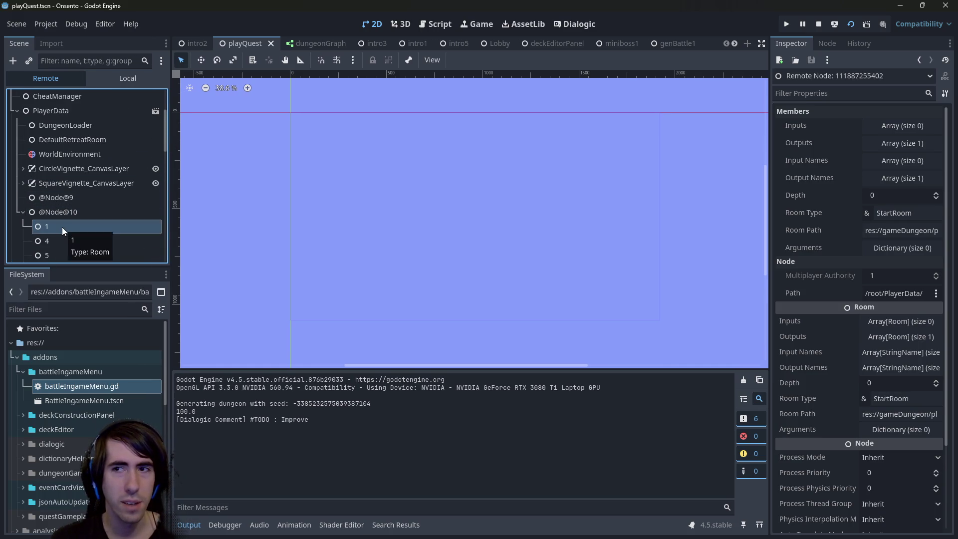
left_click(62, 241)
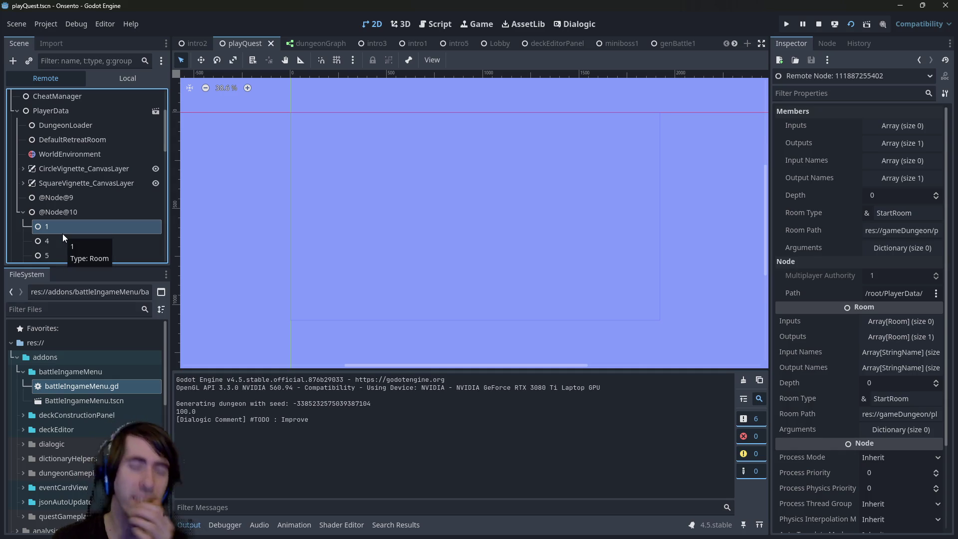
scroll(57, 232, "down", 5)
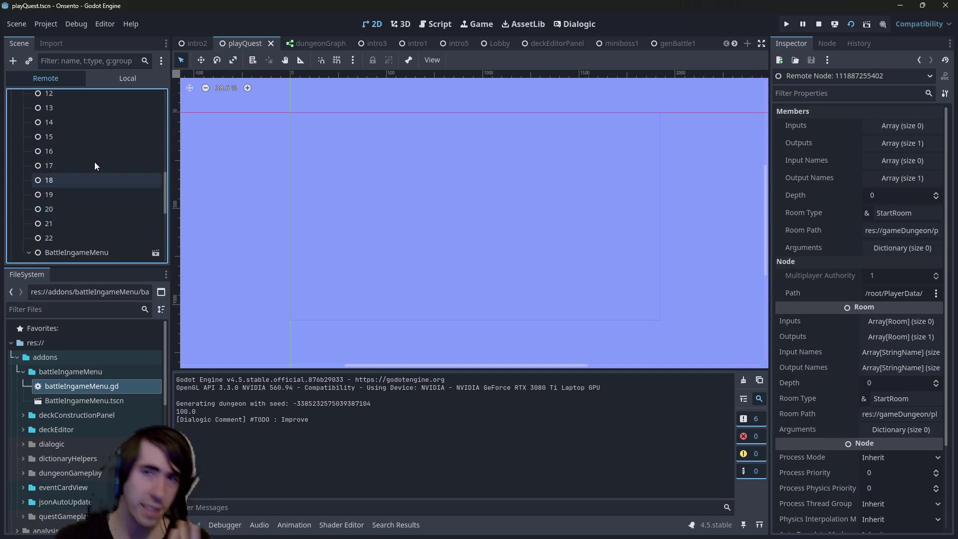
left_click(449, 24)
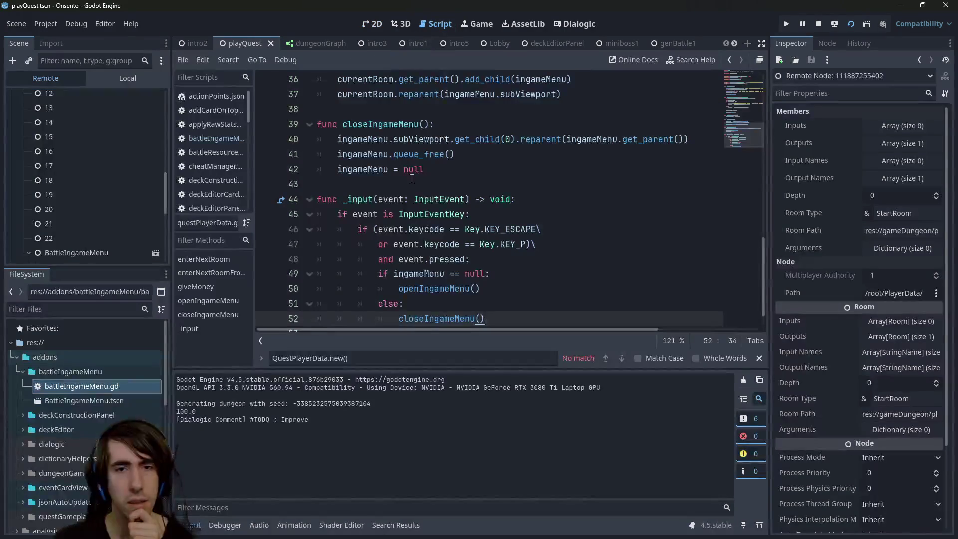
- Inspect the BattleModel node, then the running BattleEvent node's properties, in the Remote tree
scroll(412, 178, "down", 1)
scroll(121, 227, "down", 5)
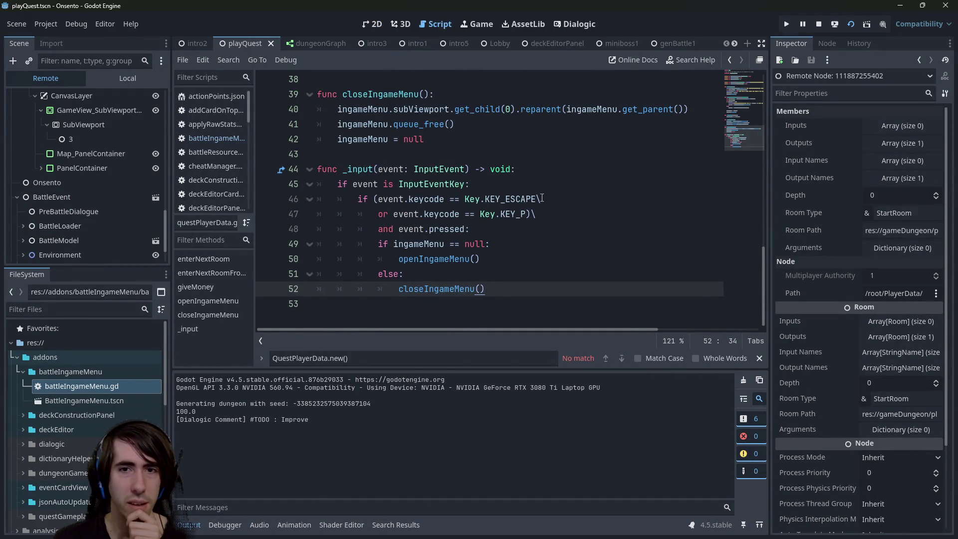
scroll(497, 203, "up", 2)
scroll(497, 204, "up", 6)
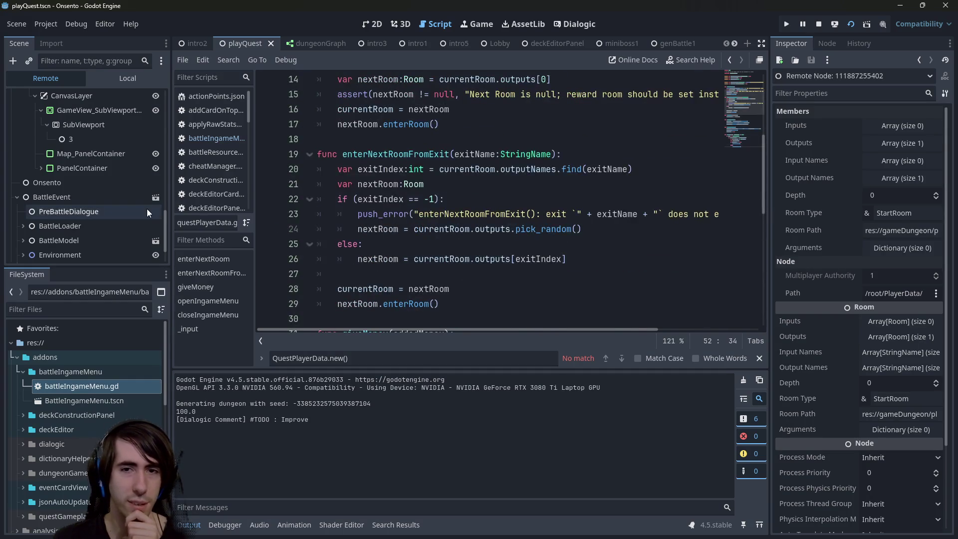
scroll(146, 211, "down", 3)
left_click(50, 197)
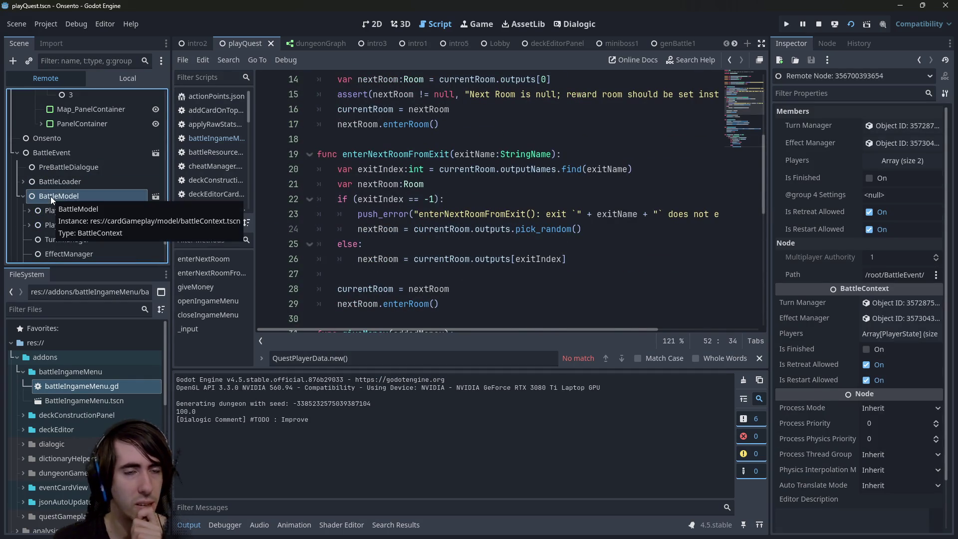
scroll(389, 231, "up", 4)
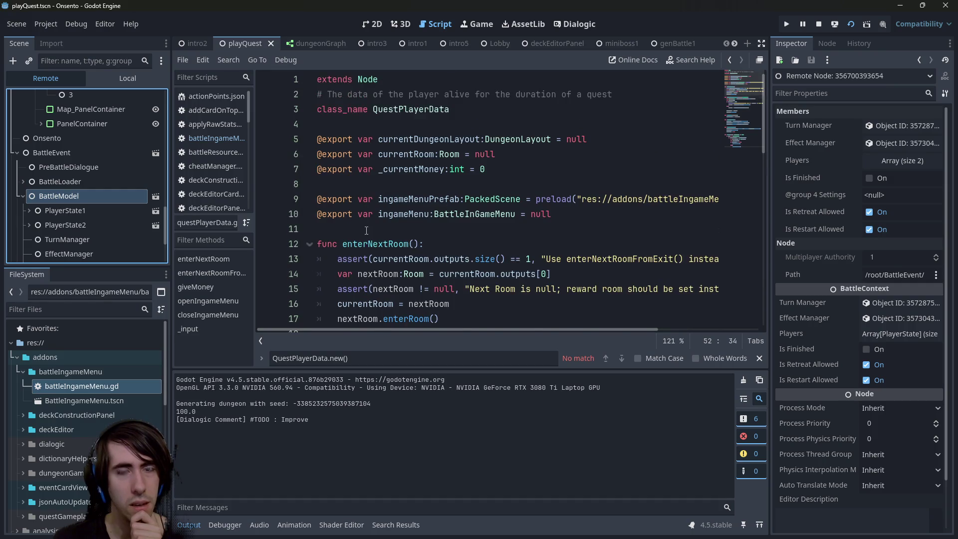
scroll(369, 232, "down", 8)
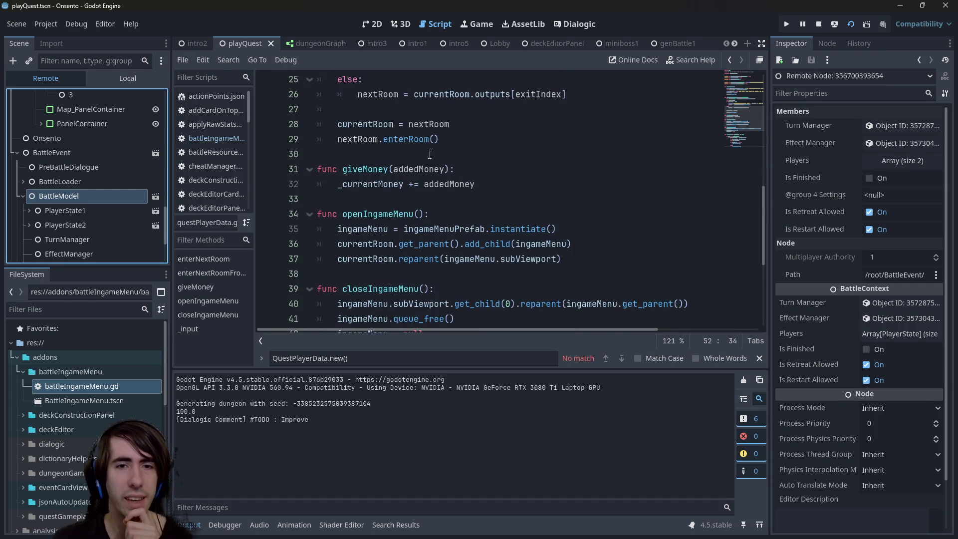
scroll(429, 155, "down", 2)
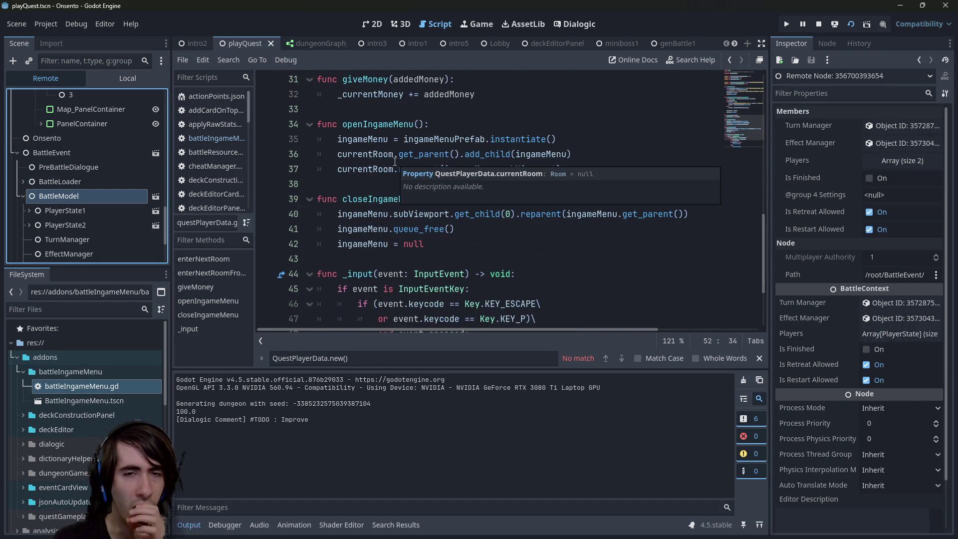
scroll(393, 162, "down", 2)
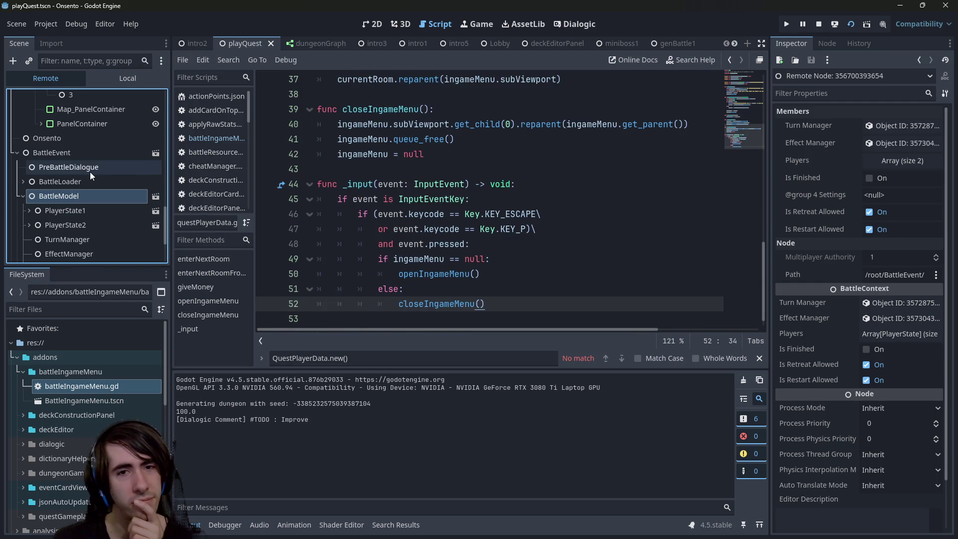
scroll(95, 175, "down", 3)
scroll(69, 169, "up", 3)
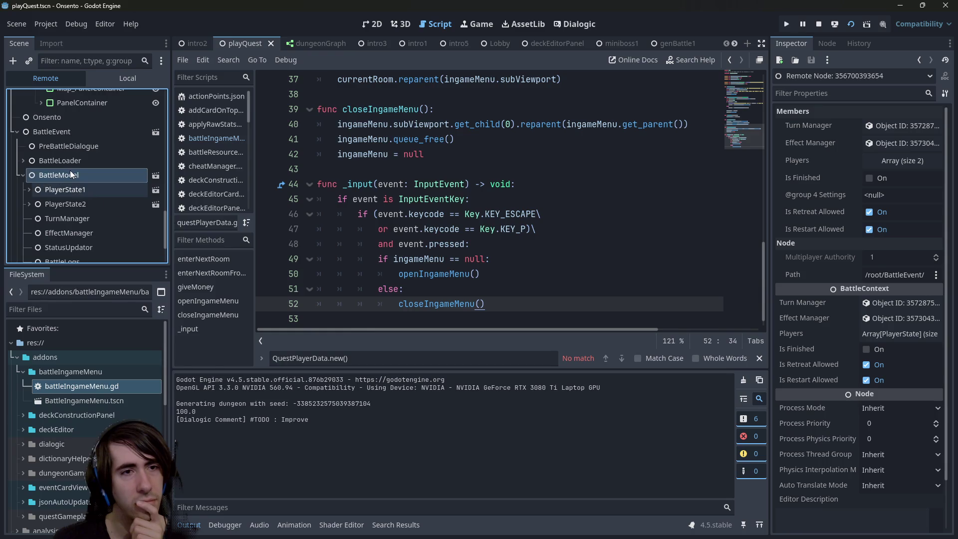
left_click(53, 131)
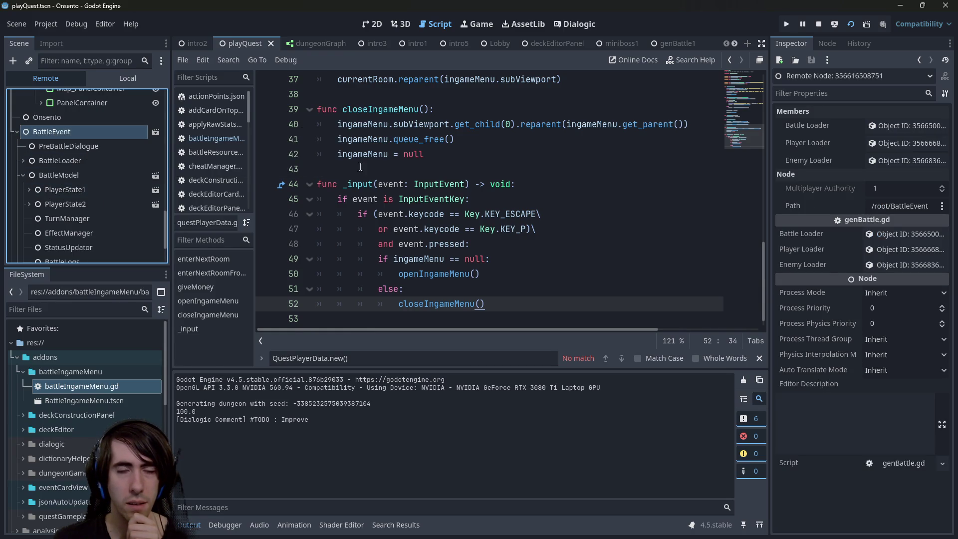
- From the add_child line, step back with Alt+Left through earlier locations to rewardEvent.gd
scroll(418, 196, "up", 2)
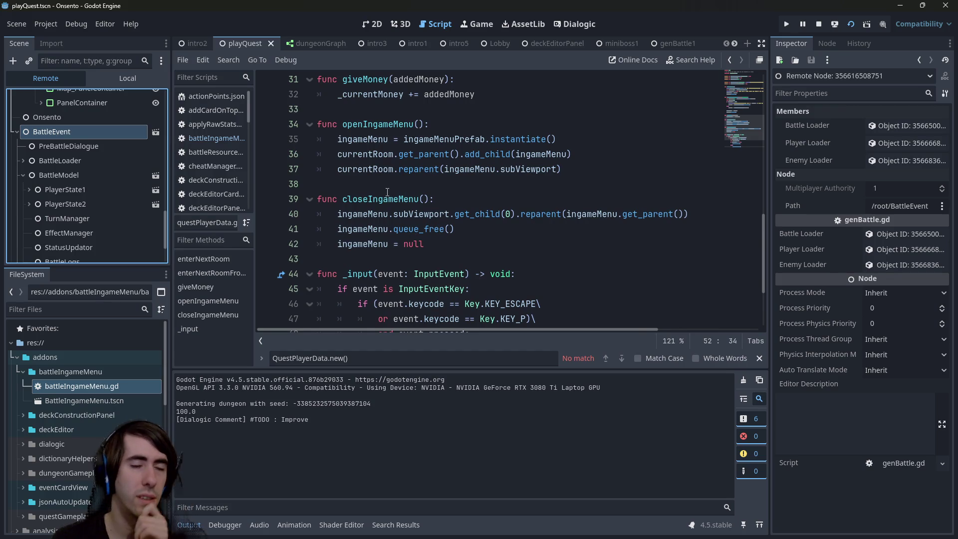
scroll(77, 166, "up", 5)
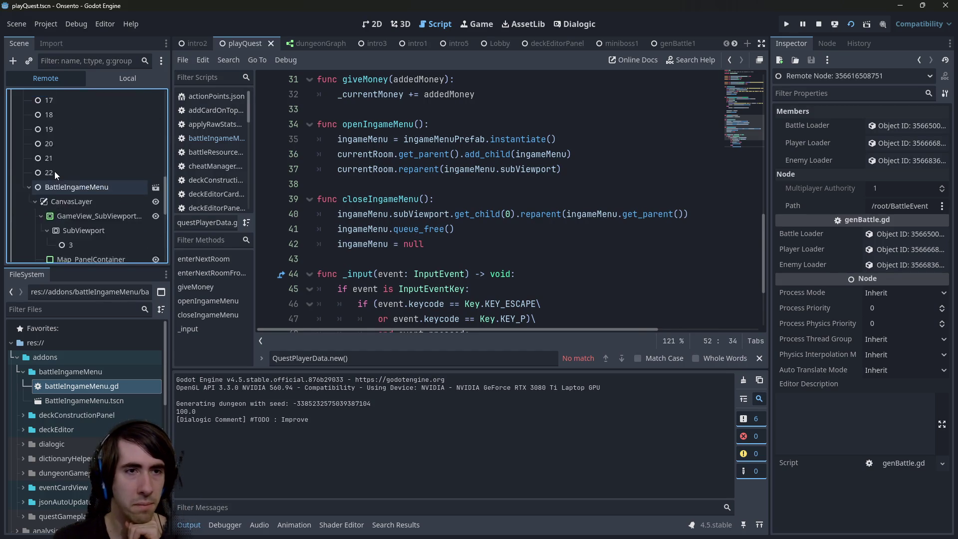
scroll(55, 172, "up", 4)
left_click(479, 154)
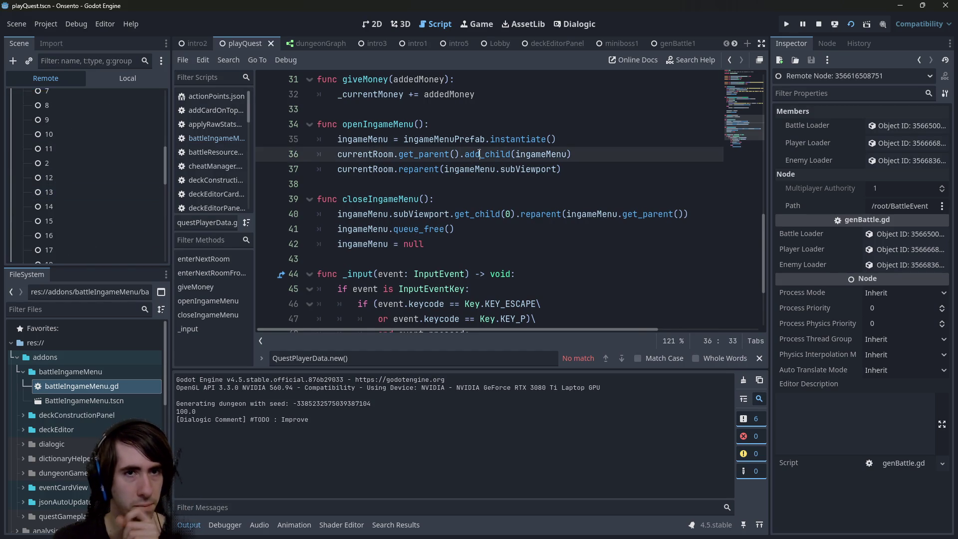
key("alt+Left")
key("alt+Left")
key("alt+Left")
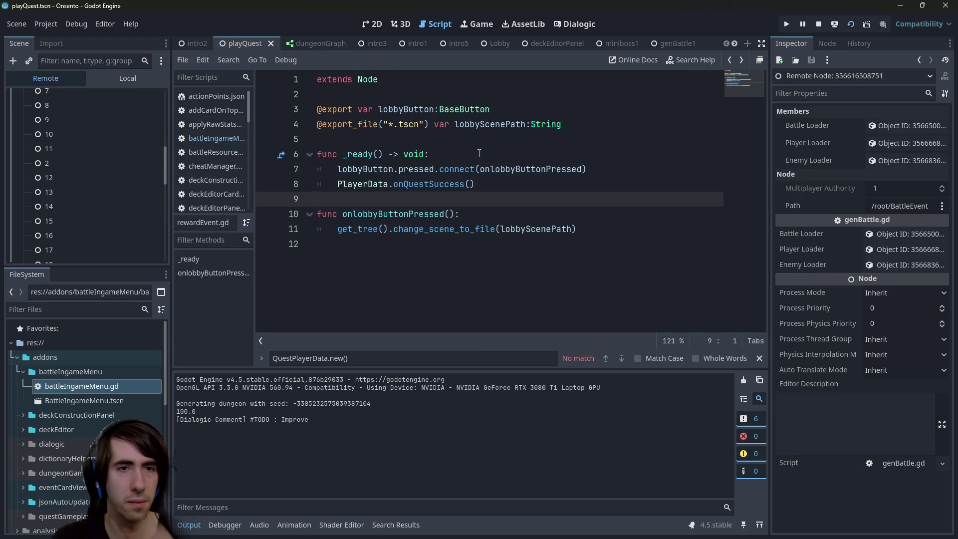
scroll(160, 163, "up", 5)
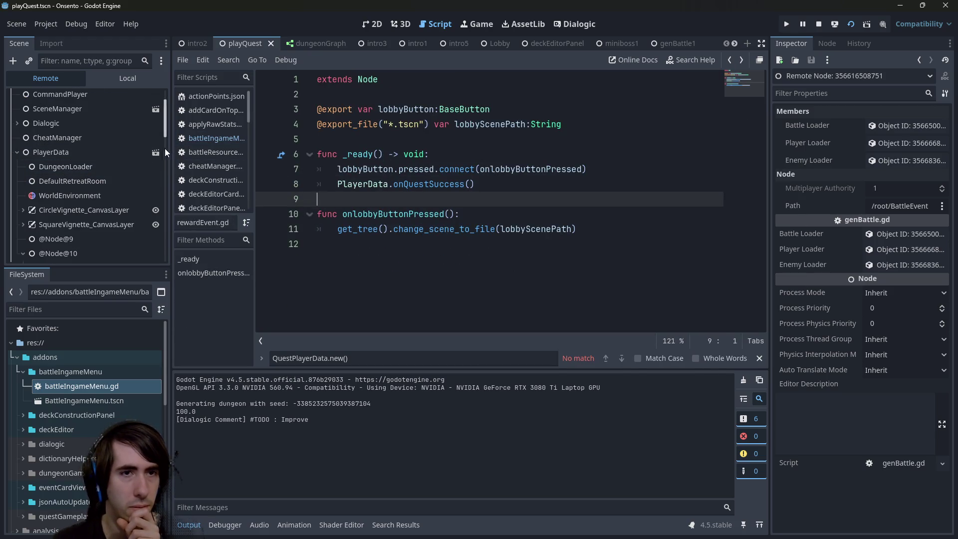
left_click(154, 157)
- In PlayerData's script, search for onDungeonGenerated and jump to the onLayoutGenerated definition
left_click(160, 97)
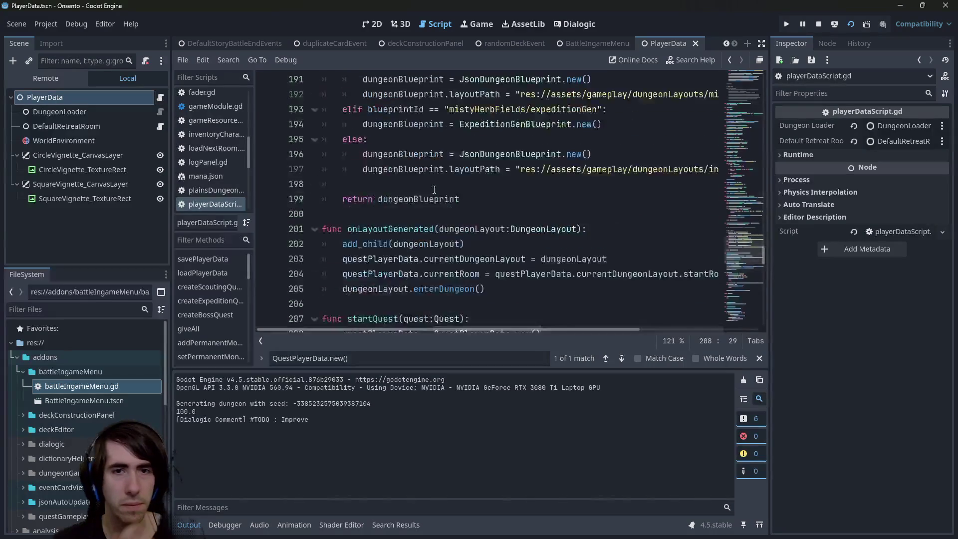
double_click(387, 241)
scroll(496, 232, "down", 4)
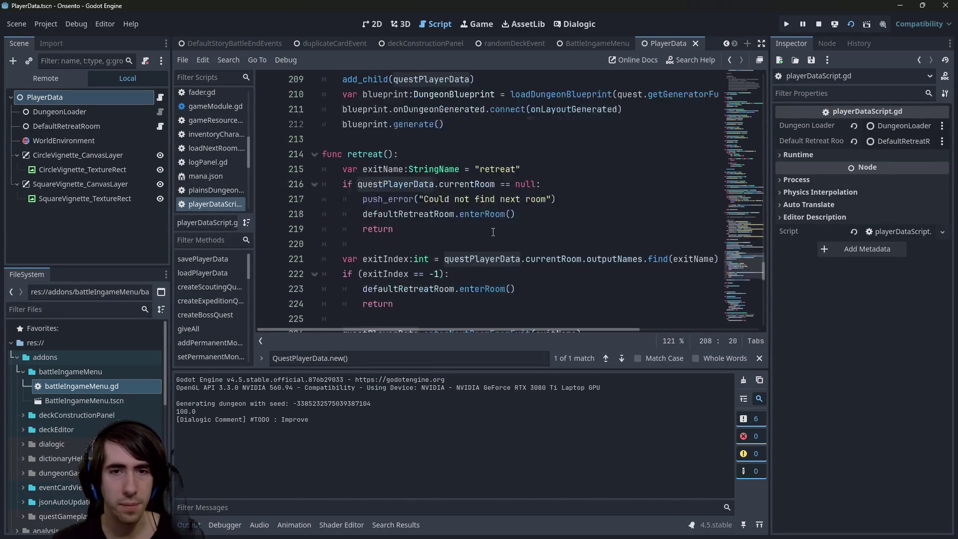
scroll(496, 232, "up", 2)
double_click(365, 214)
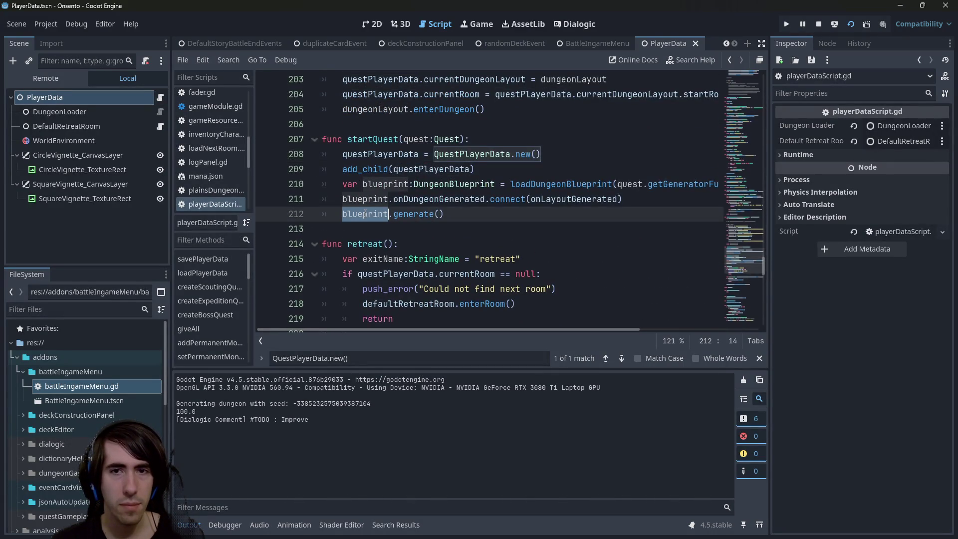
double_click(475, 206)
key("ctrl+f")
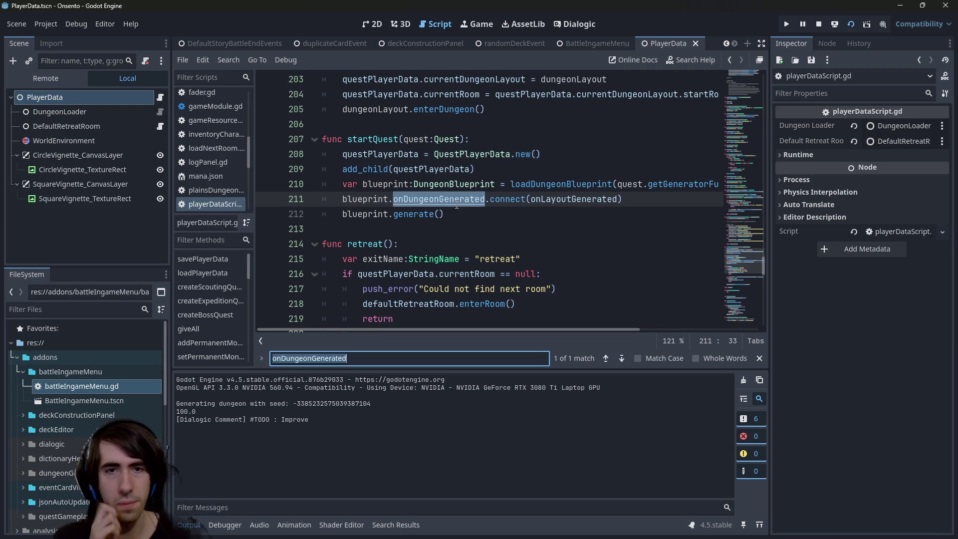
double_click(566, 199)
key("ctrl+f")
key("Return")
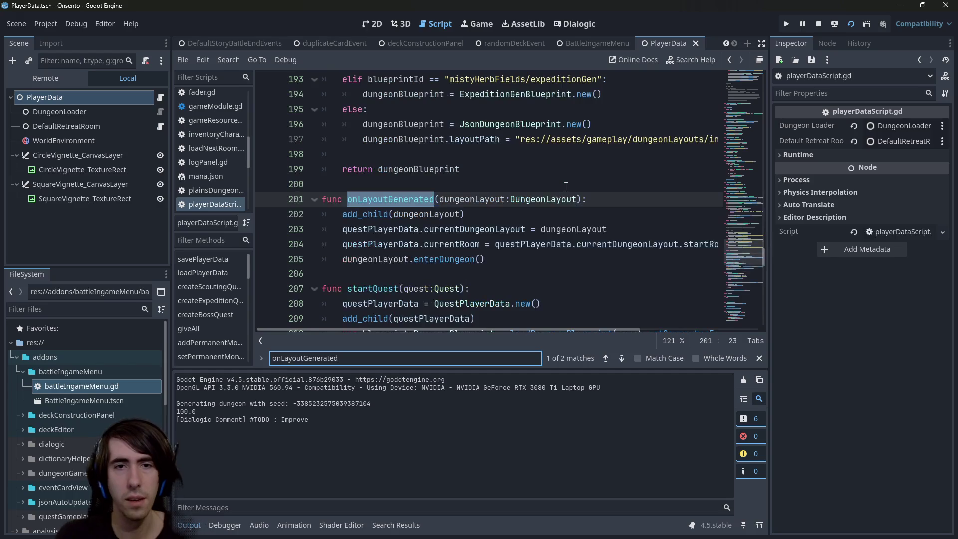
- Follow enterDungeon into Room.enterRoom in room.gd, then navigate back to questPlayerData.gd
left_click_drag(418, 370, 418, 404)
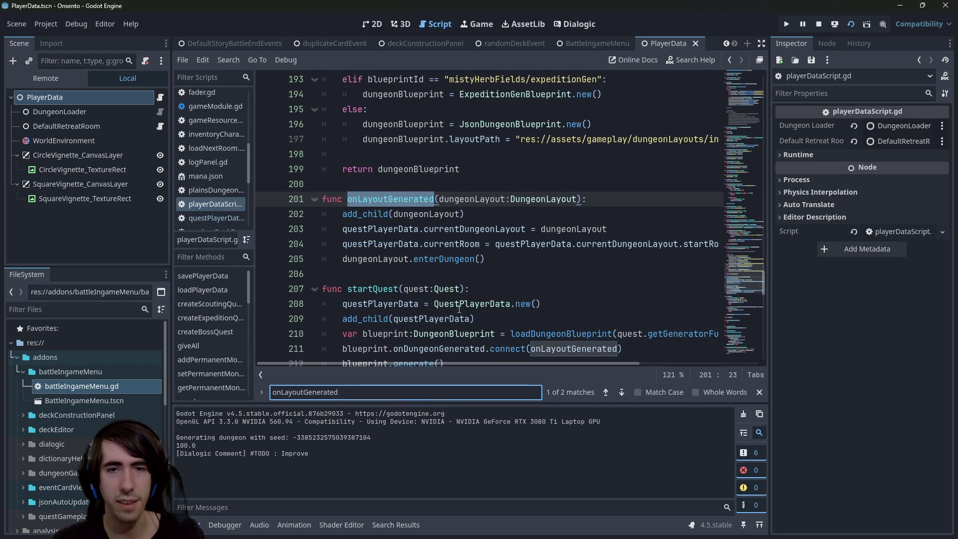
left_click(439, 260)
left_click(439, 259, "ctrl")
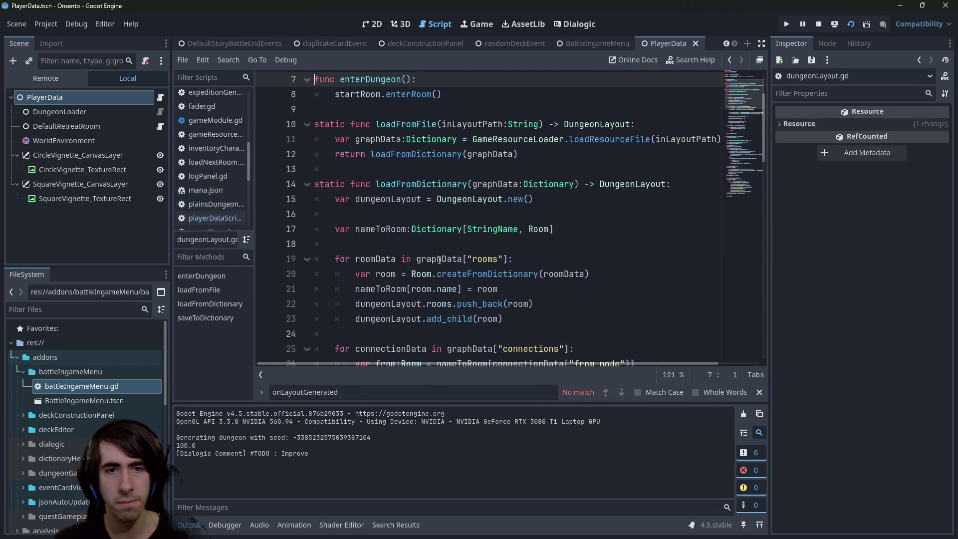
left_click(399, 188, "ctrl")
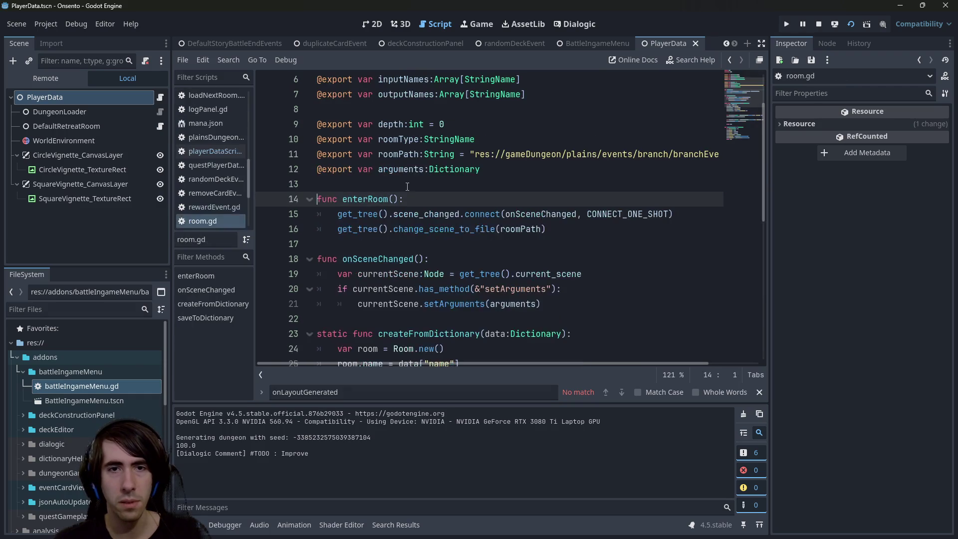
mouse_move(459, 233)
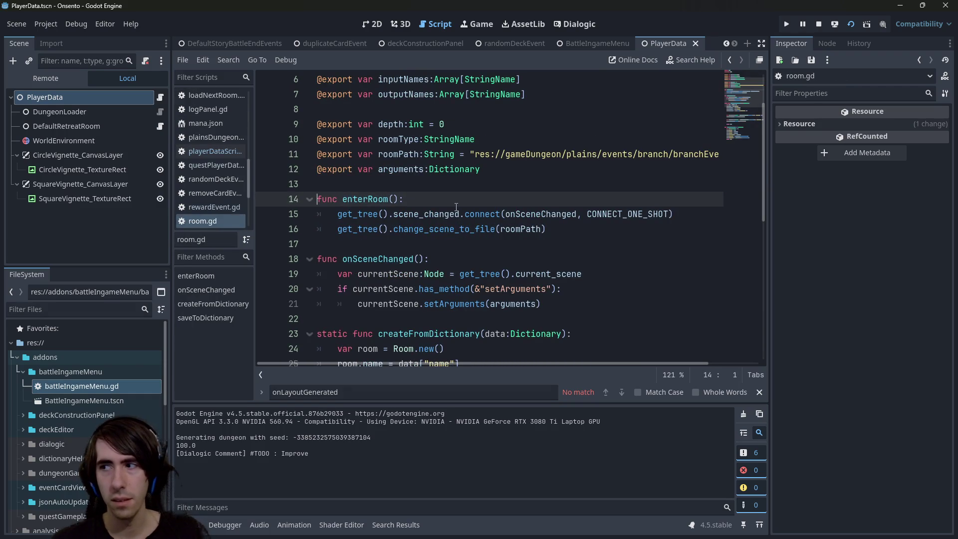
left_click(467, 219)
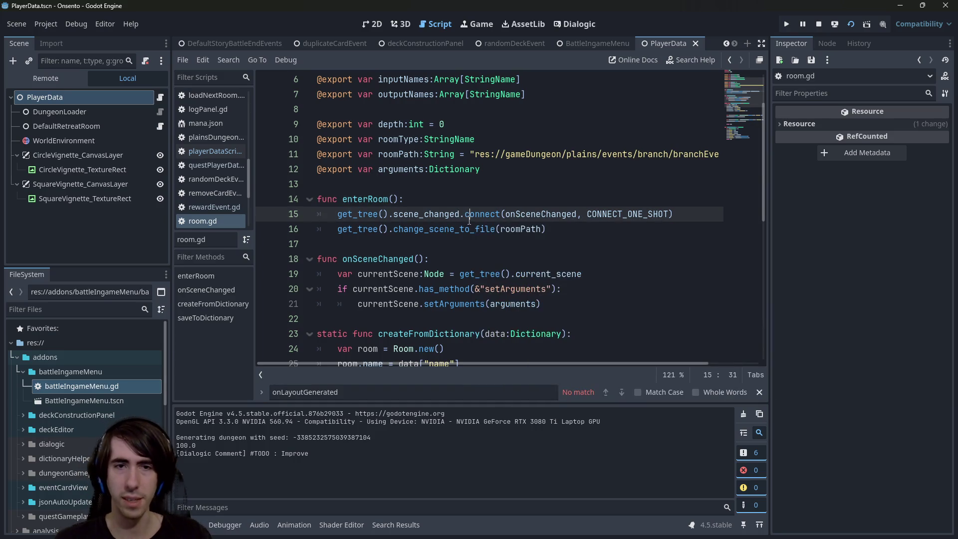
key("alt+Left")
key("alt+Left")
key("alt+Left")
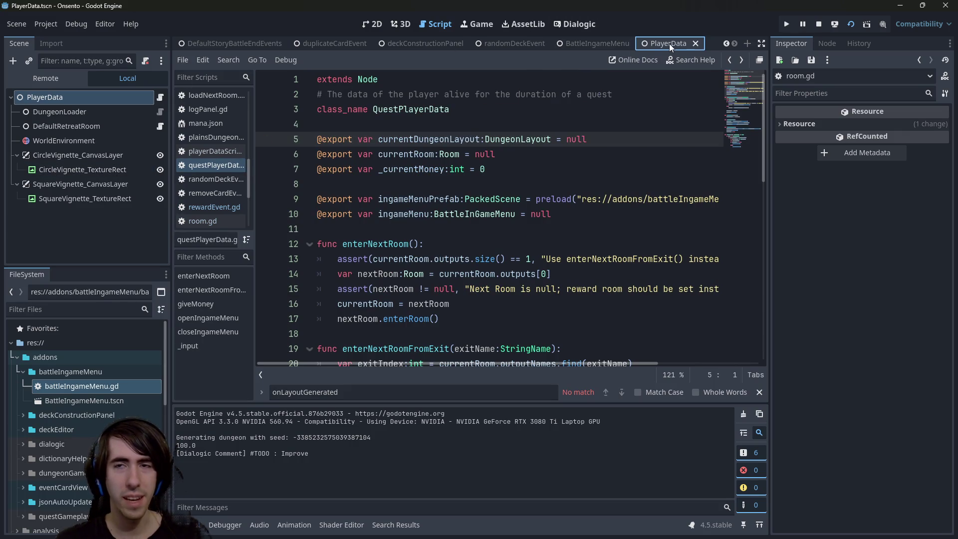
- Switch to questPlayerData.gd and review openIngameMenu's subViewport code
left_click(215, 151)
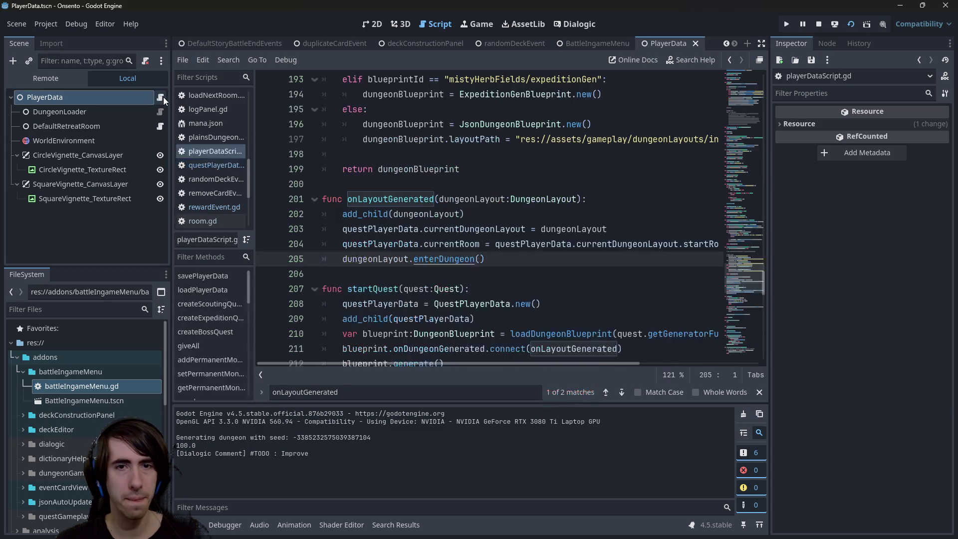
scroll(532, 266, "up", 5)
scroll(532, 266, "up", 10)
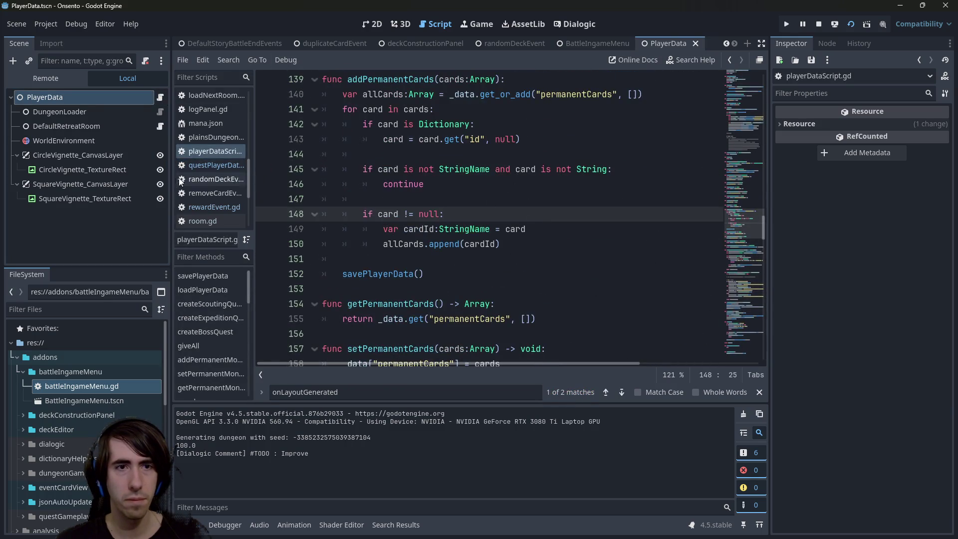
left_click(214, 164)
scroll(467, 263, "down", 9)
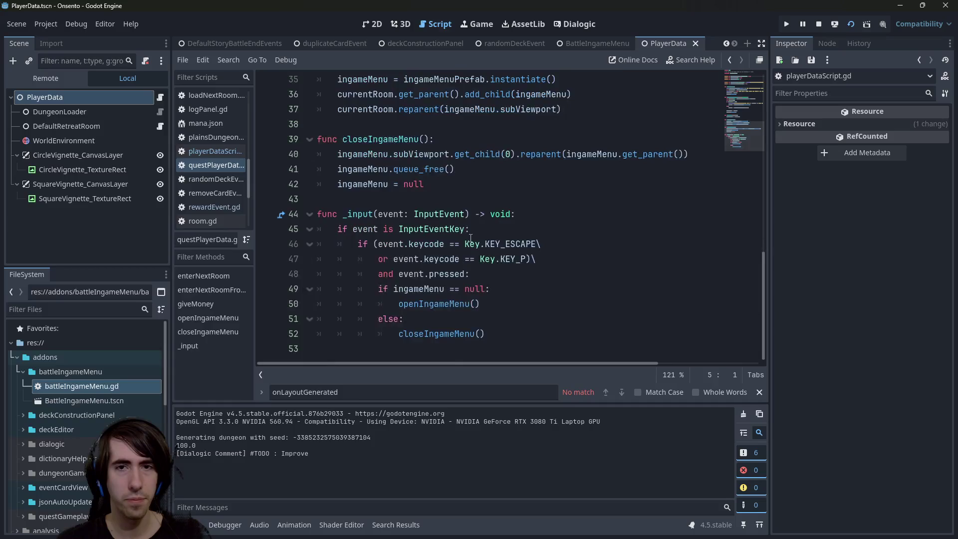
double_click(444, 242)
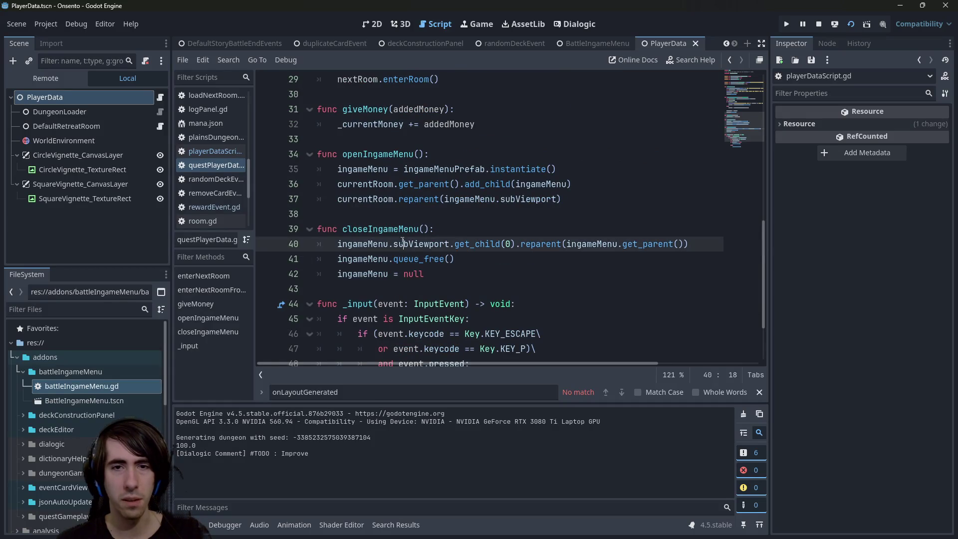
left_click(412, 250)
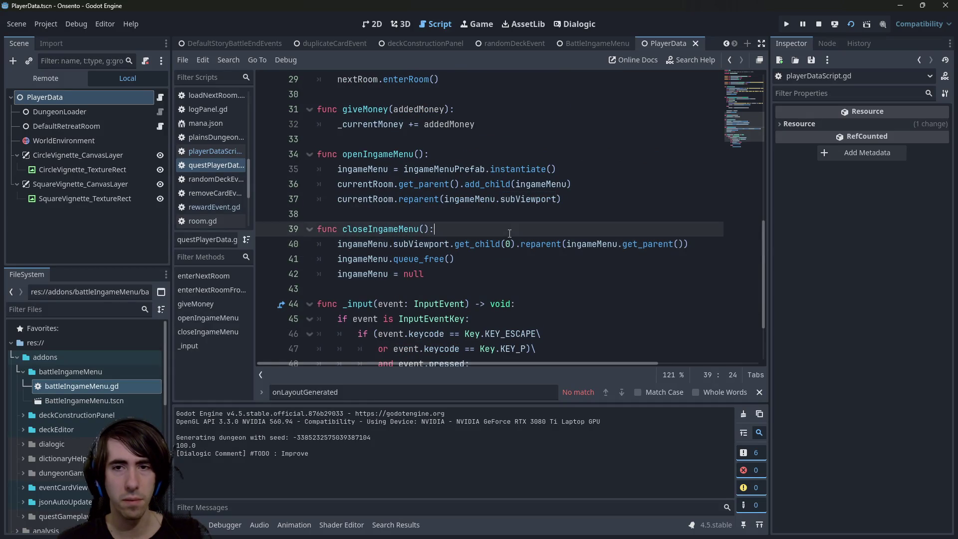
- Search for currentRoom and select its add_child use on lines 35–36
key("ctrl+f")
type("room")
double_click(420, 154)
key("ctrl+f")
scroll(420, 155, "down", 6)
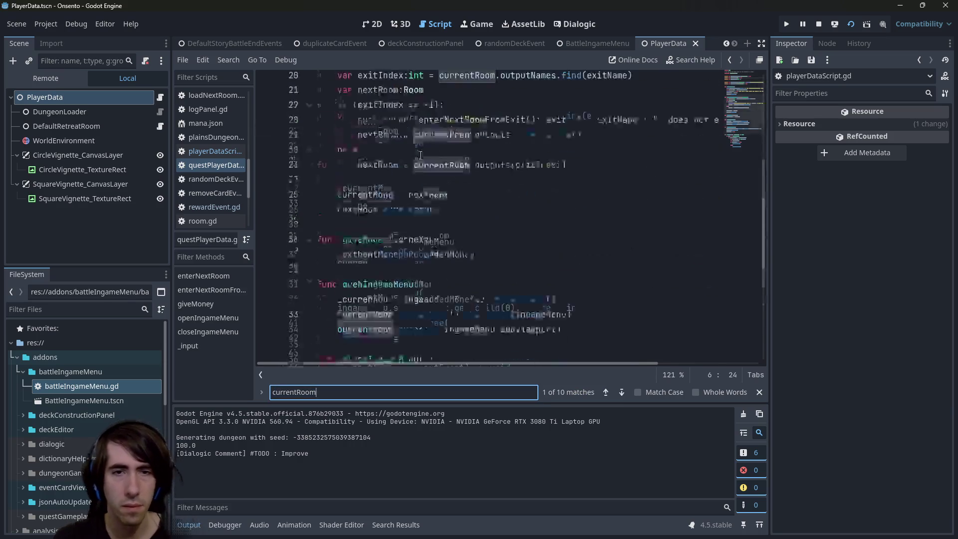
scroll(414, 160, "down", 5)
scroll(429, 153, "up", 2)
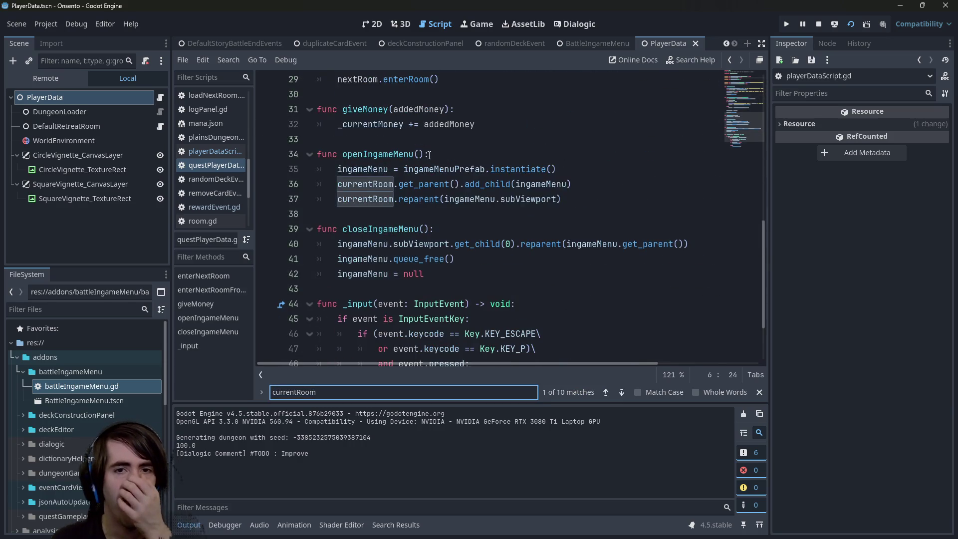
double_click(374, 183)
mouse_move(374, 179)
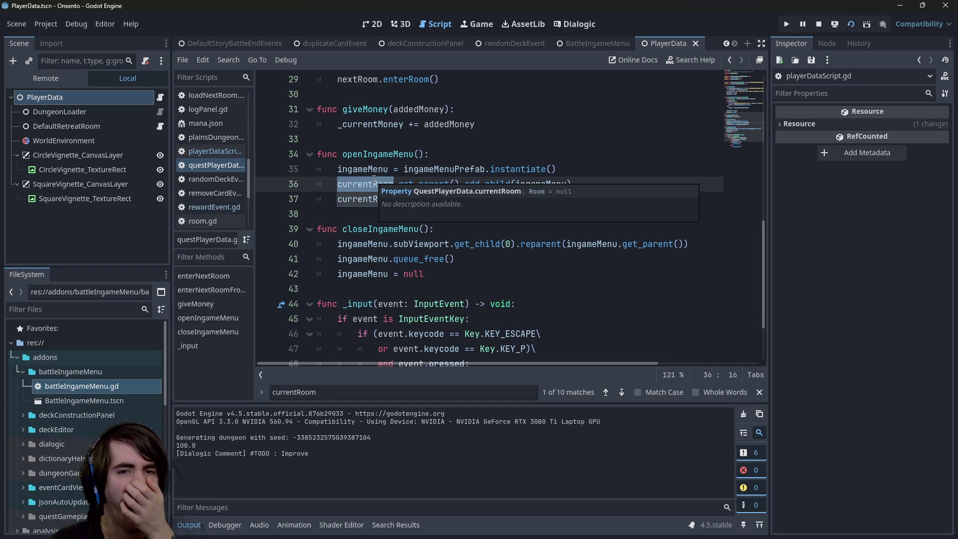
left_click_drag(574, 169, 574, 183)
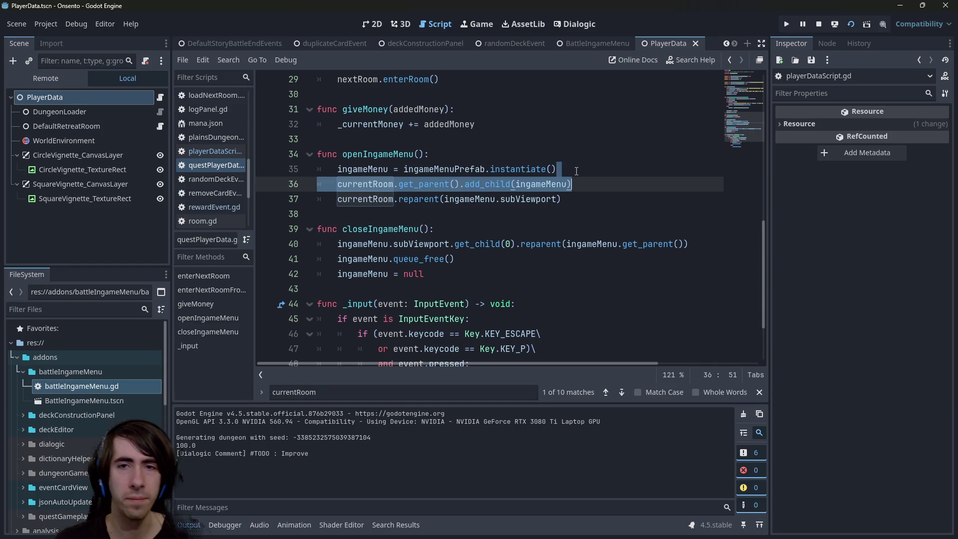
left_click(577, 171)
- Insert a new line 36 in openIngameMenu containing get_tree().current_scene
key("Return")
type("get_scene")
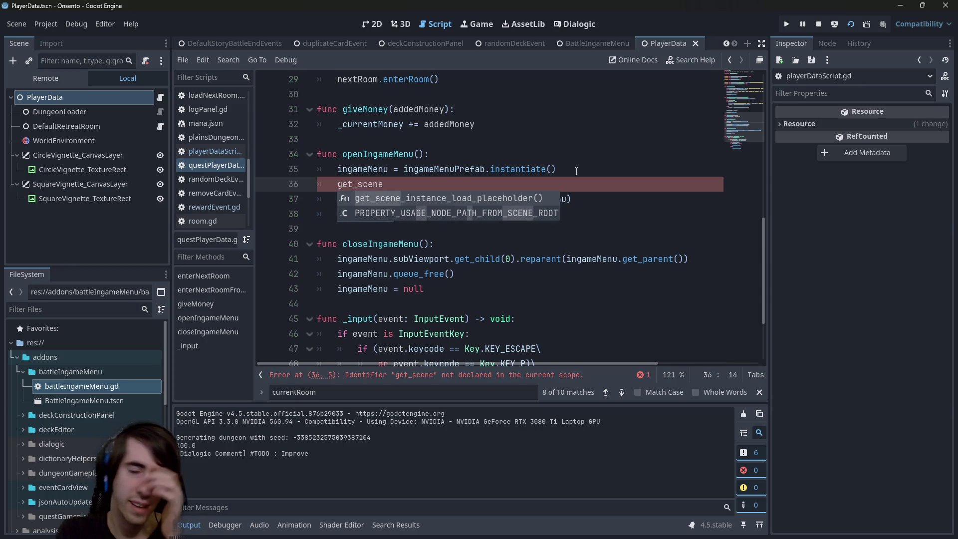
key("BackSpace")
key("BackSpace")
key("BackSpace")
type("tree")
key("Return")
type(".get_scene")
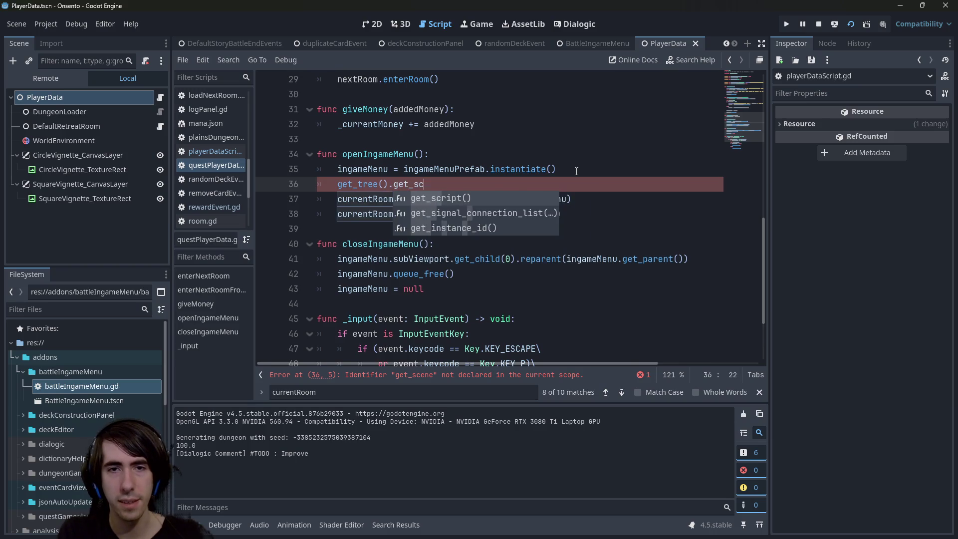
key("BackSpace")
key("BackSpace")
key("BackSpace")
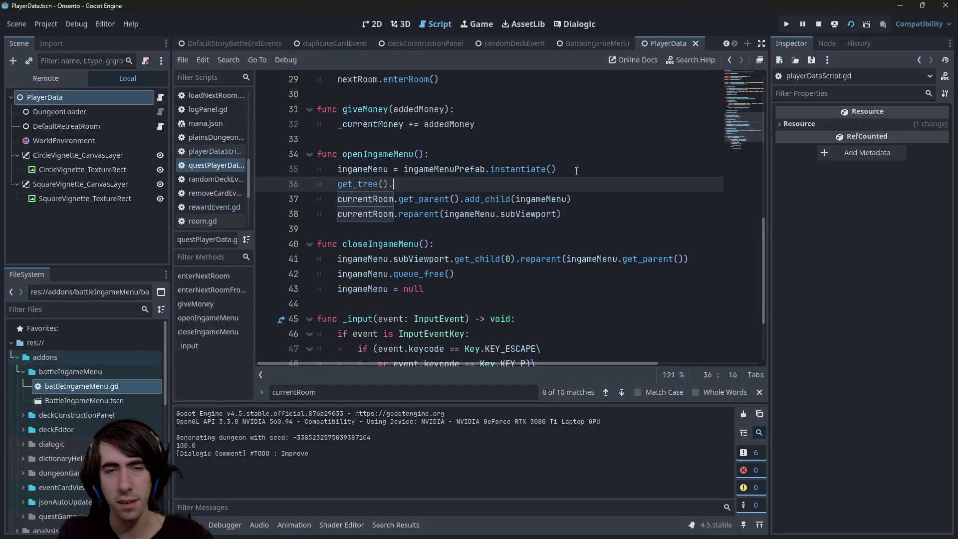
type("scene")
key("Down")
key("Down")
key("Down")
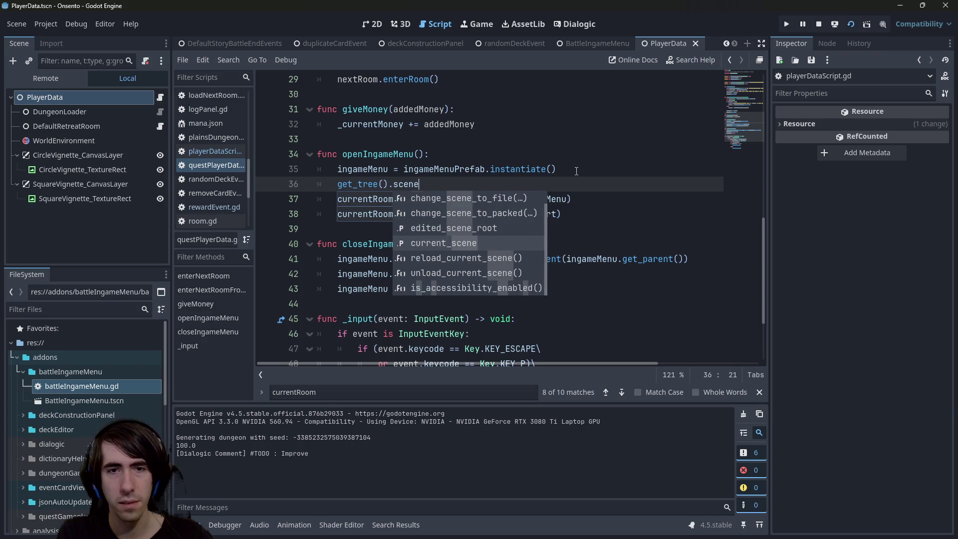
key("Return")
- Turn line 36 into 'var currentScene:Node = get_tree().current_scene'
key("shift+Home")
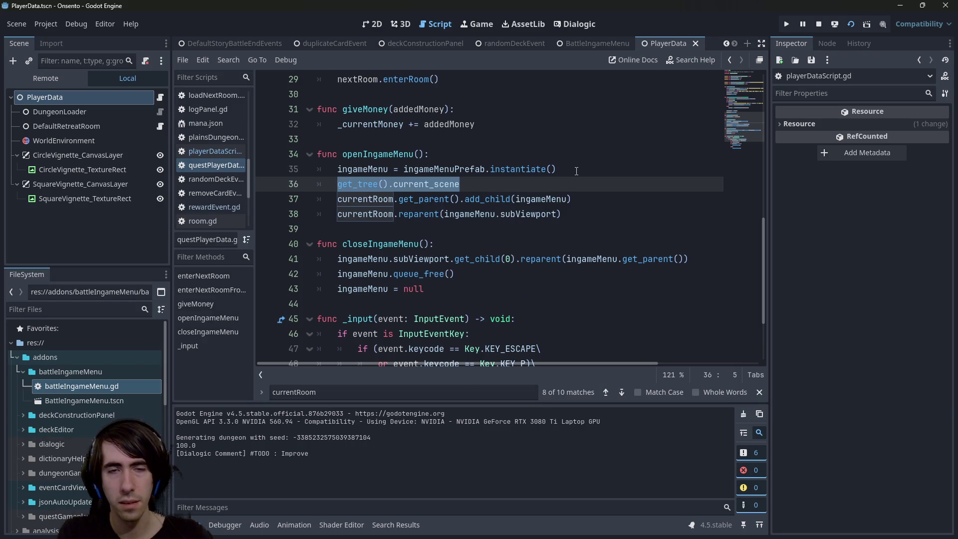
key("Left")
type("var current")
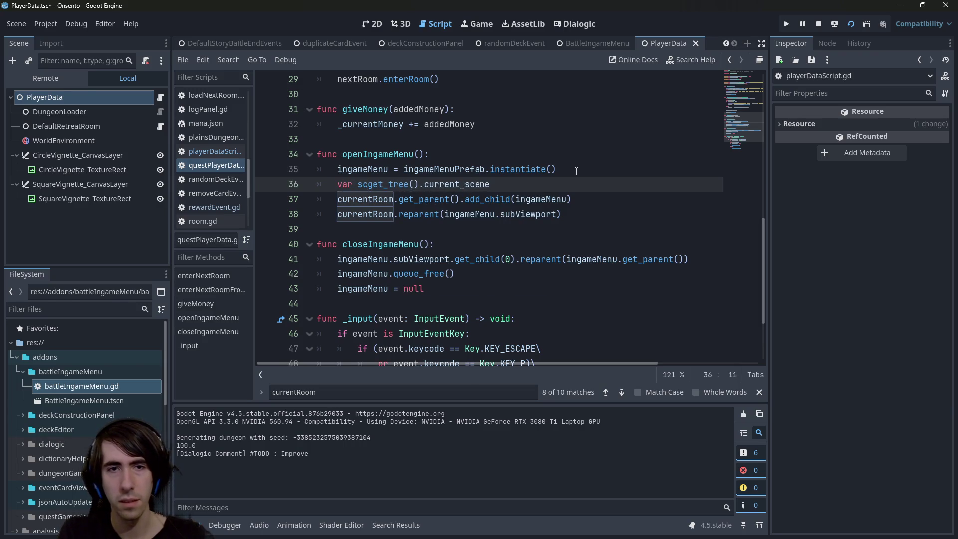
key("BackSpace")
key("BackSpace")
key("BackSpace")
type("bat")
key("BackSpace")
key("BackSpace")
key("BackSpace")
type("currentScen")
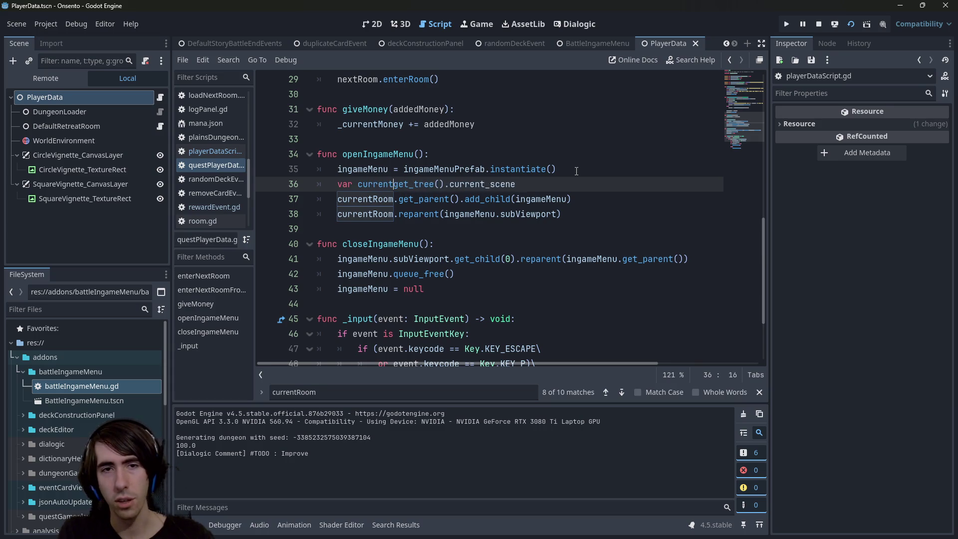
type("e: =")
key("Left")
key("Left")
key("Left")
type(":Node")
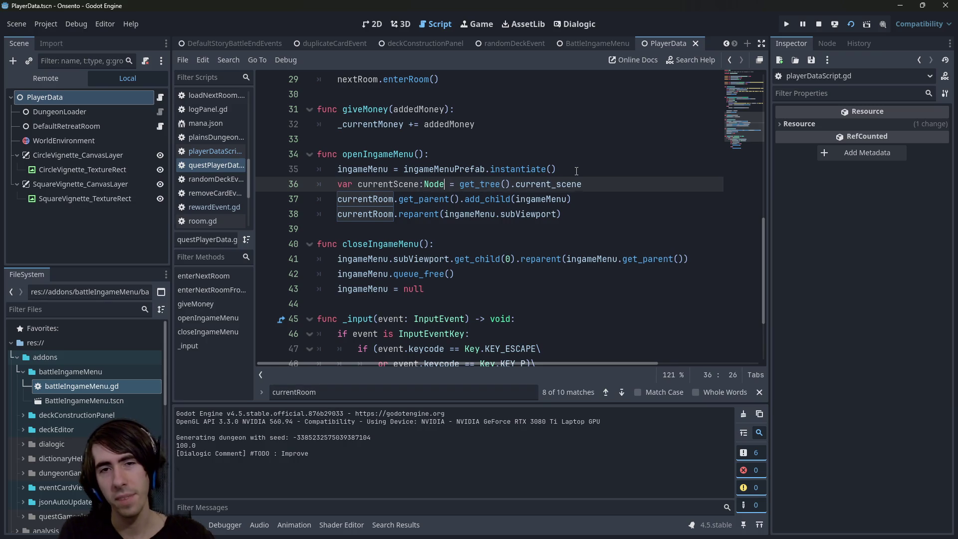
key("Left")
key("Left")
key("Left")
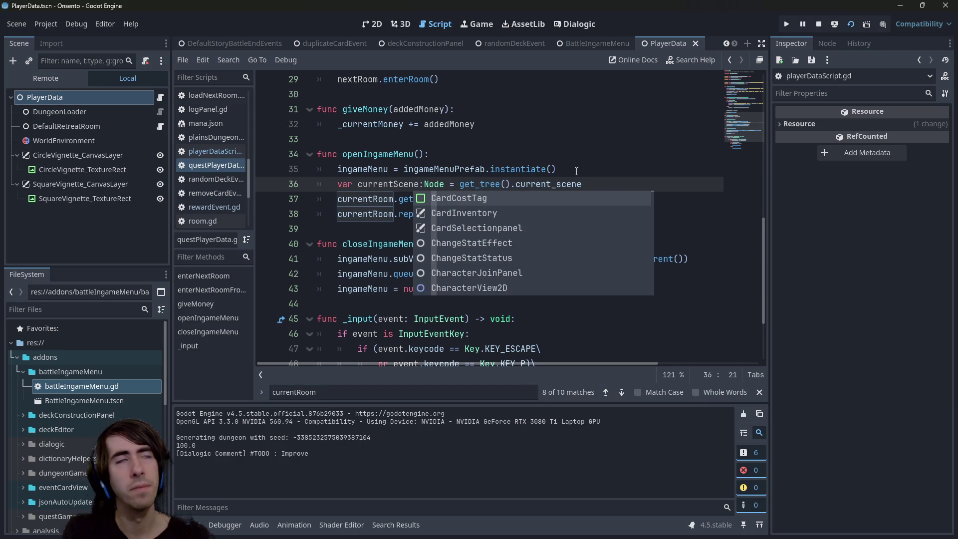
key("Escape")
- Replace currentRoom on lines 37–38 with the variable and rename it everywhere to currentQuestScene
key("ctrl+Left")
key("Down")
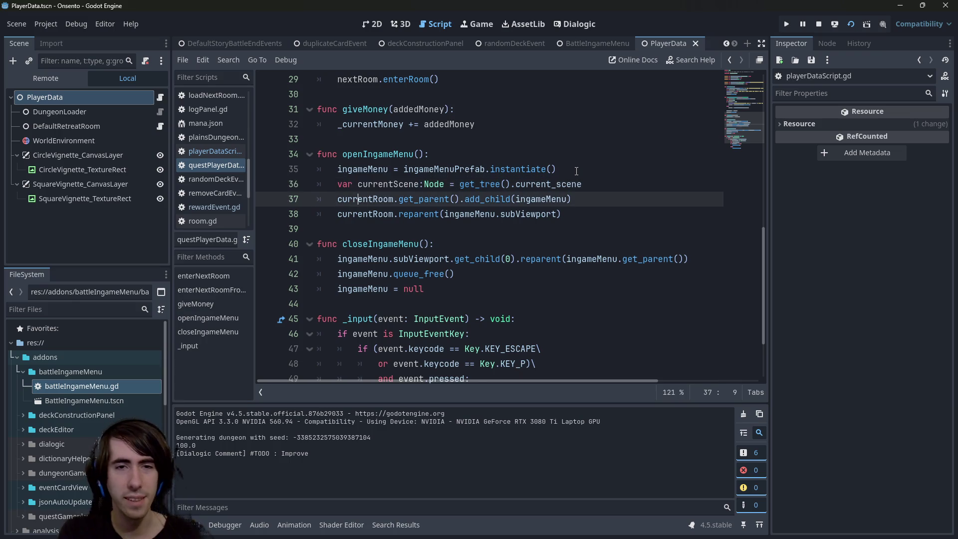
key("ctrl+d")
key("ctrl+d")
type("currentScene")
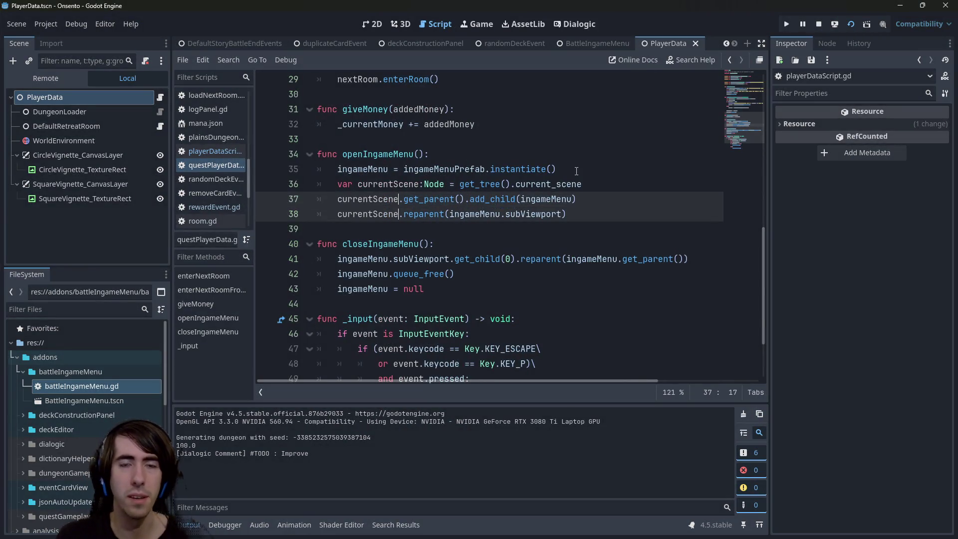
left_click(394, 185)
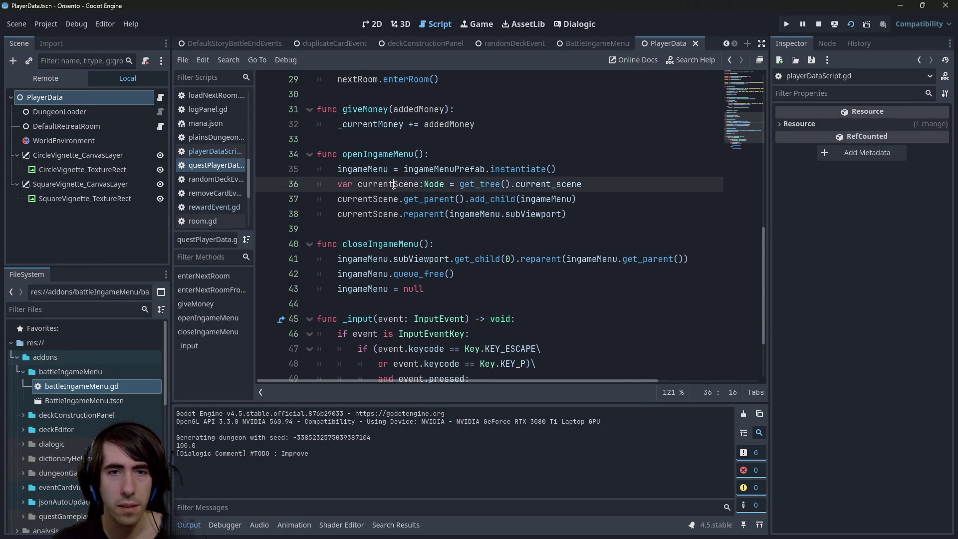
key("ctrl+d")
key("ctrl+d")
key("ctrl+d")
key("Right")
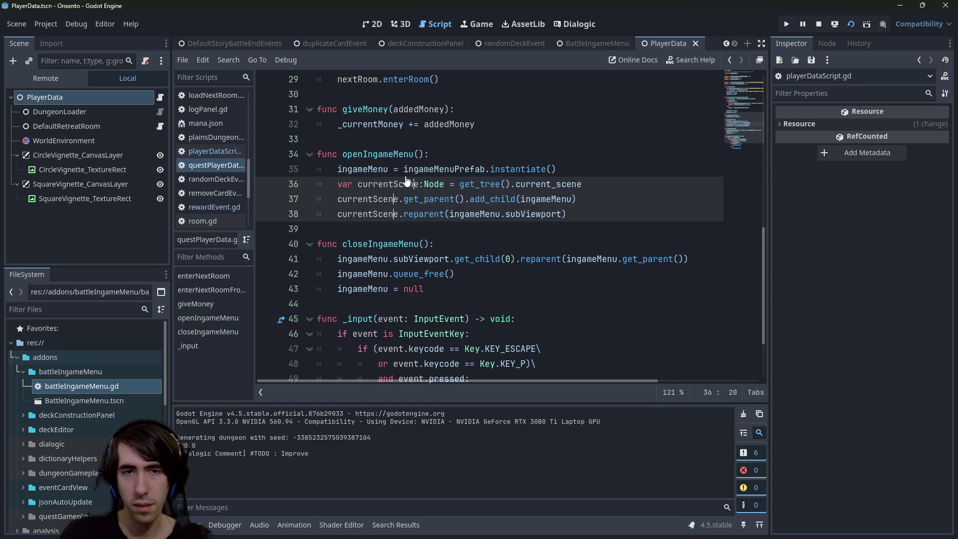
key("Left")
type("Quest")
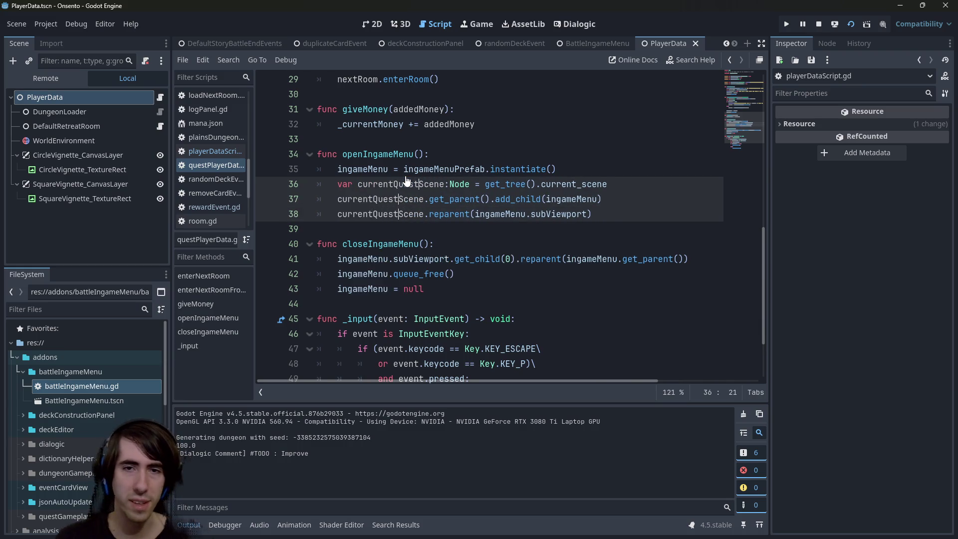
- Stop the running game and switch to the playQuest scene
left_click(819, 27)
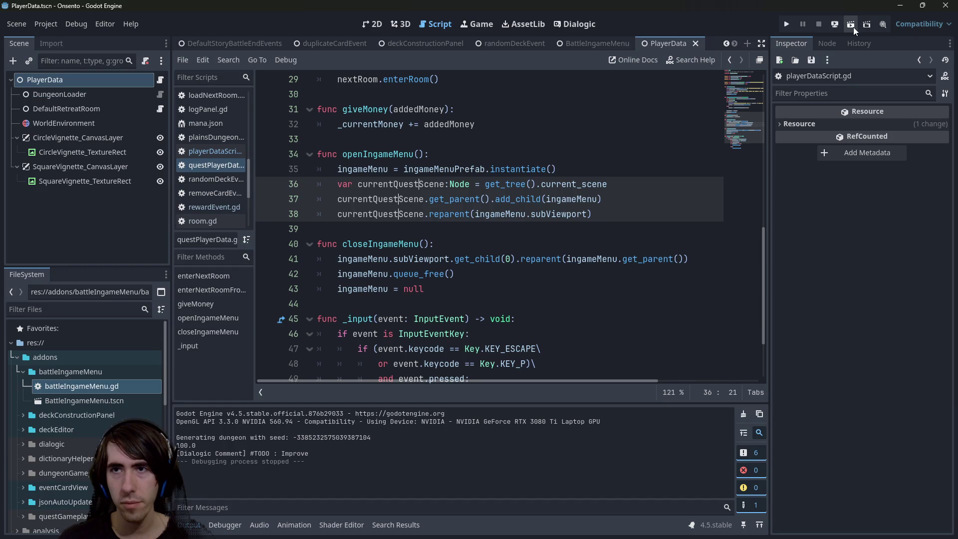
scroll(241, 48, "up", 5)
scroll(241, 48, "up", 3)
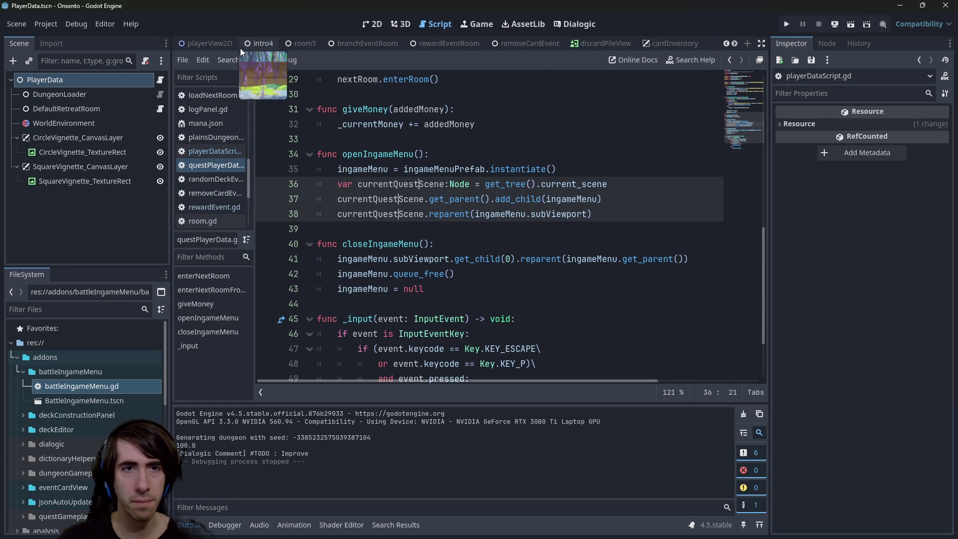
scroll(353, 45, "up", 4)
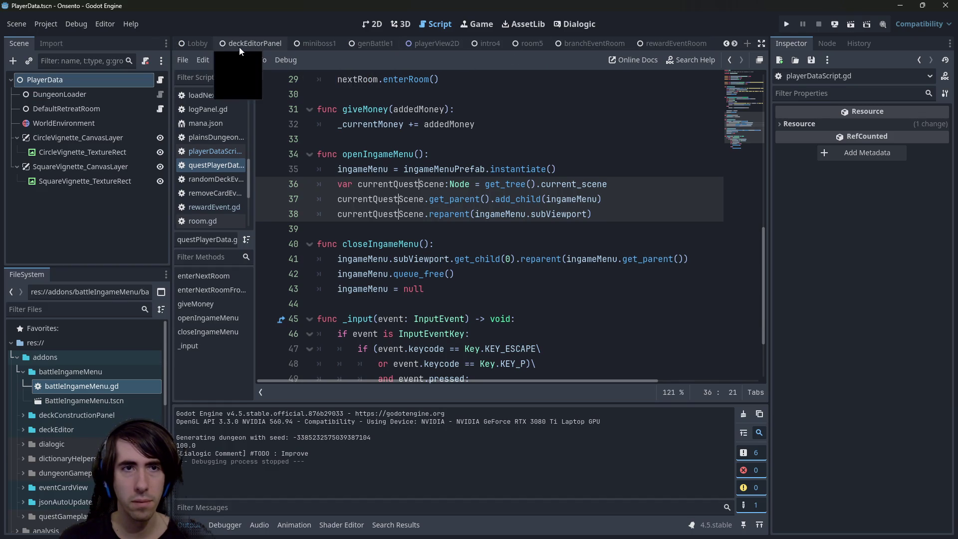
scroll(198, 47, "up", 4)
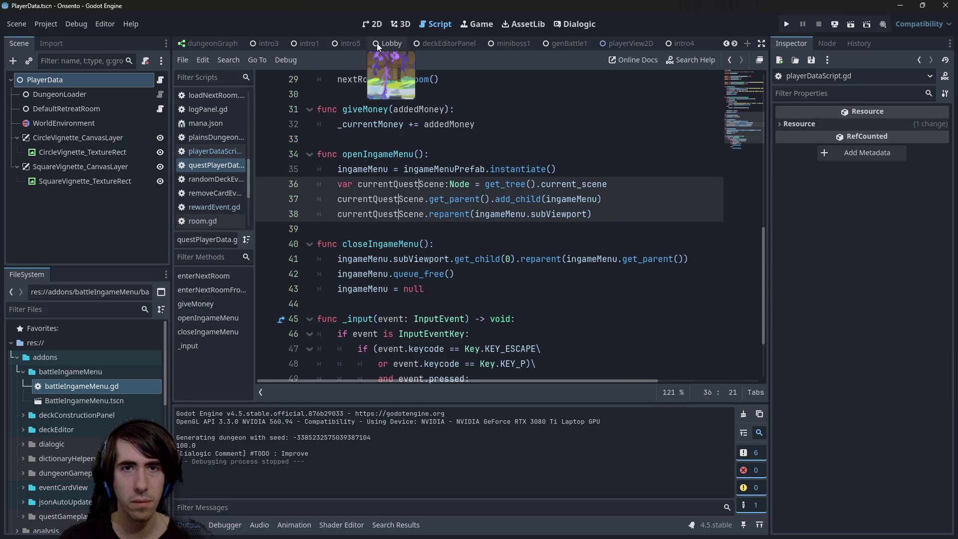
scroll(376, 43, "up", 2)
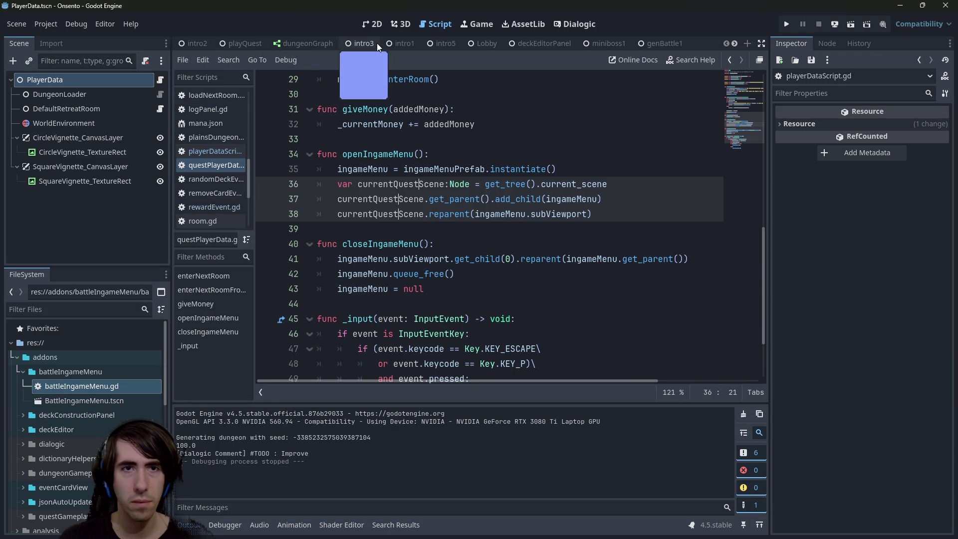
left_click(244, 43)
- Run playQuest, place the bunny, fox and third character on the battlefield, then open and close the menu with Escape
left_click(850, 23)
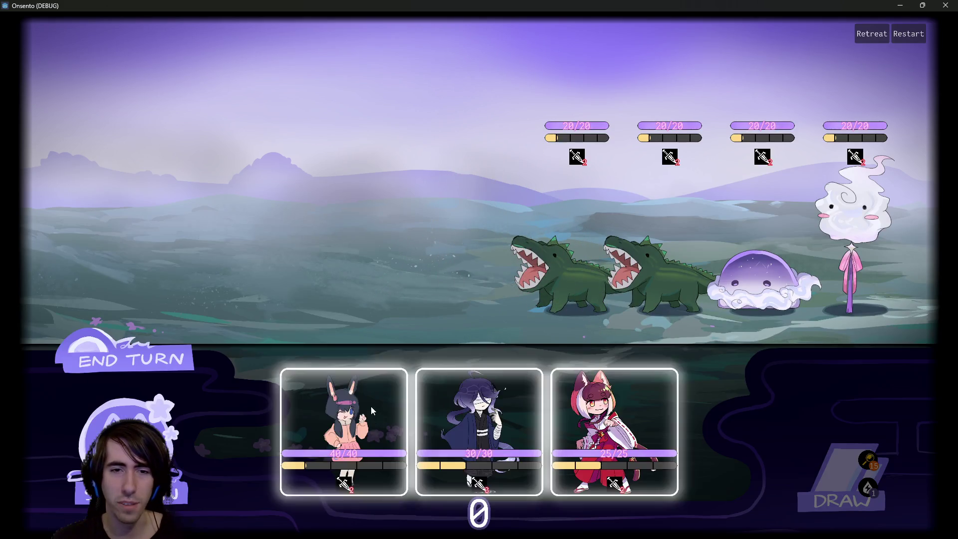
left_click_drag(345, 429, 333, 256)
left_click_drag(410, 431, 339, 247)
left_click_drag(479, 432, 176, 228)
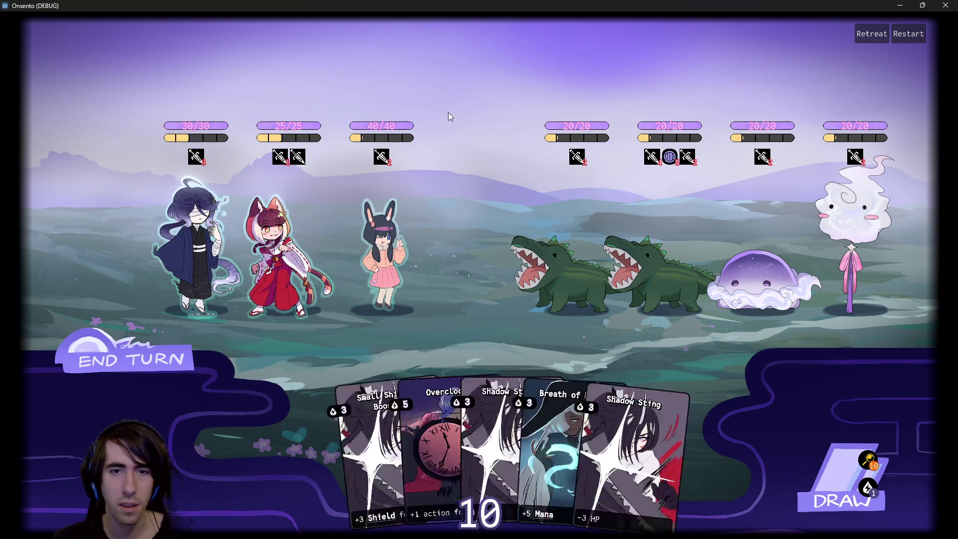
key("Escape")
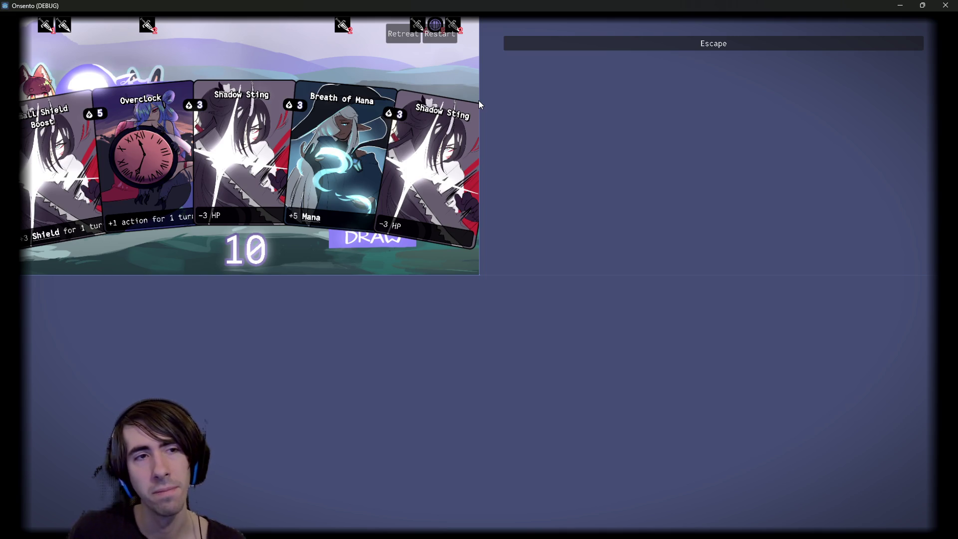
key("Escape")
key("Escape")
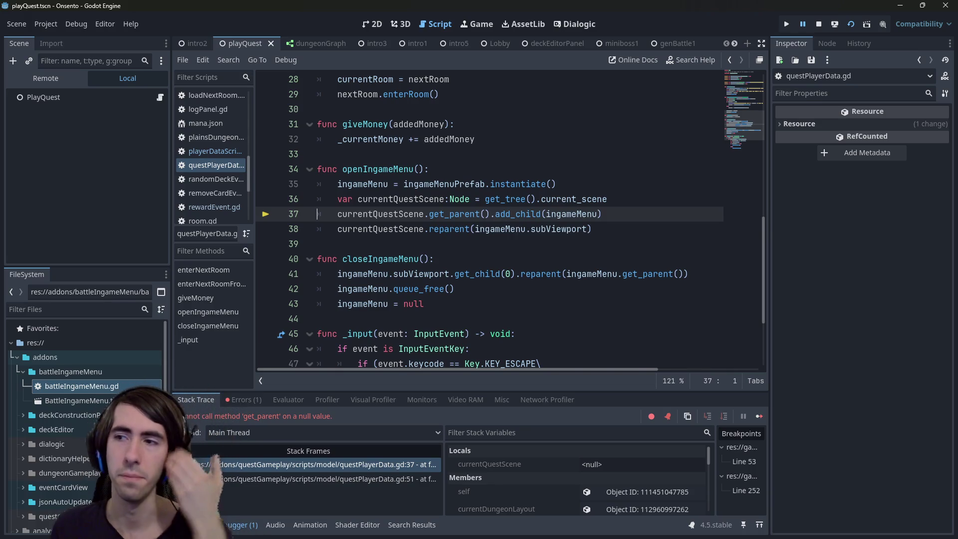
key("F12")
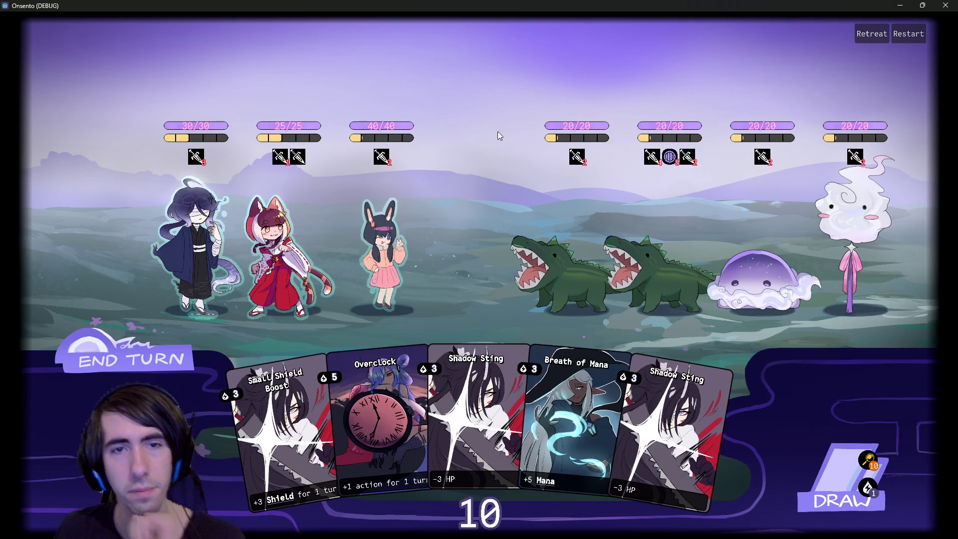
left_click(900, 5)
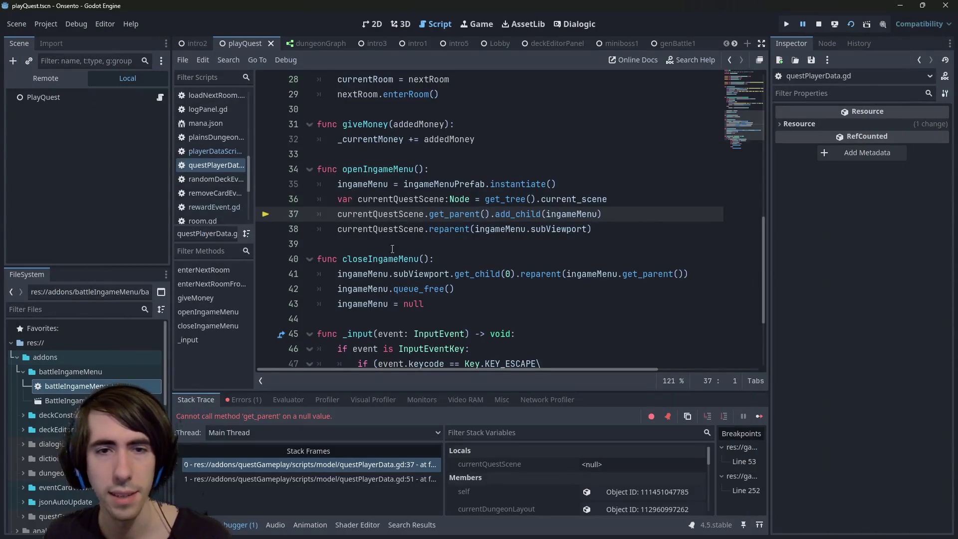
double_click(402, 215)
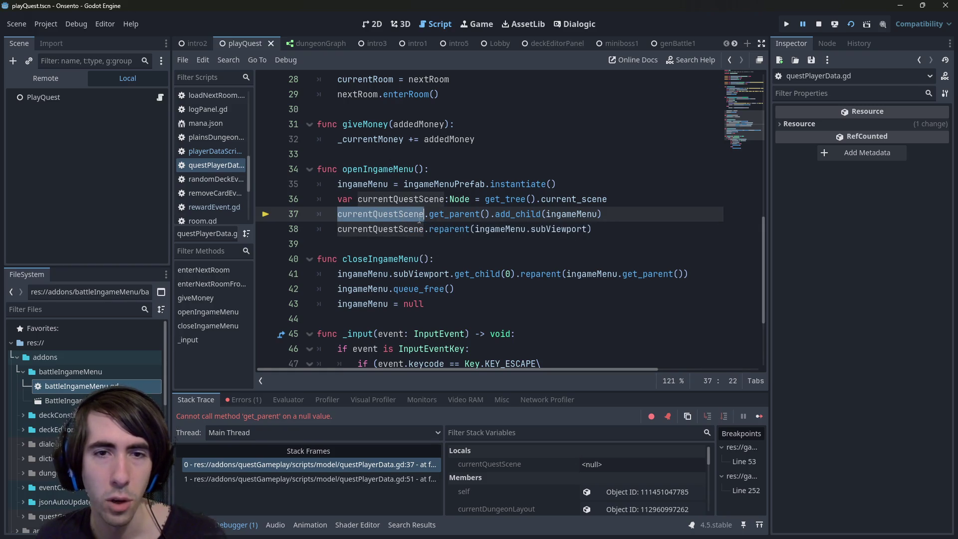
double_click(594, 199)
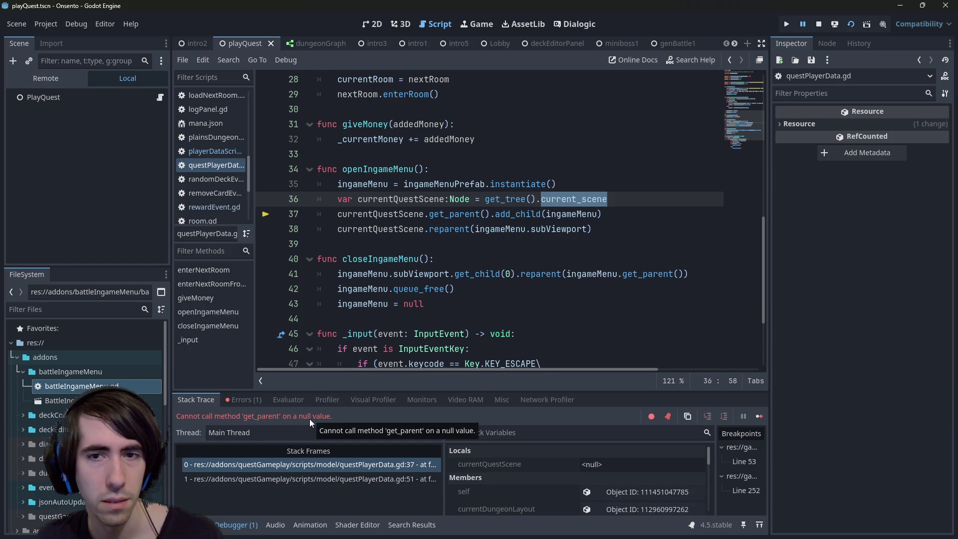
left_click_drag(485, 198, 606, 196)
left_click(584, 198, "ctrl")
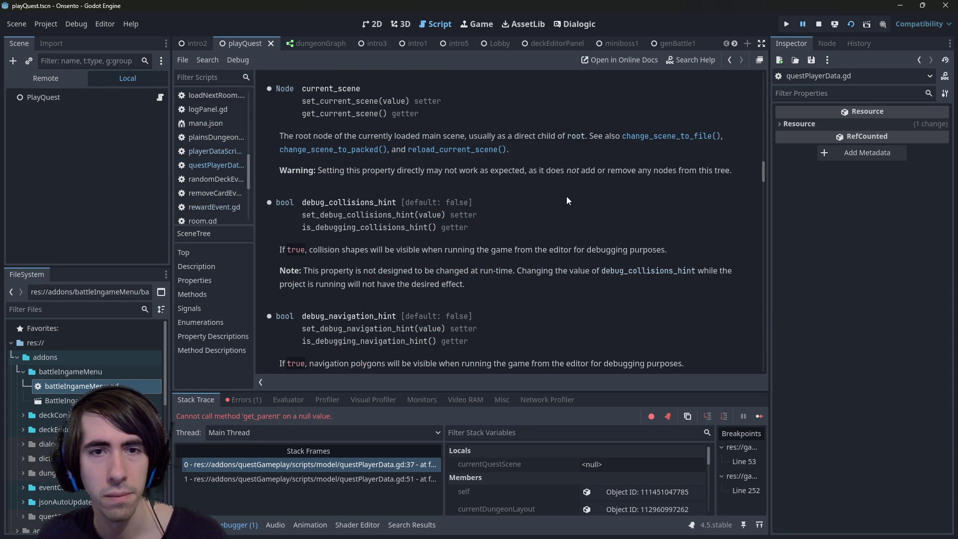
left_click_drag(534, 160, 648, 167)
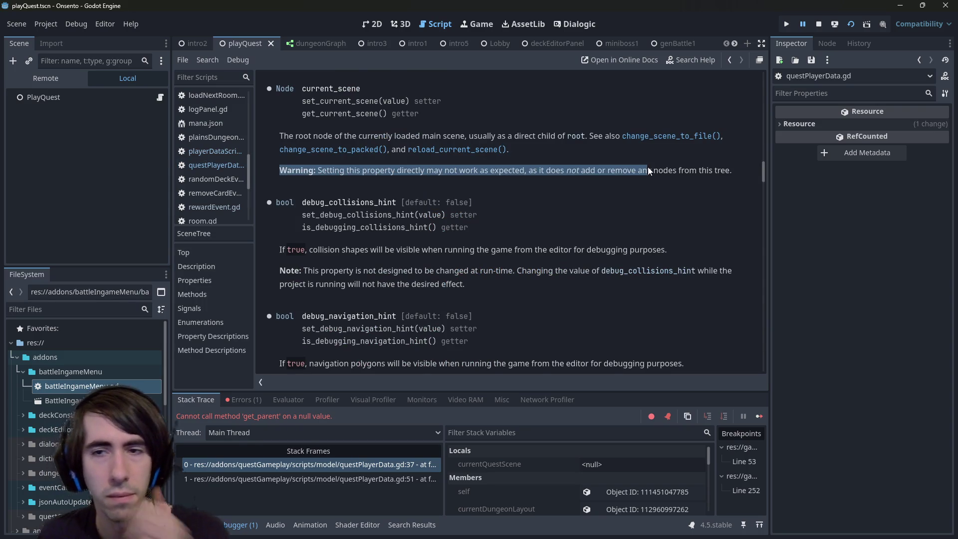
left_click(647, 167)
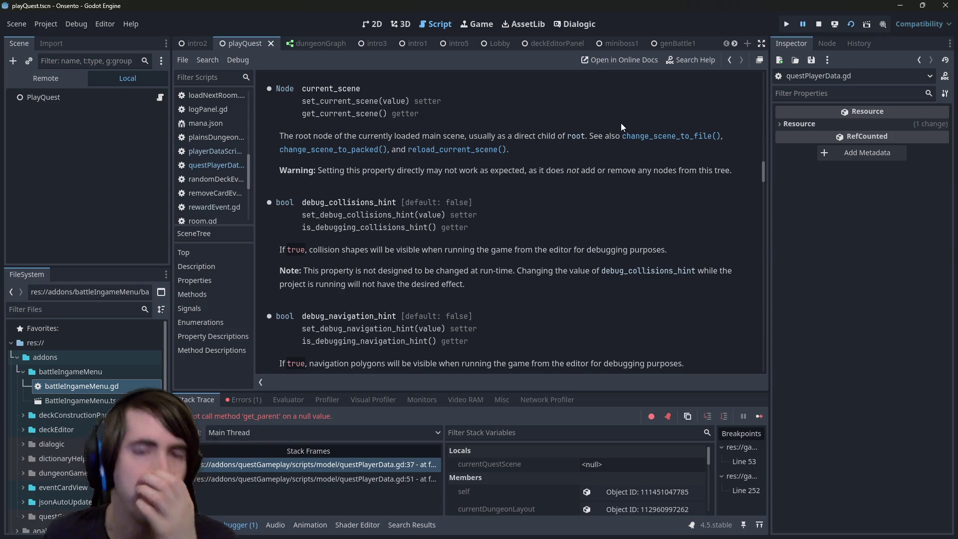
key("alt+Left")
key("ctrl+Left")
key("shift+End")
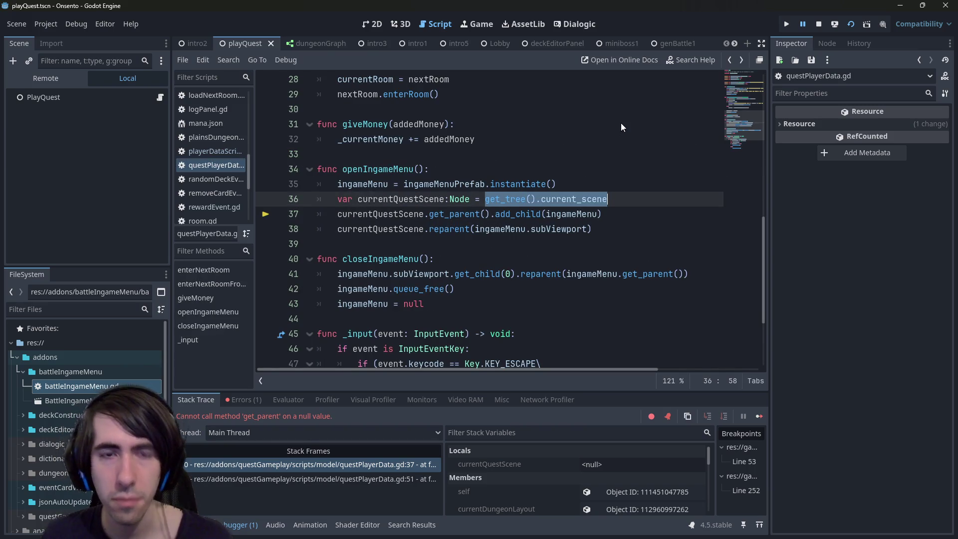
- Start a get_tree() scene line under line 38, then discard it
left_click(619, 225)
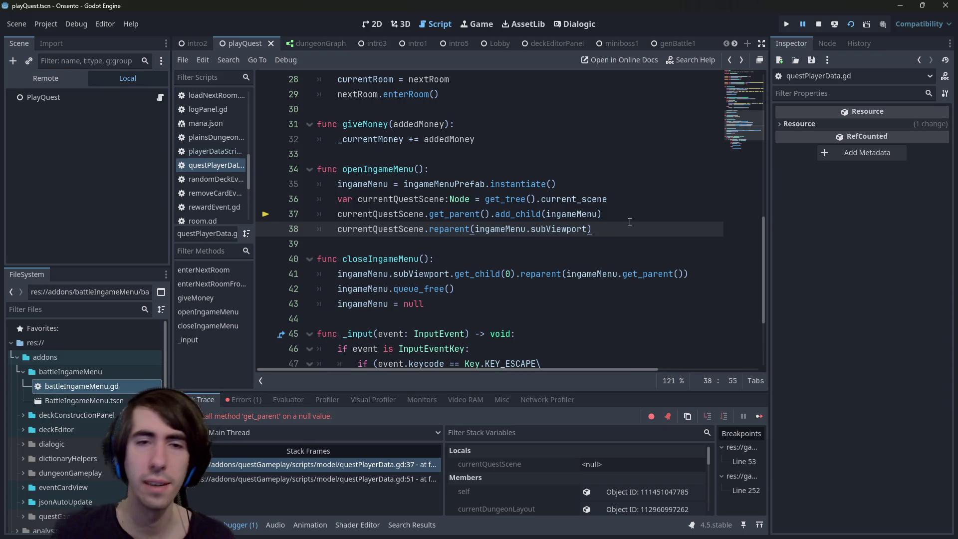
key("Return")
type("get_tree().")
type(".majk")
key("BackSpace")
key("BackSpace")
key("BackSpace")
type("c")
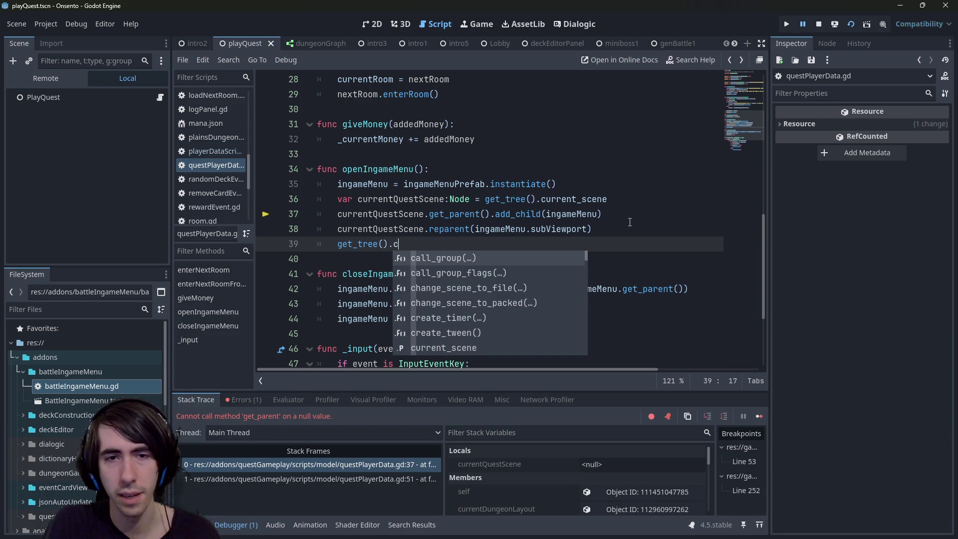
key("BackSpace")
type("scene")
key("Down")
key("Down")
key("Down")
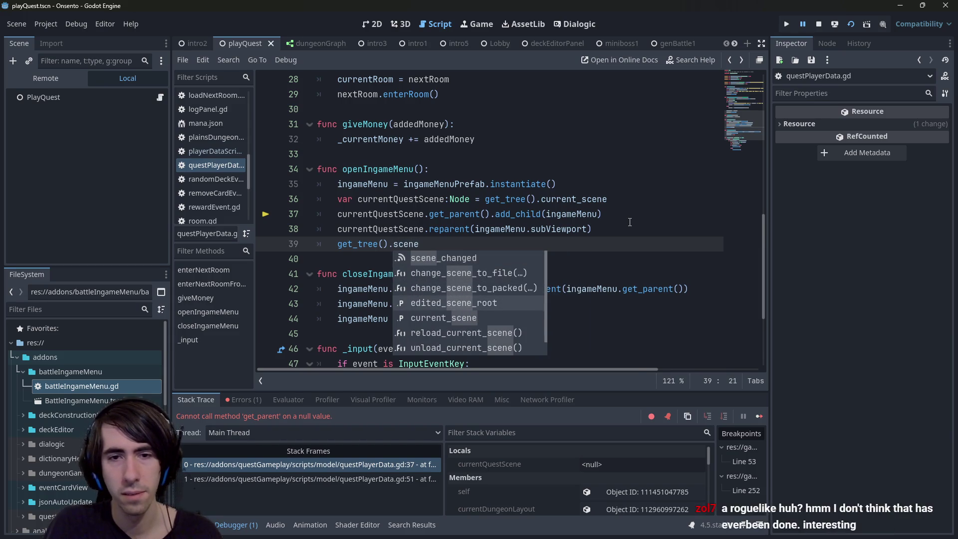
key("Down")
key("Down")
key("Down")
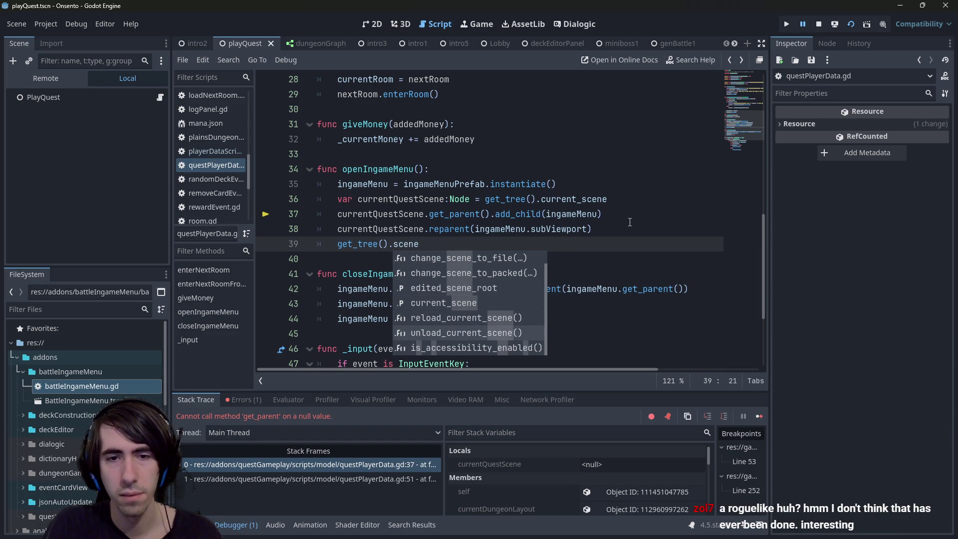
key("BackSpace")
key("BackSpace")
key("BackSpace")
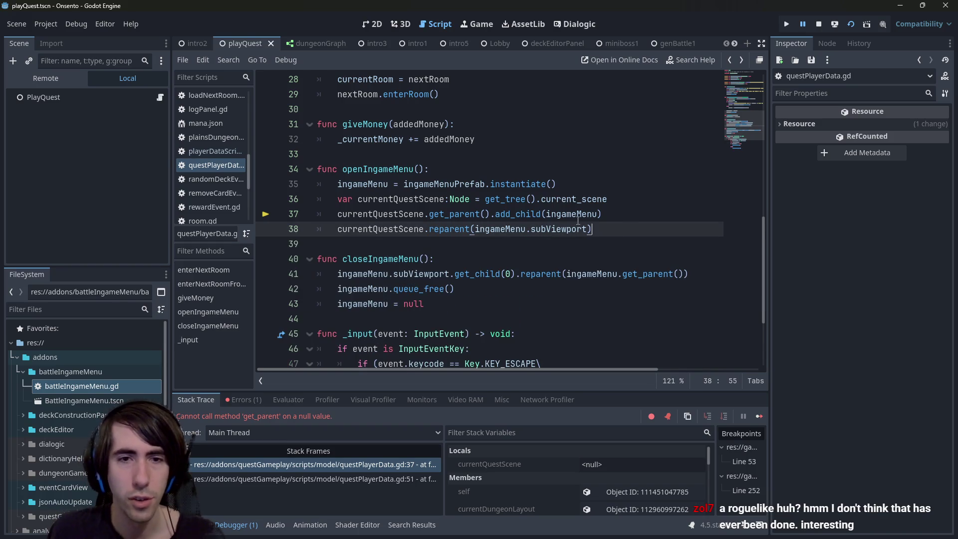
- Add a get_tree().current_scene line at the end of closeIngameMenu
scroll(549, 225, "down", 1)
left_click(488, 257)
key("Return")
type("get_tree().current_scene =")
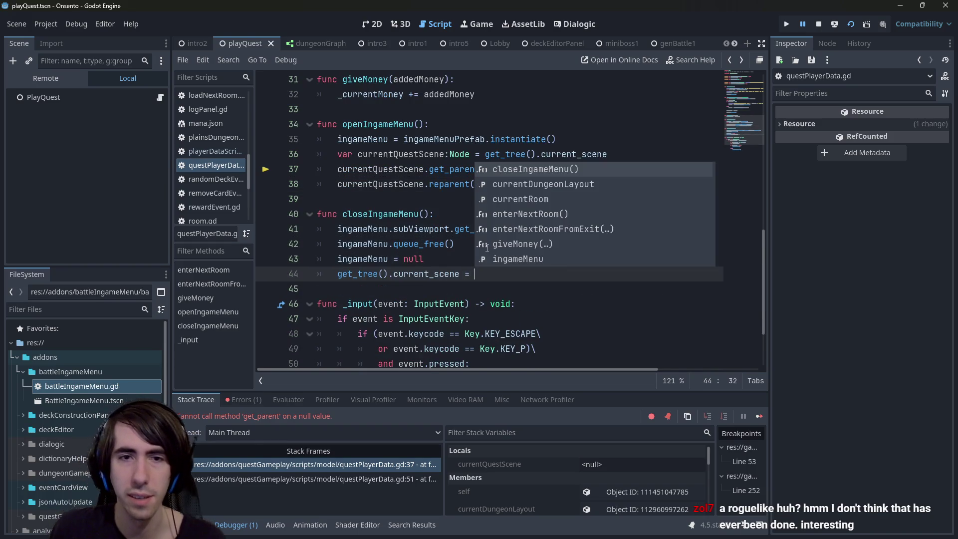
left_click(396, 243)
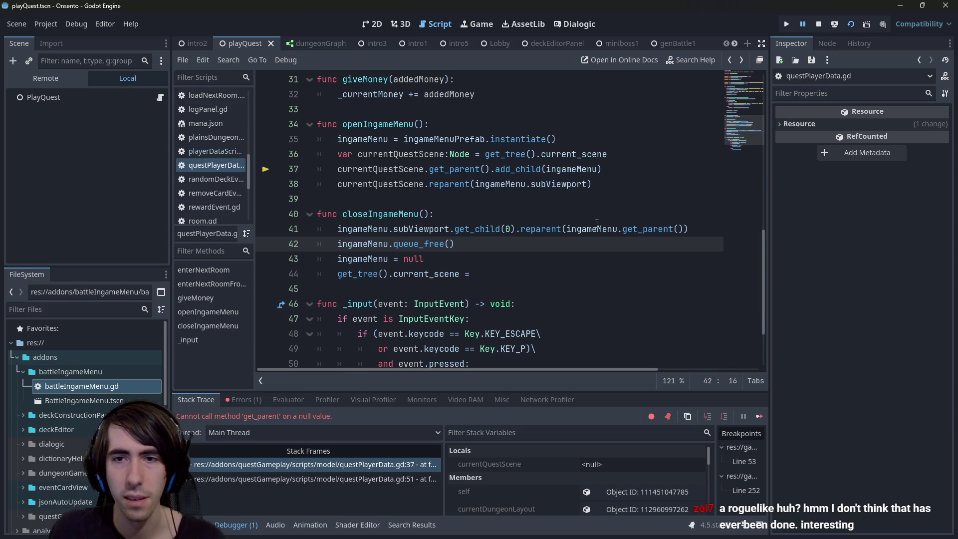
left_click(364, 229)
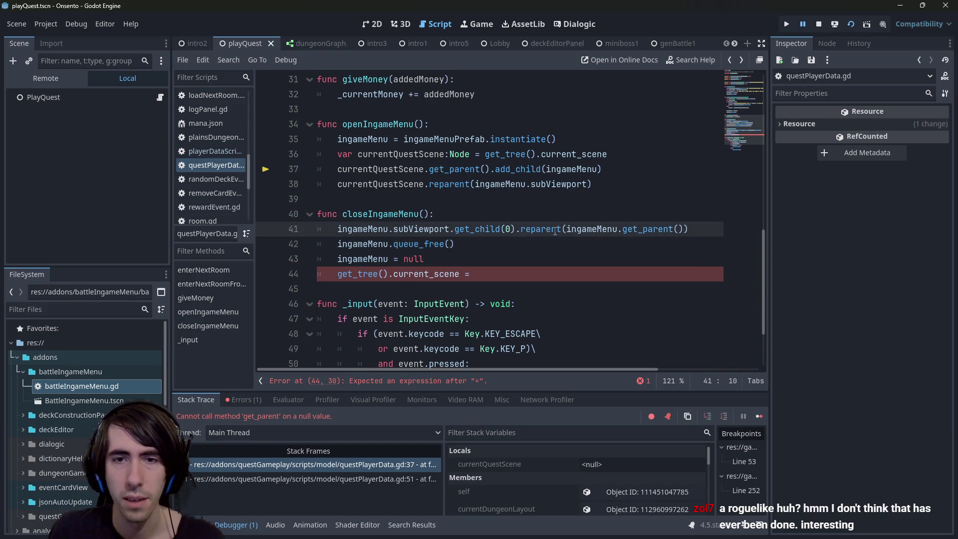
- Declare 'var currentQuestScene:Node = ingameMenu.subViewport.get_child(0)' at the top of closeIngameMenu
left_click(510, 214)
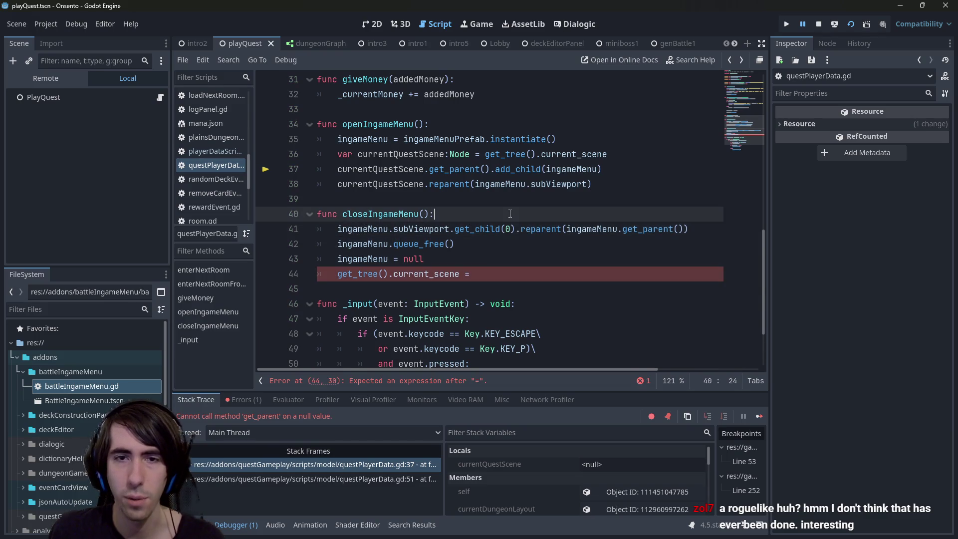
key("Return")
type("var")
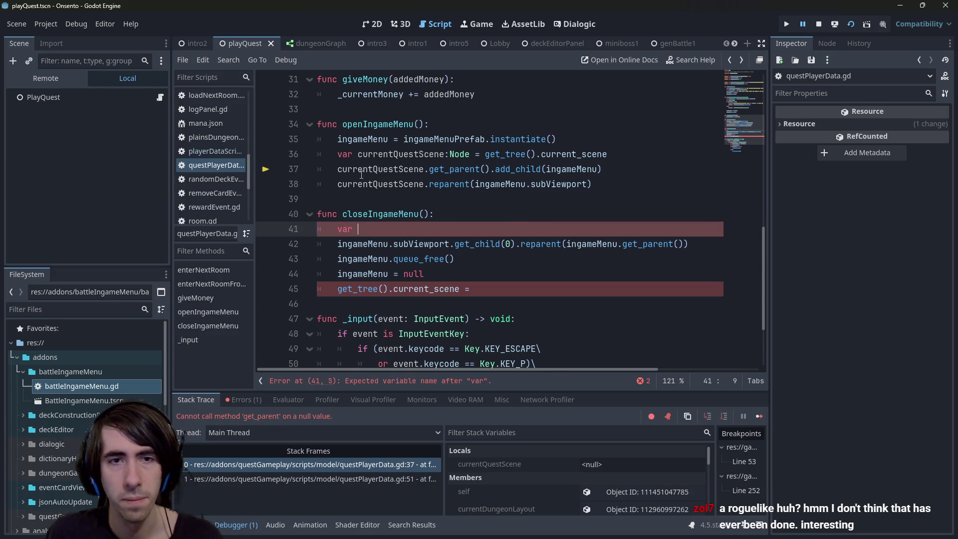
mouse_move(338, 154)
left_mouse_down()
mouse_move(491, 153)
mouse_move(455, 154)
mouse_move(470, 153)
left_mouse_up()
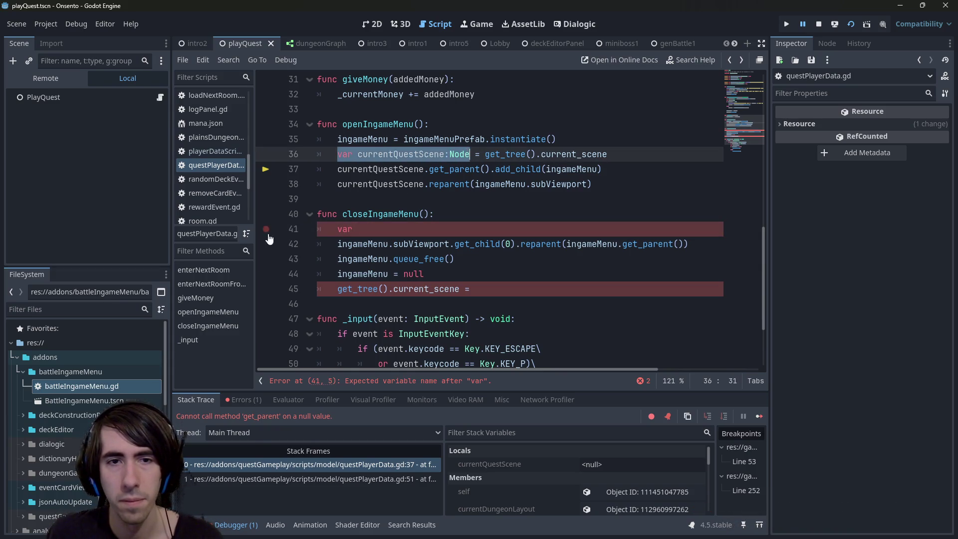
key("ctrl+c")
double_click(338, 229)
key("ctrl+v")
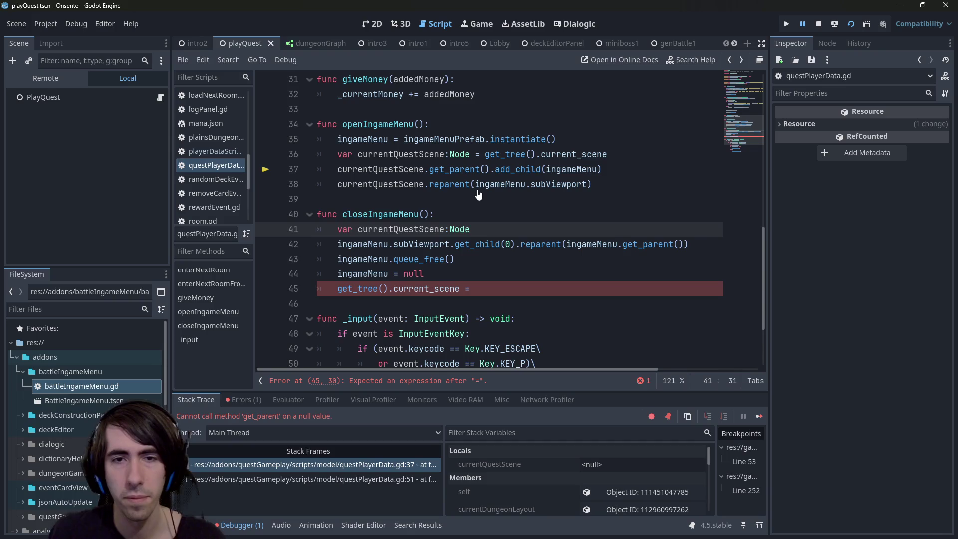
key("Down")
key("ctrl+Right")
key("ctrl+shift+Left")
key("ctrl+shift+Left")
key("ctrl+shift+Left")
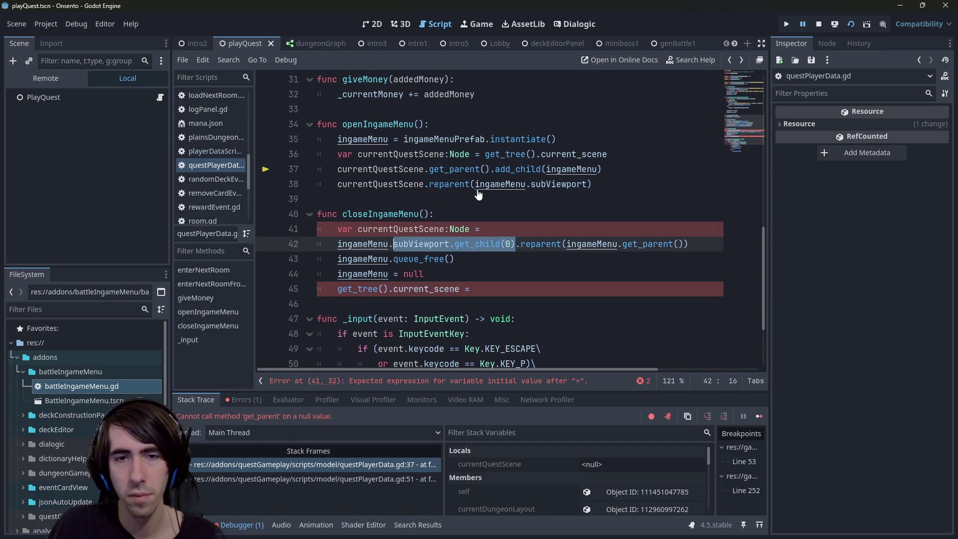
key("ctrl+x")
key("BackSpace")
key("BackSpace")
key("ctrl+v")
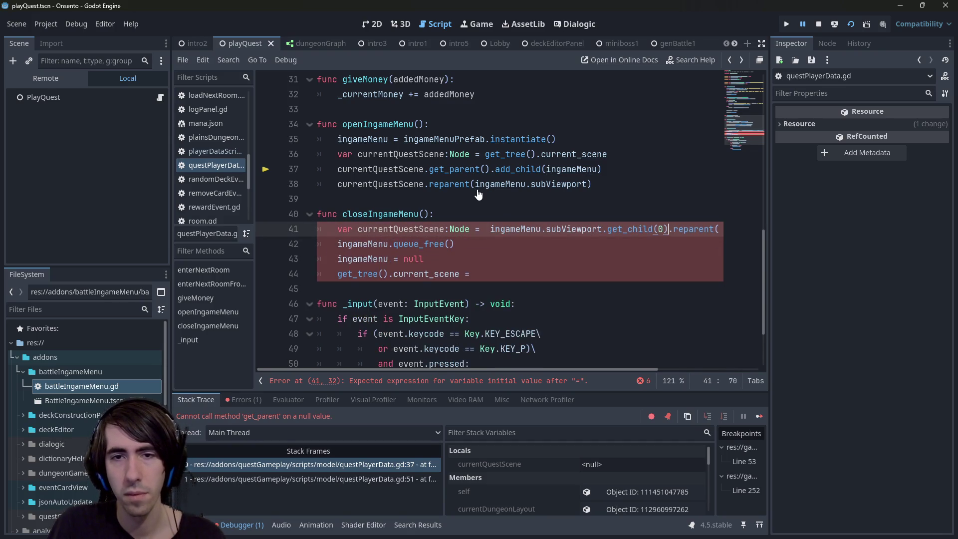
key("Return")
- Make the reparent call operate on currentQuestScene
left_click(490, 228)
key("BackSpace")
key("ctrl+Left")
key("ctrl+Left")
key("ctrl+shift+Left")
key("ctrl+c")
key("Down")
key("Home")
key("ctrl+v")
- Set get_tree().current_scene = currentQuestScene on line 45
double_click(378, 244)
key("ctrl+c")
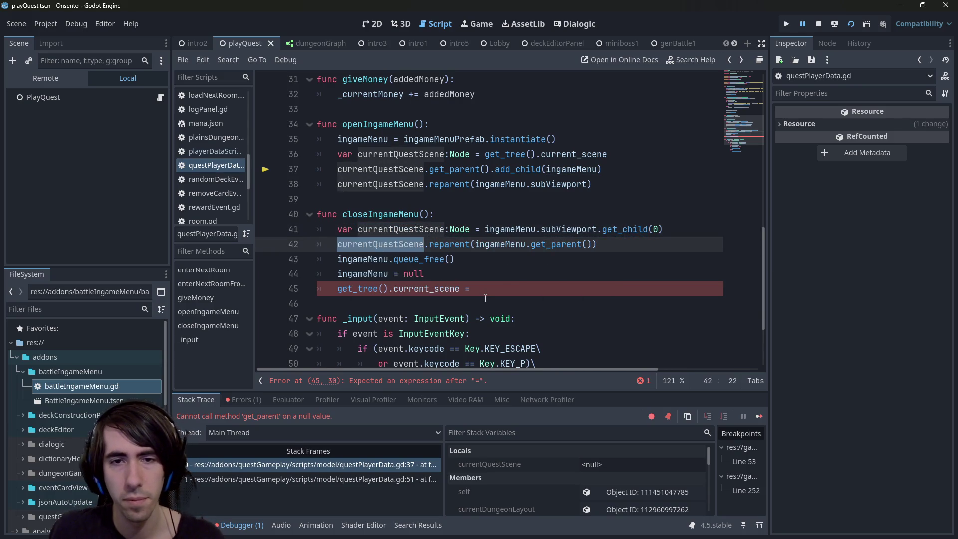
left_click(498, 289)
key("ctrl+v")
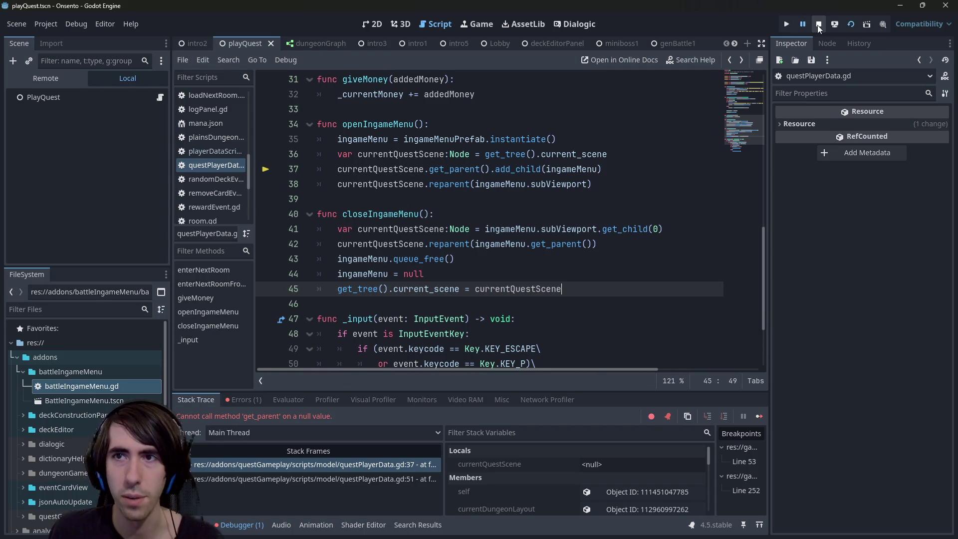
- Stop and relaunch the game with F5, advance past the card screen and dialogue into battle, and open the menu
left_click(818, 25)
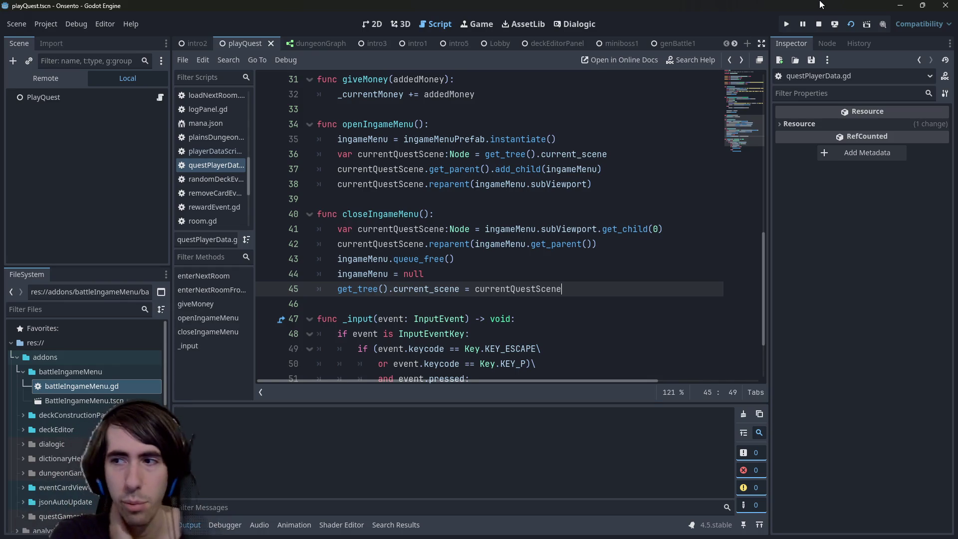
key("F5")
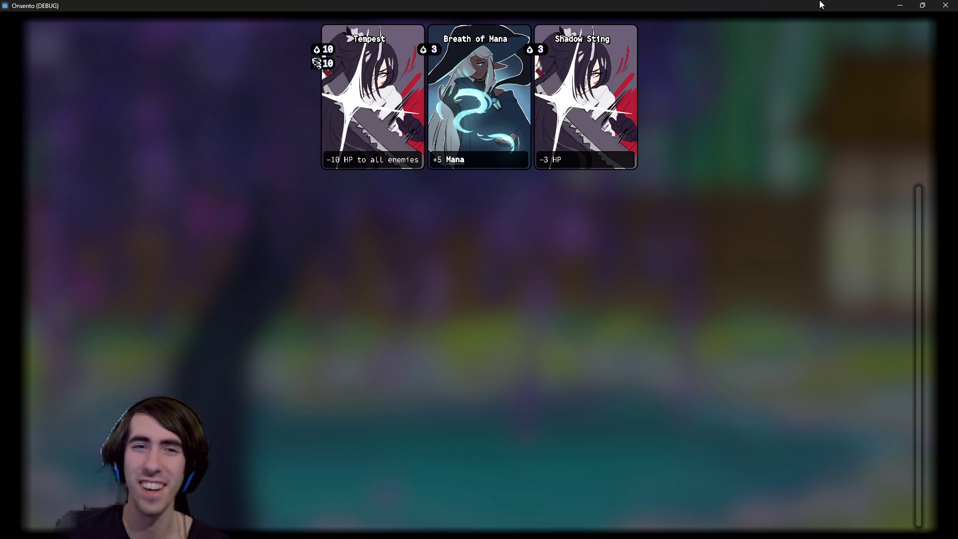
left_click(329, 96)
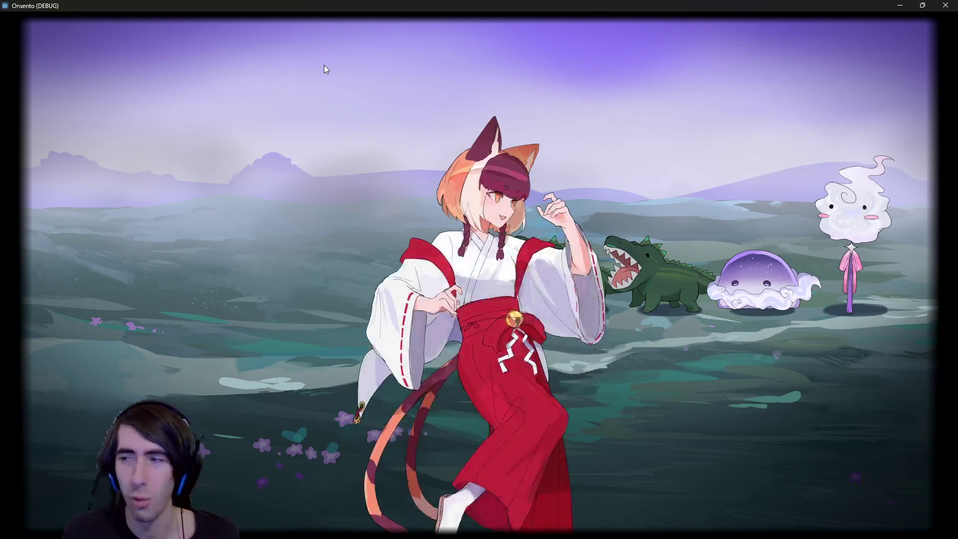
left_click(340, 158)
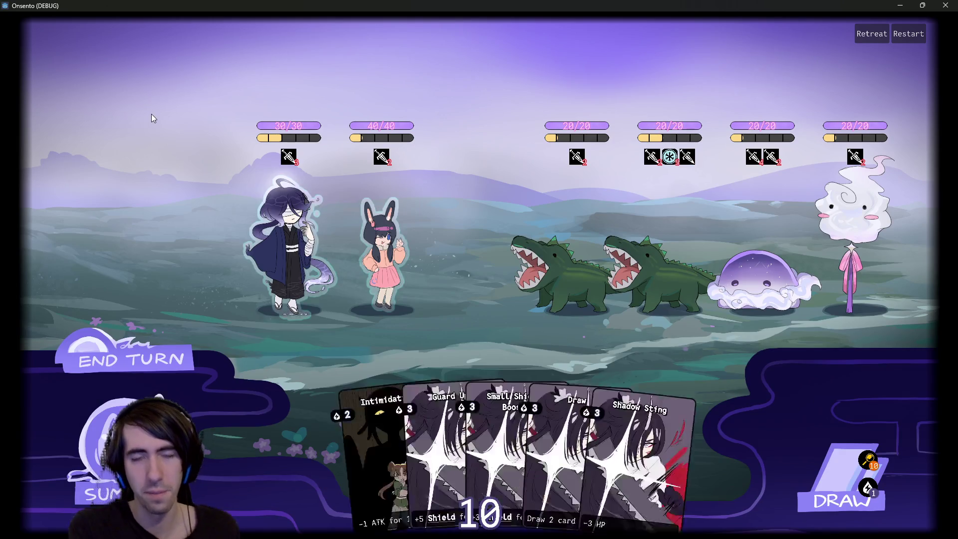
key("Escape")
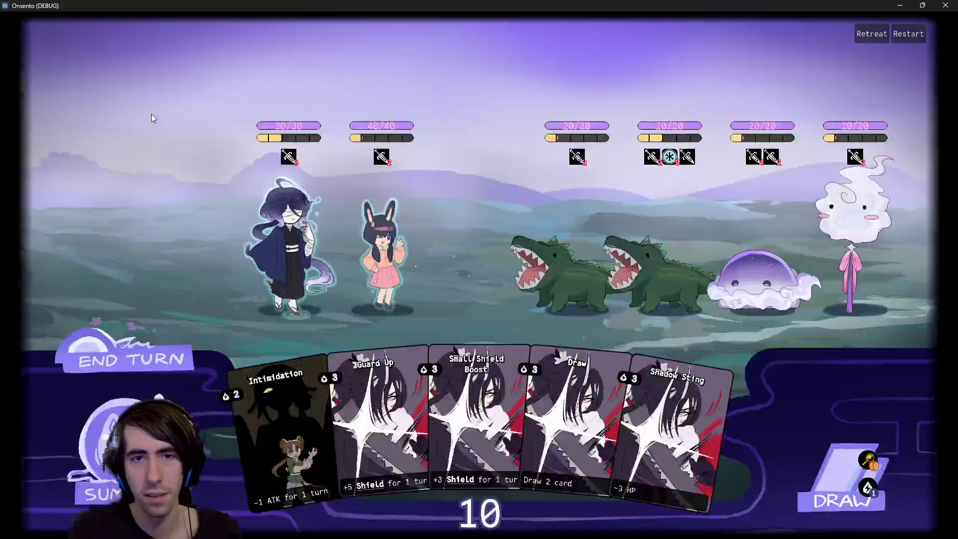
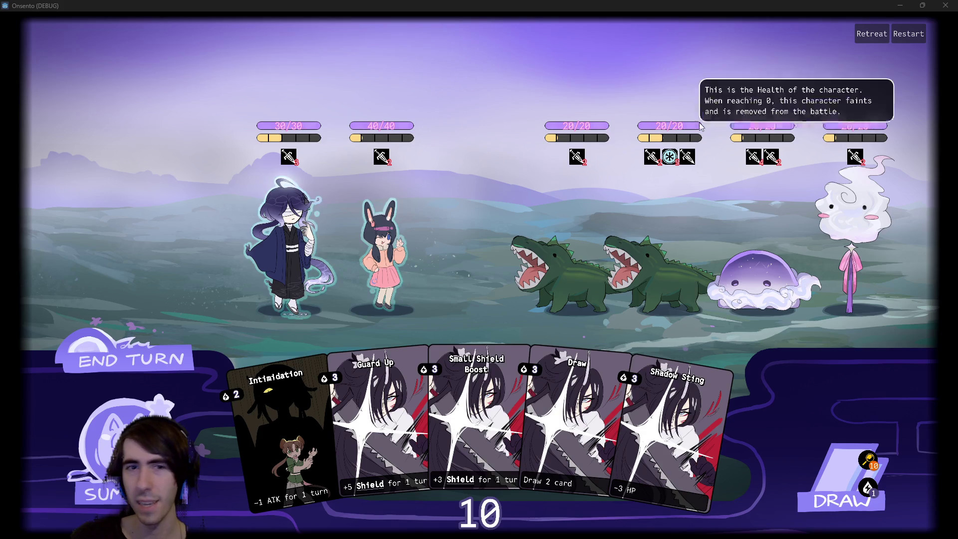
- Stop the Onsento debug run and open addons/battleIngameMenu/BattleIngameMenu.tscn
left_click(945, 7)
scroll(541, 328, "down", 2)
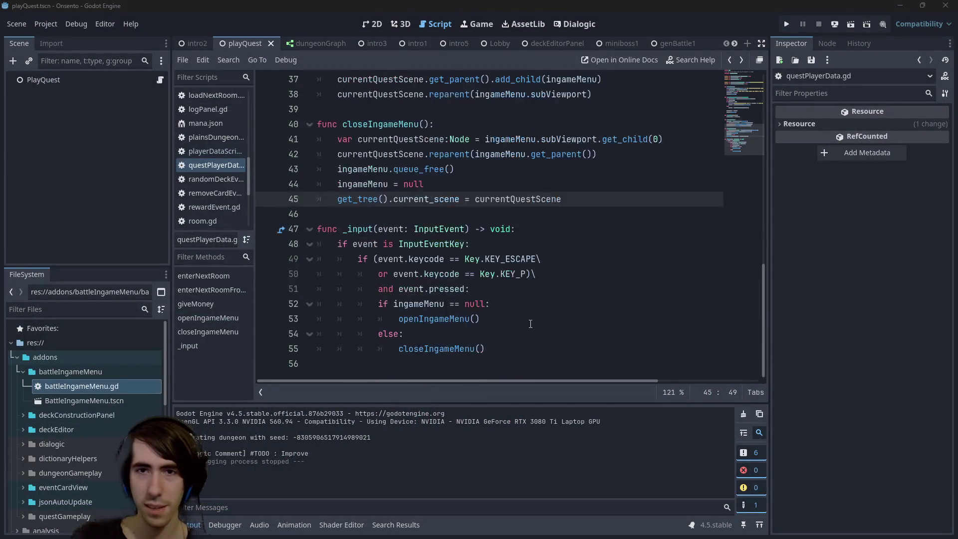
scroll(499, 225, "up", 1)
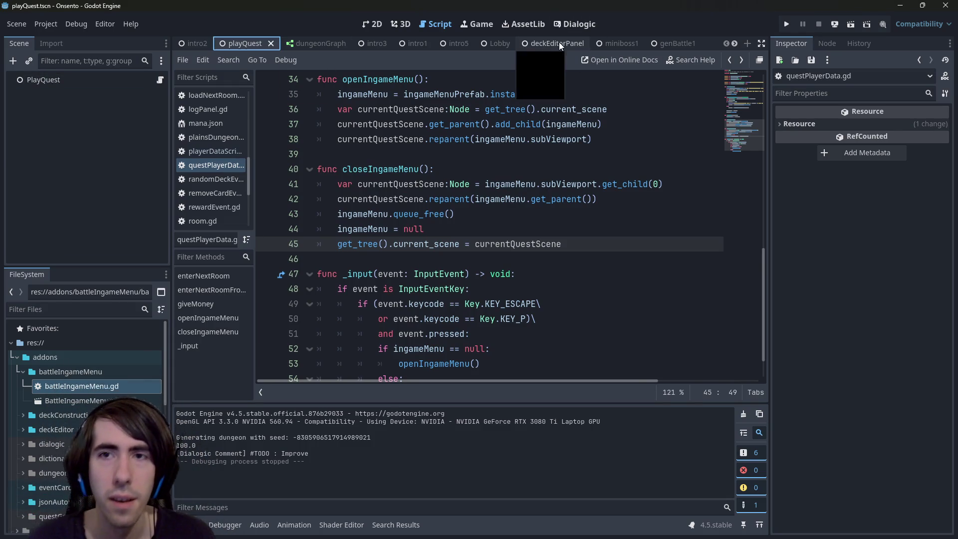
scroll(597, 40, "down", 6)
scroll(597, 40, "down", 5)
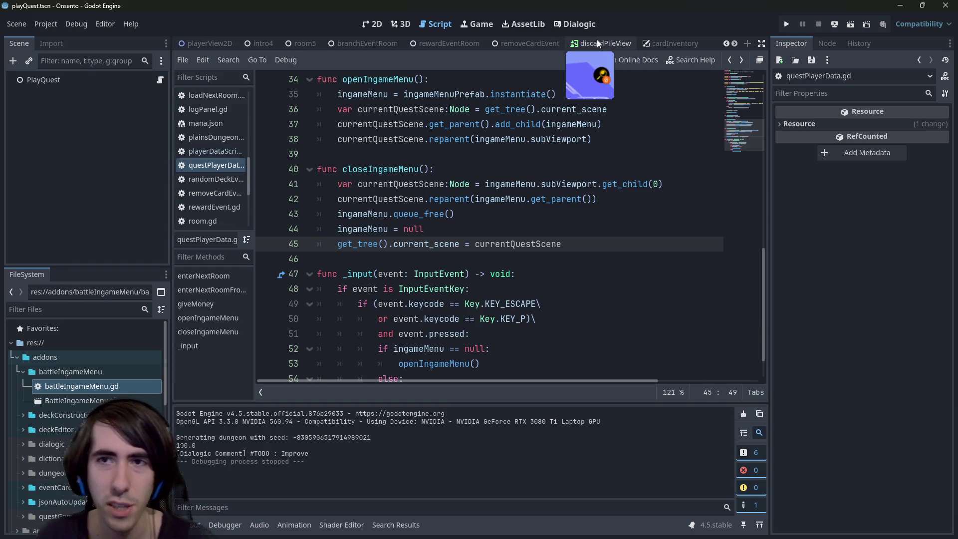
double_click(75, 401)
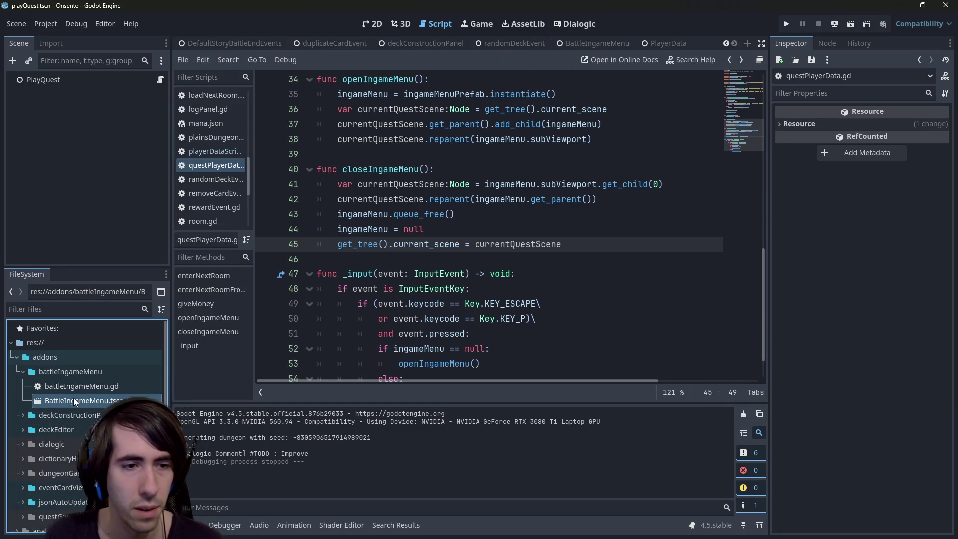
- Inspect the GameView container and SubViewport in 2D, toggling the container's Stretch option
left_click(373, 24)
left_click(124, 110)
left_click(121, 119)
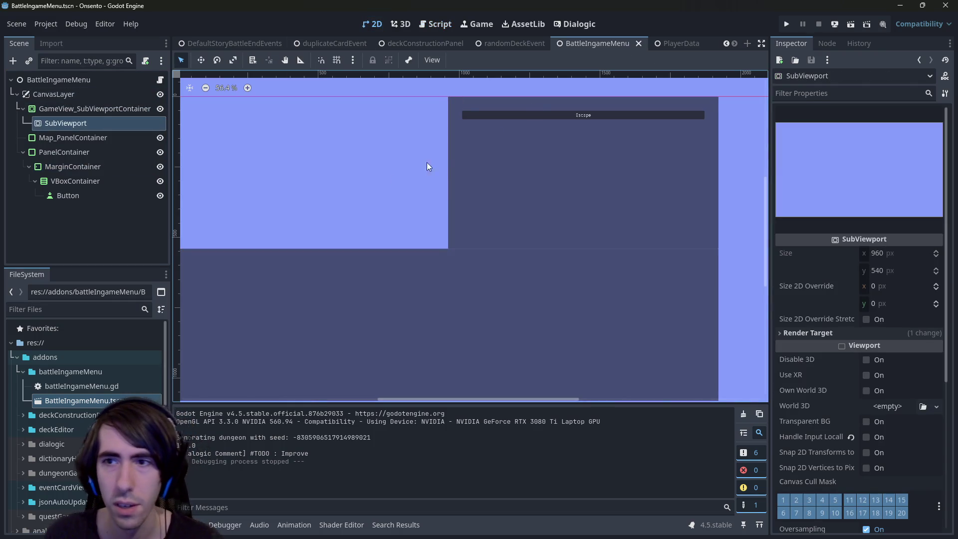
scroll(481, 198, "up", 2)
left_click(160, 82)
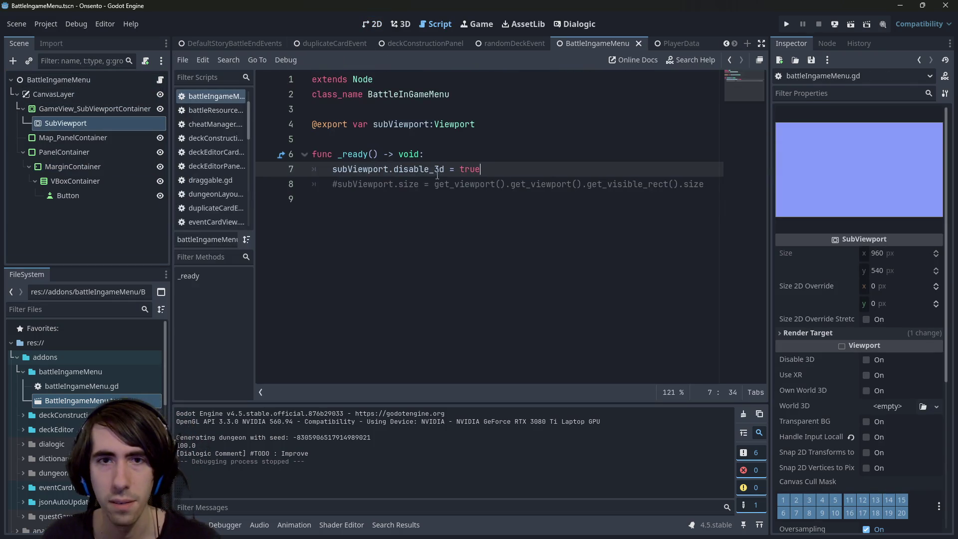
double_click(410, 168)
left_click(94, 109)
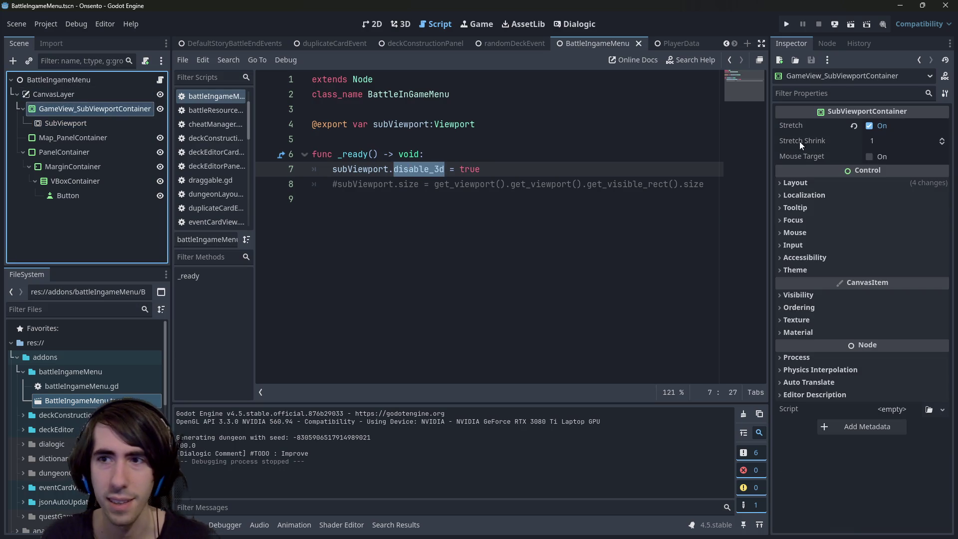
left_click(870, 126)
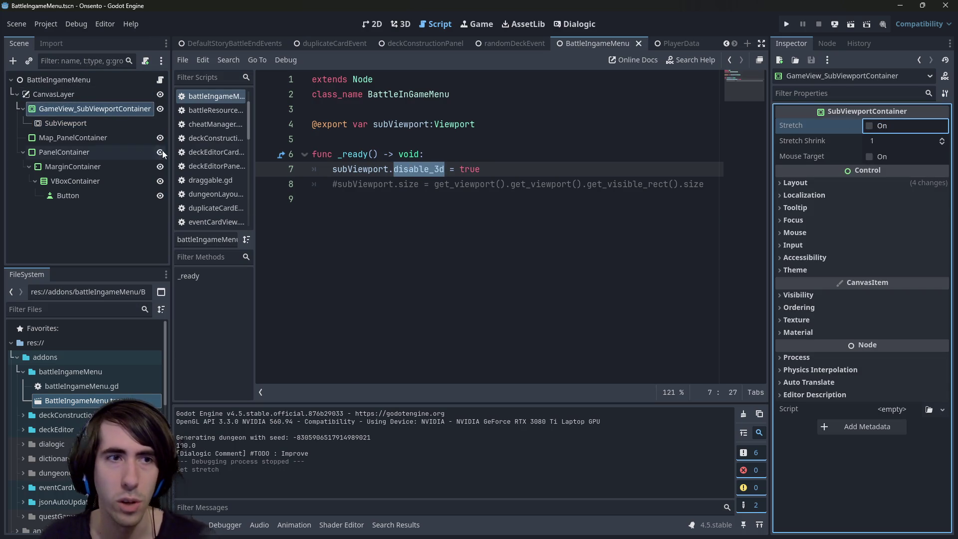
left_click(66, 124)
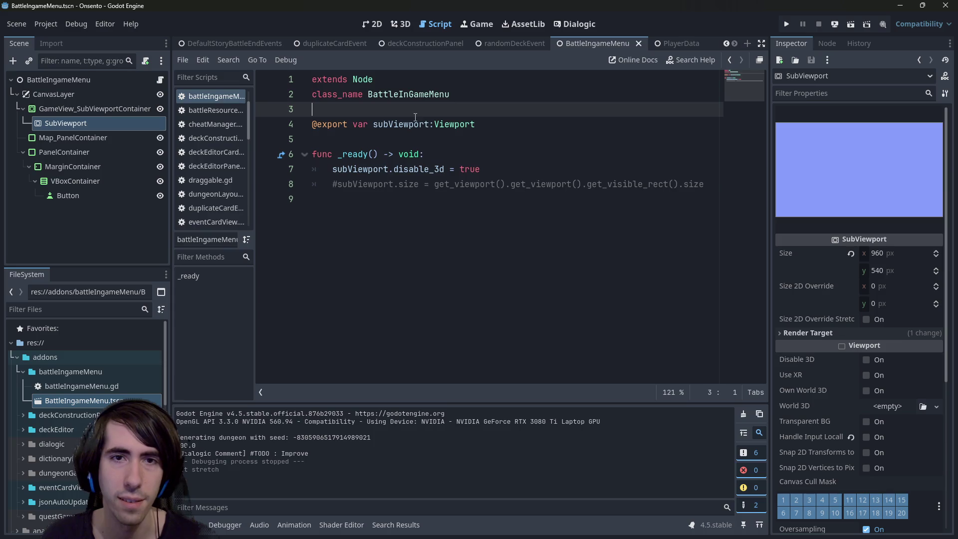
- Uncomment the subViewport.size line in battleIngameMenu.gd, save, and run the menu scene alone
double_click(413, 124)
left_click(520, 169)
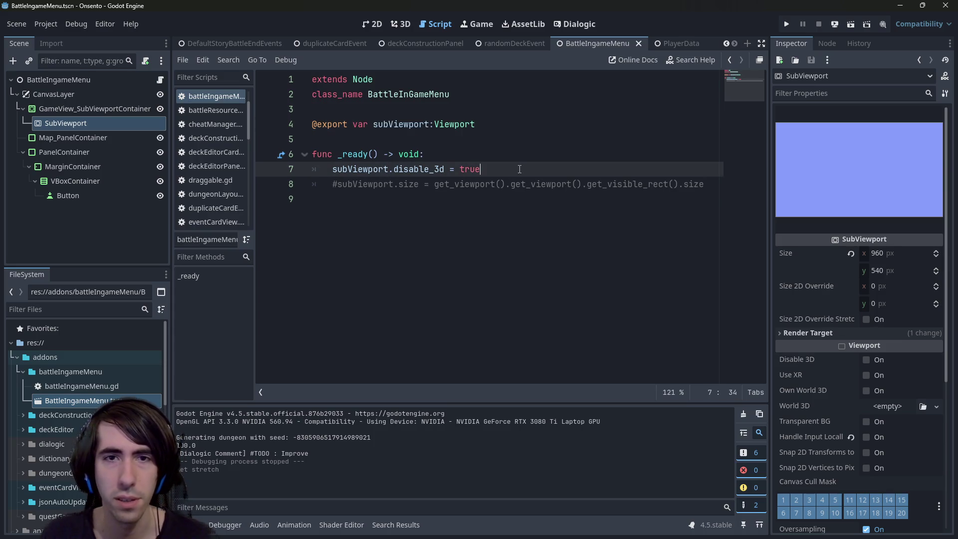
key("Return")
type("size")
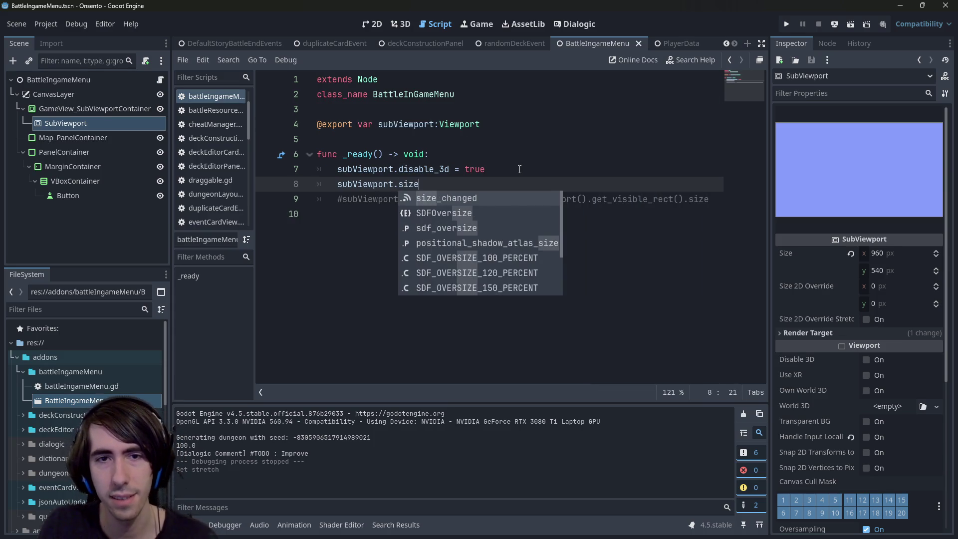
key("ctrl+BackSpace")
key("ctrl+BackSpace")
key("ctrl+BackSpace")
key("Escape")
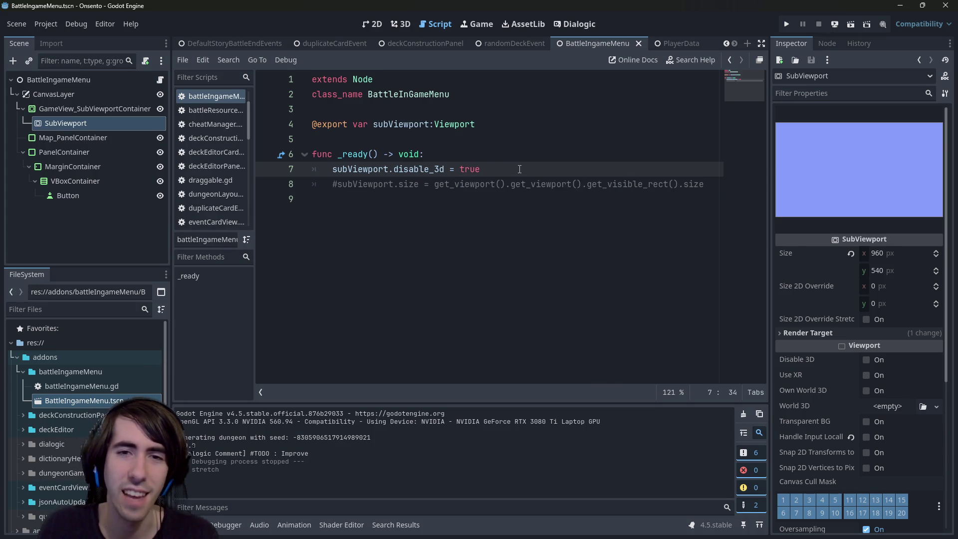
key("ctrl+shift+k")
key("ctrl+s")
left_click(851, 24)
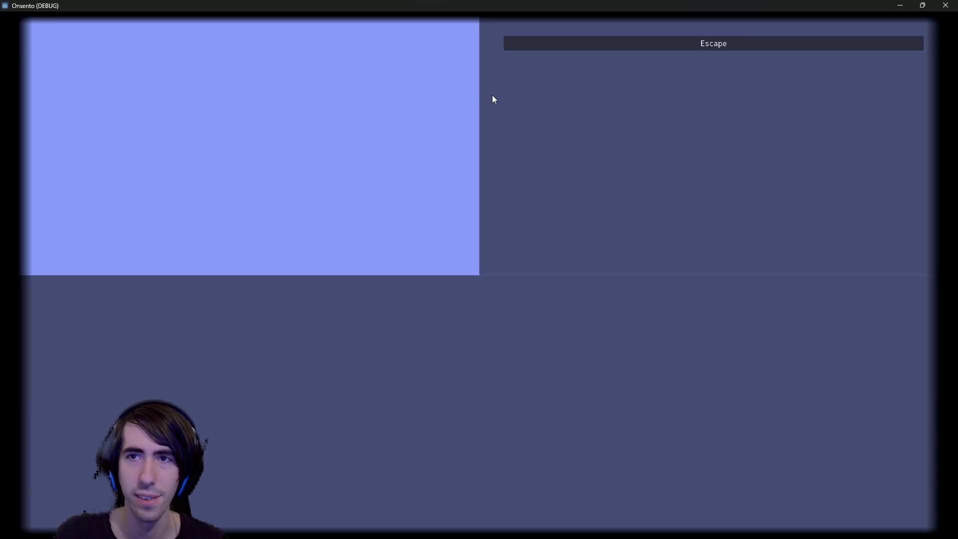
- Close the test window and run the playQuest scene
key("alt+F4")
scroll(294, 46, "up", 5)
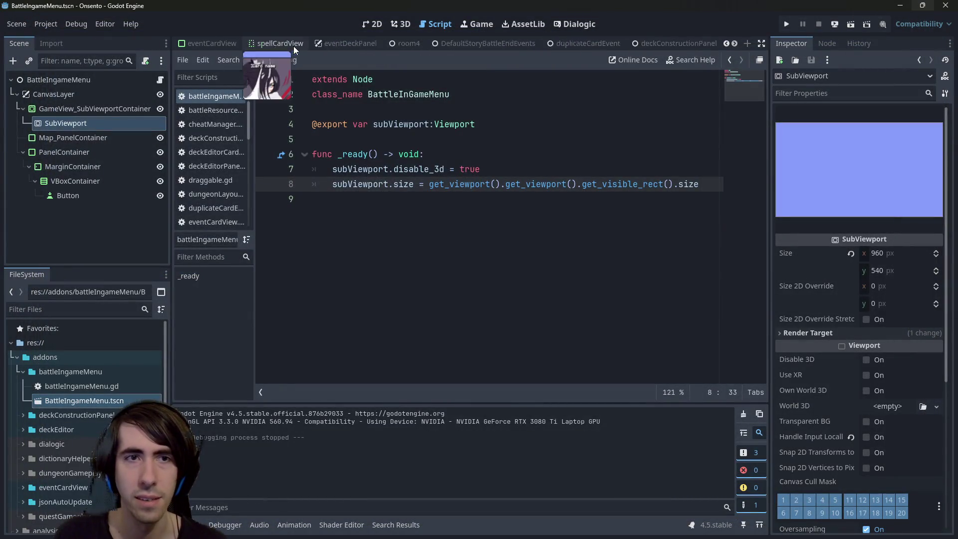
scroll(291, 47, "up", 5)
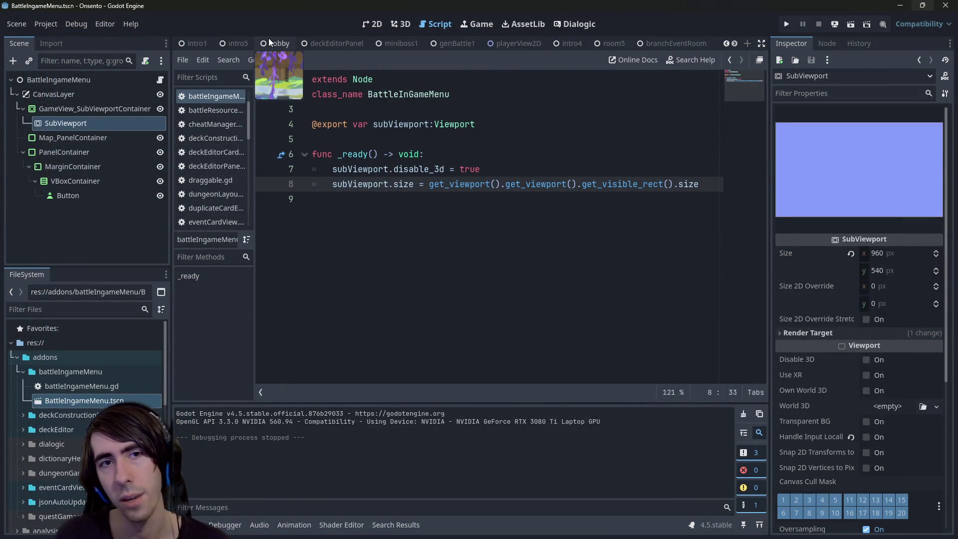
left_click(252, 44)
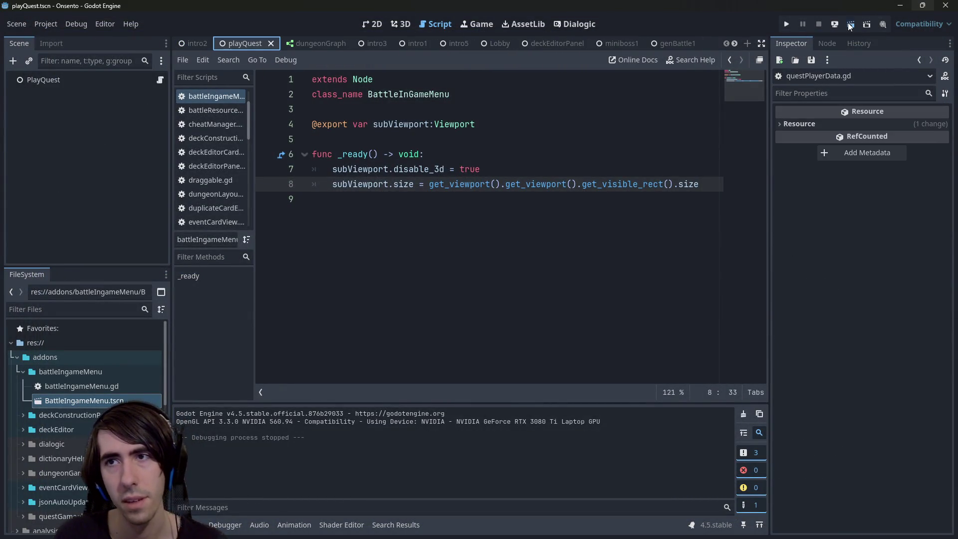
left_click(849, 24)
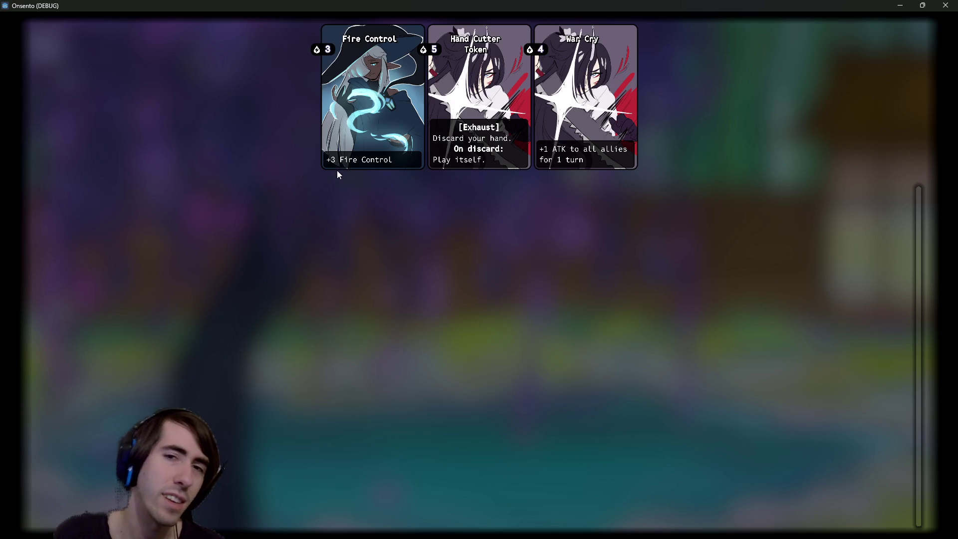
- Pick the Fire Control card, open the in-battle Escape menu, then minimize the game
left_click(339, 155)
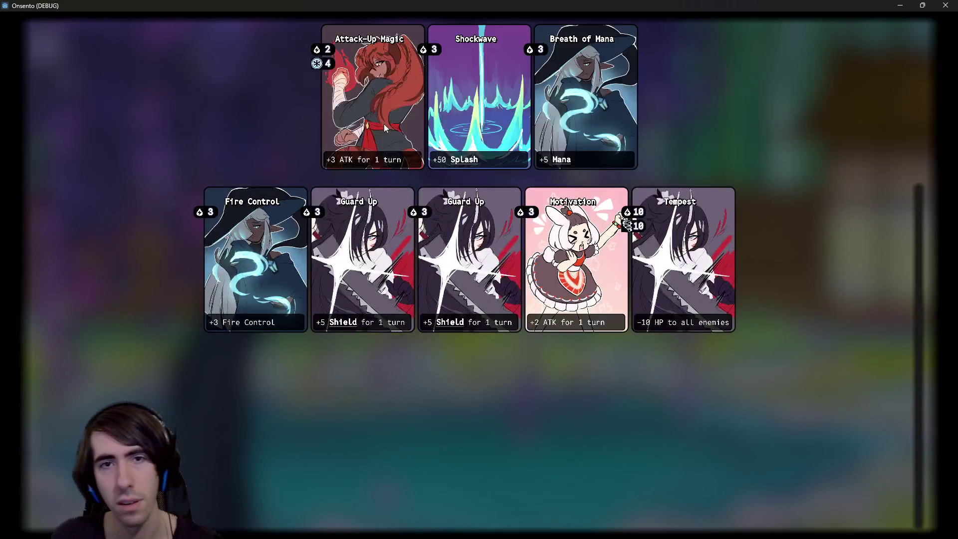
key("Escape")
key("Escape")
key("Escape")
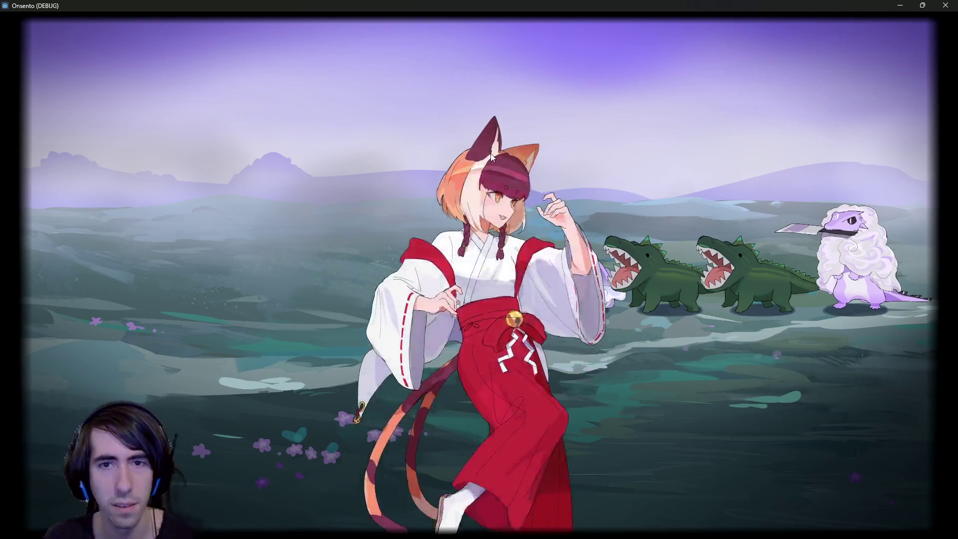
key("Escape")
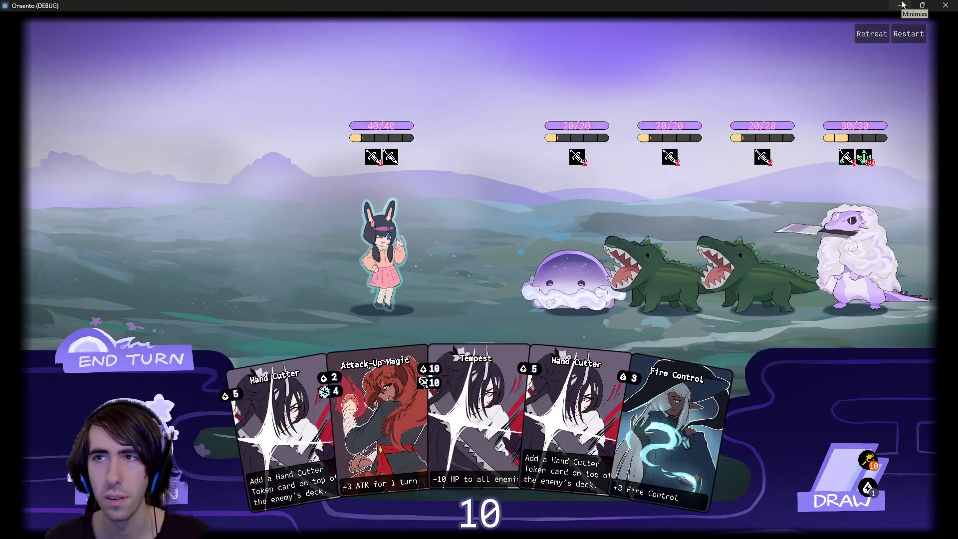
left_click(901, 5)
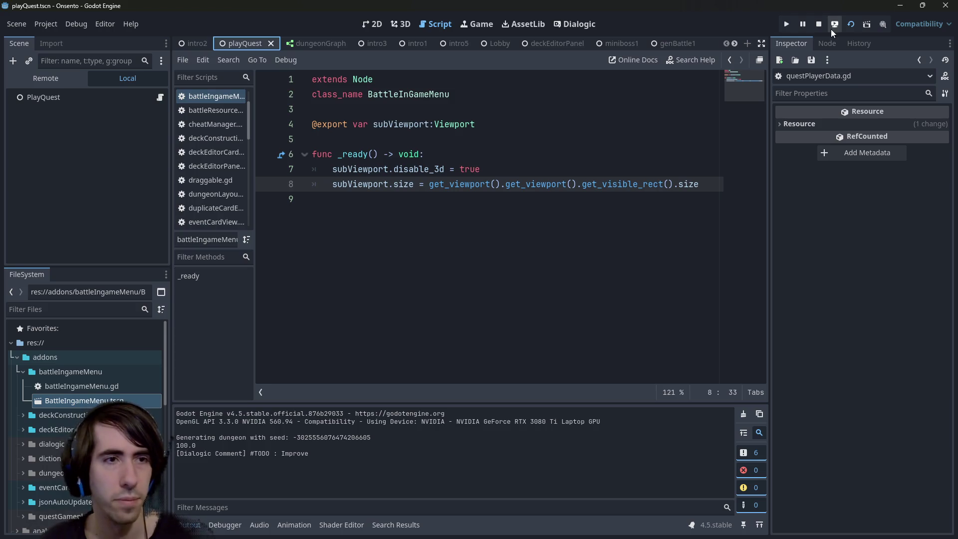
key("alt+Tab")
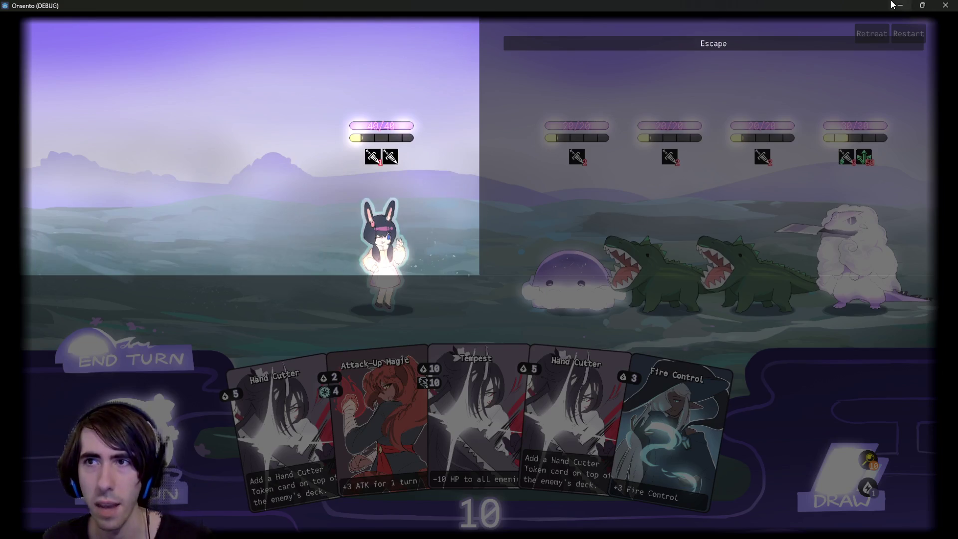
left_click(892, 4)
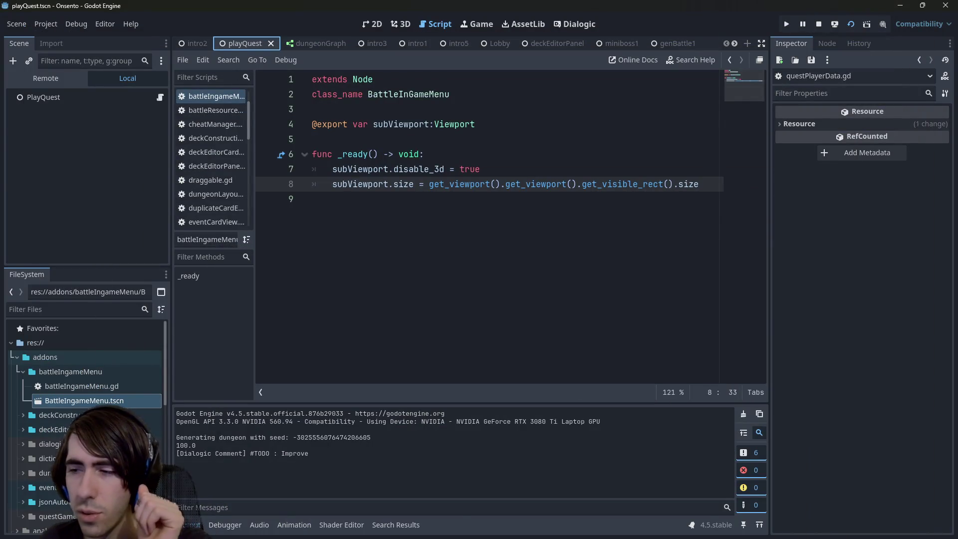
key("alt+Tab")
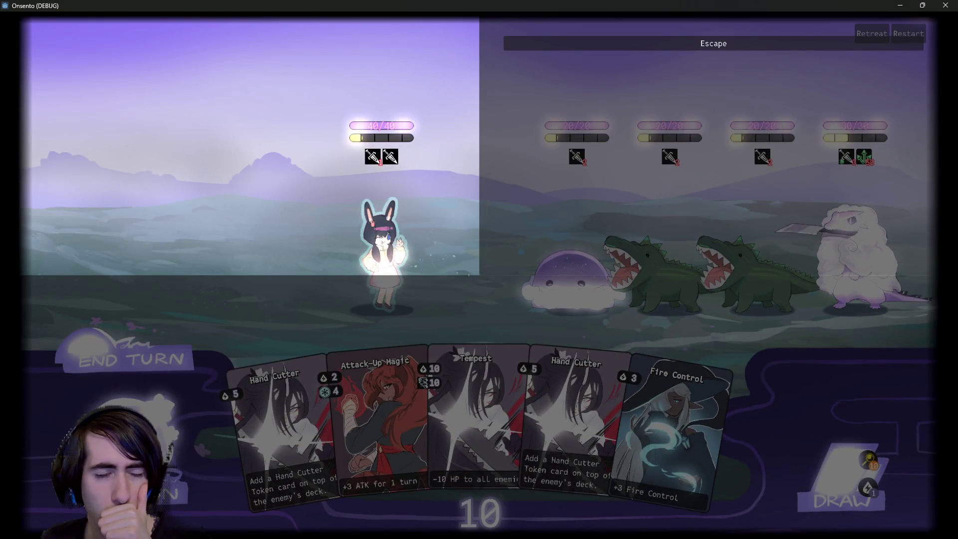
left_click(506, 181)
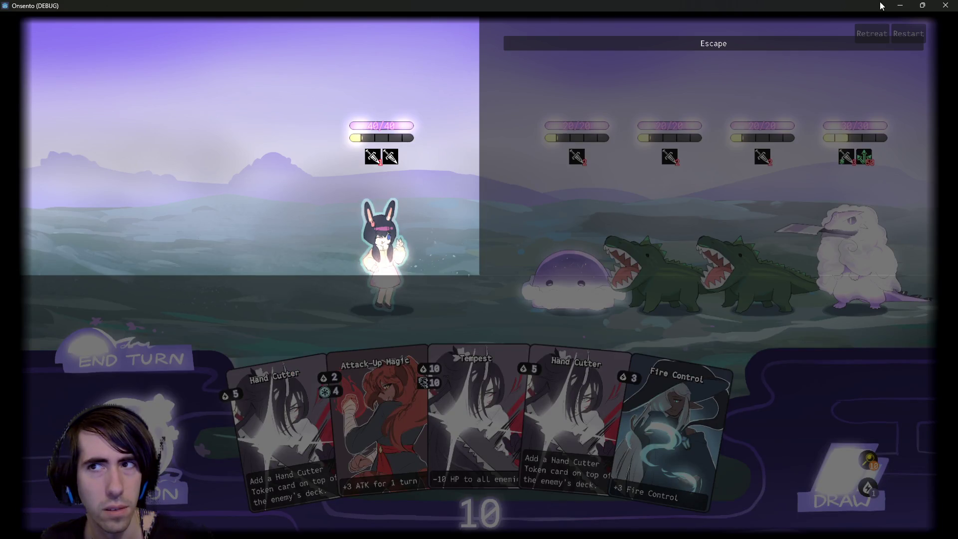
left_click(900, 5)
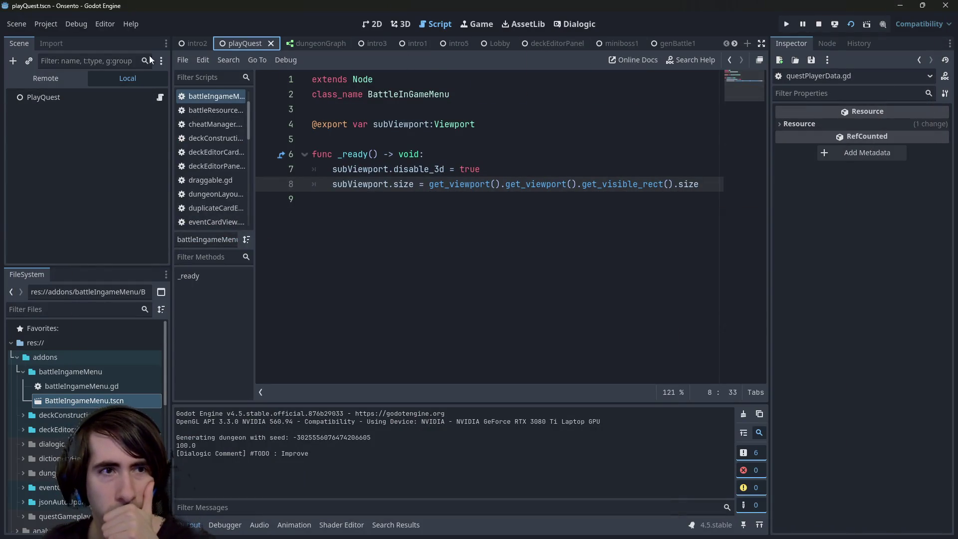
left_click(52, 77)
- Inspect the running game's WorldEnvironment node in the Remote tree
scroll(46, 197, "down", 3)
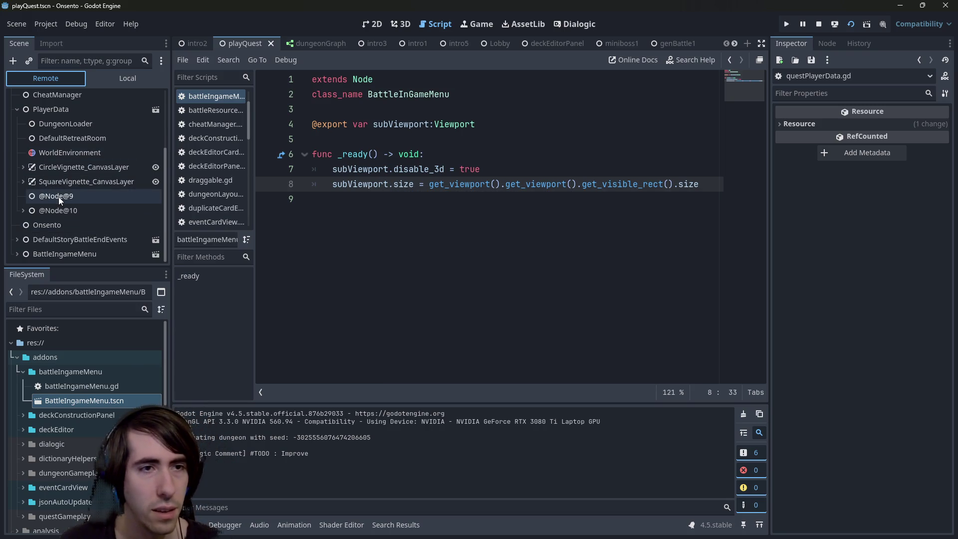
left_click(72, 155)
scroll(72, 154, "up", 3)
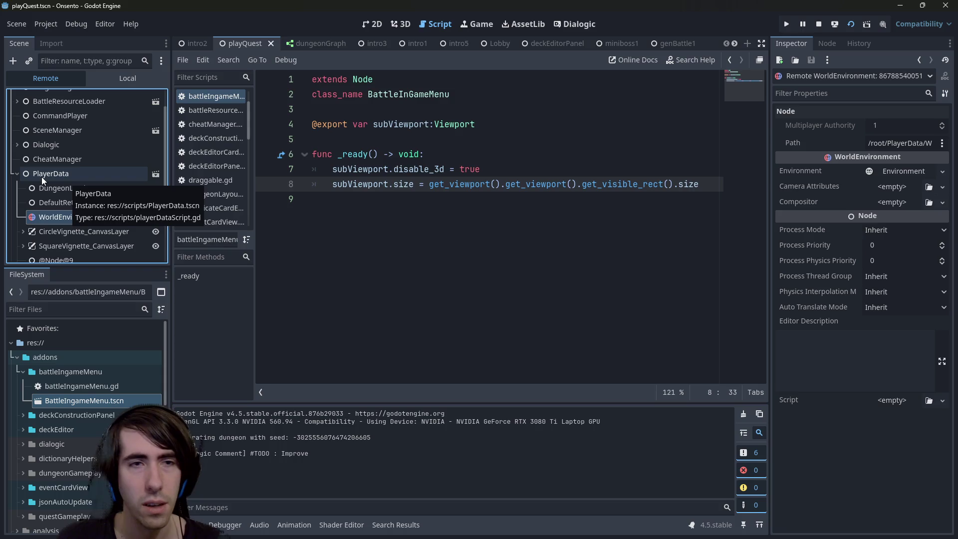
scroll(41, 178, "up", 2)
scroll(42, 177, "down", 2)
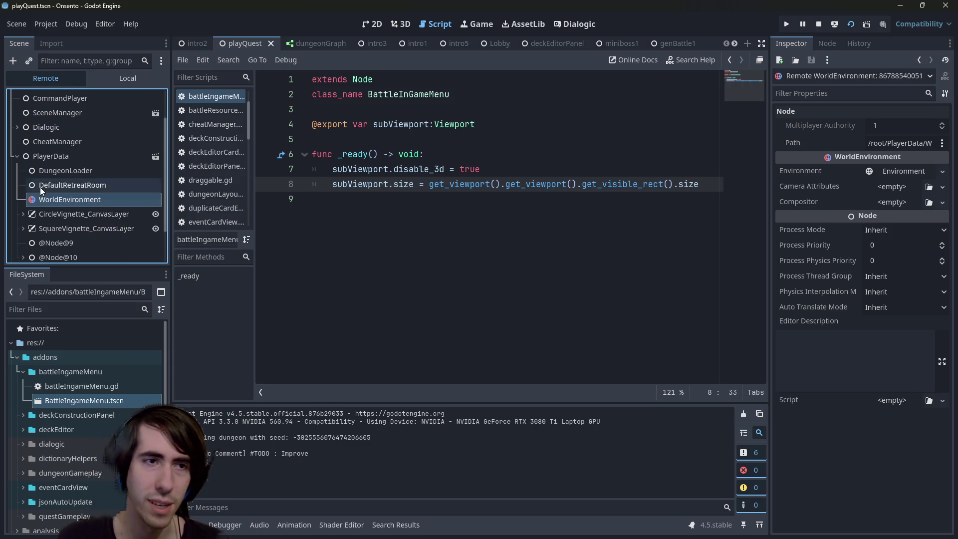
scroll(40, 187, "up", 2)
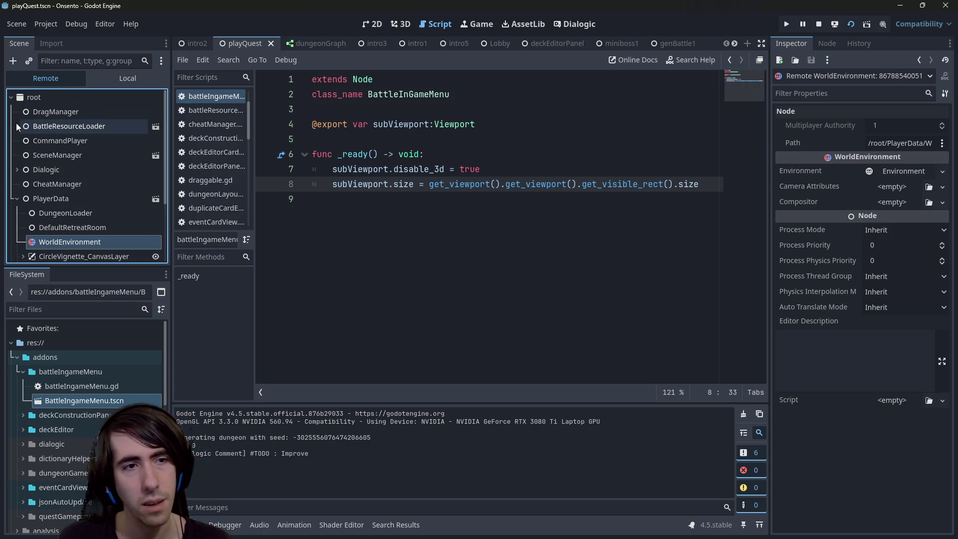
scroll(20, 170, "down", 4)
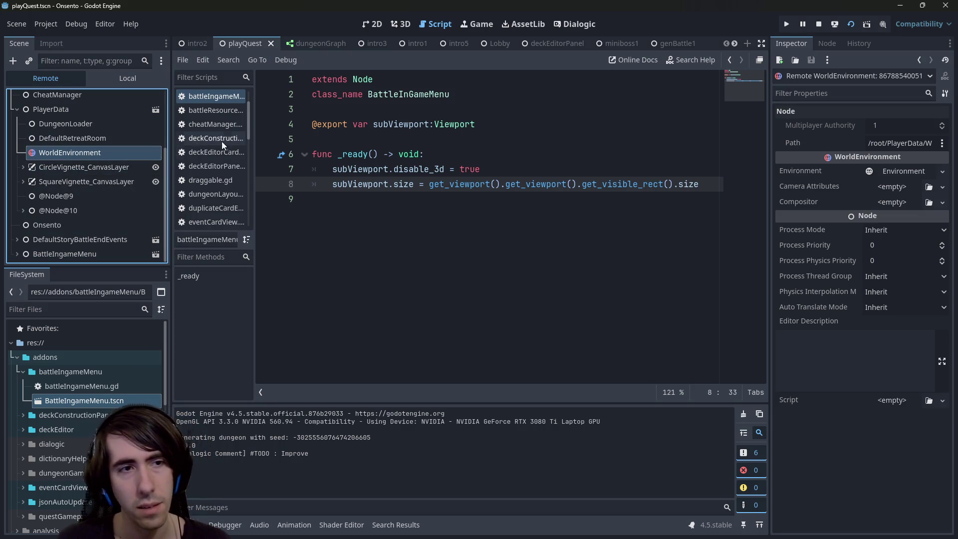
- Expand BattleIngameMenu > CanvasLayer > GameView_SubViewportContainer in the Remote tree
left_click(17, 254)
left_click(20, 258)
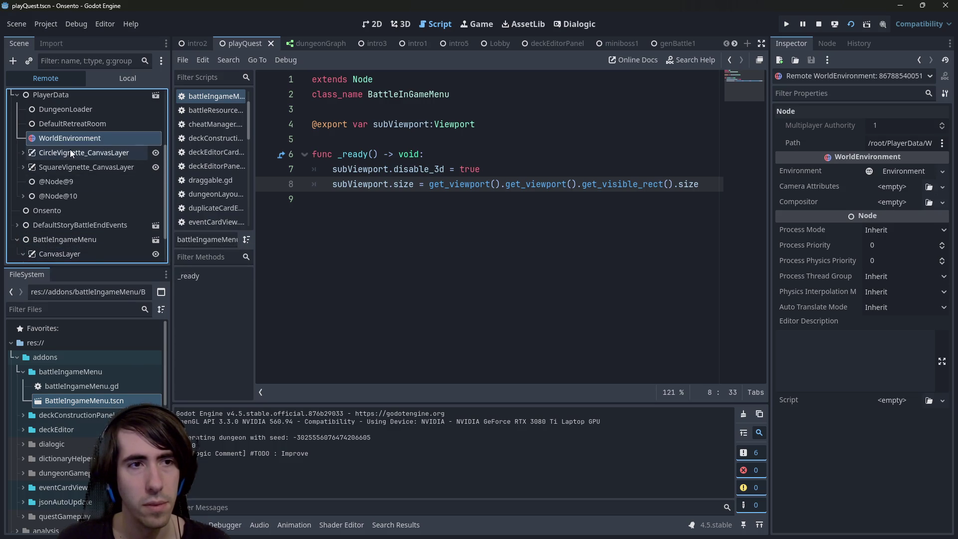
scroll(70, 148, "up", 1)
scroll(41, 194, "down", 2)
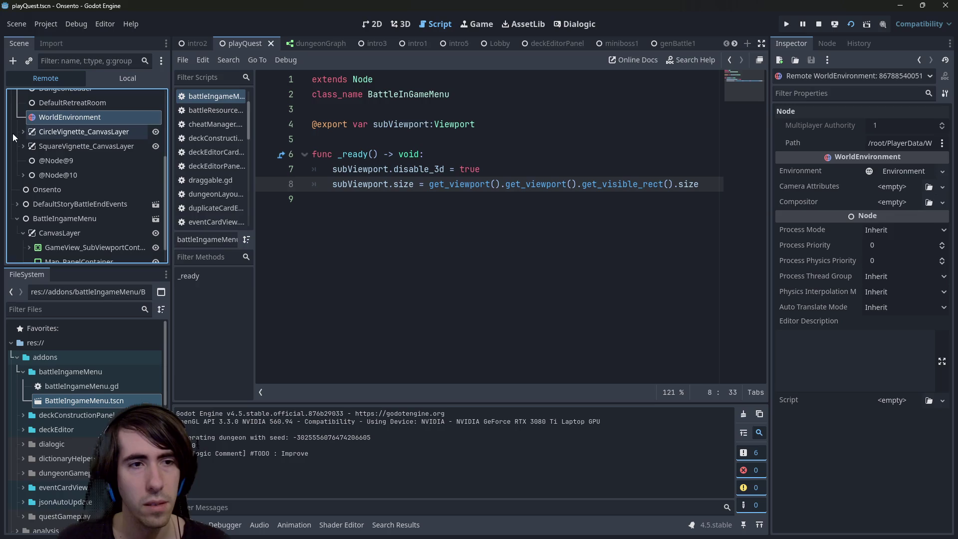
scroll(51, 202, "down", 1)
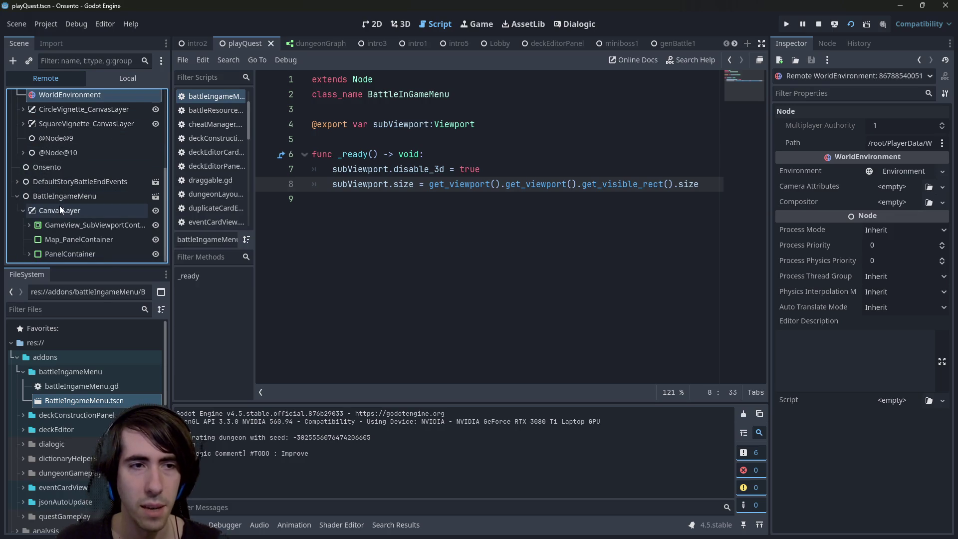
left_click(28, 225)
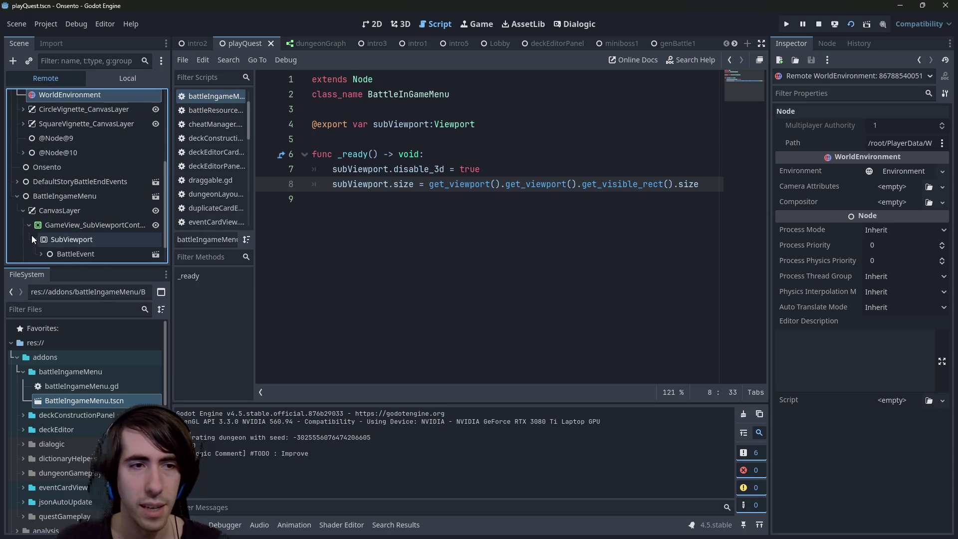
- Expand the live SubViewport to reveal BattleEvent and its child nodes
left_click(33, 238)
scroll(33, 237, "down", 1)
scroll(44, 225, "down", 3)
scroll(64, 196, "up", 5)
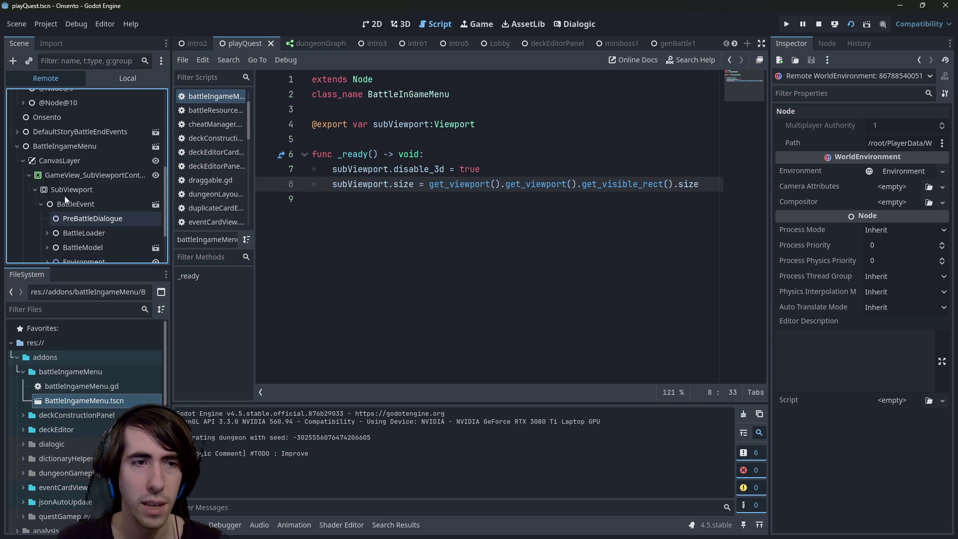
scroll(66, 194, "up", 4)
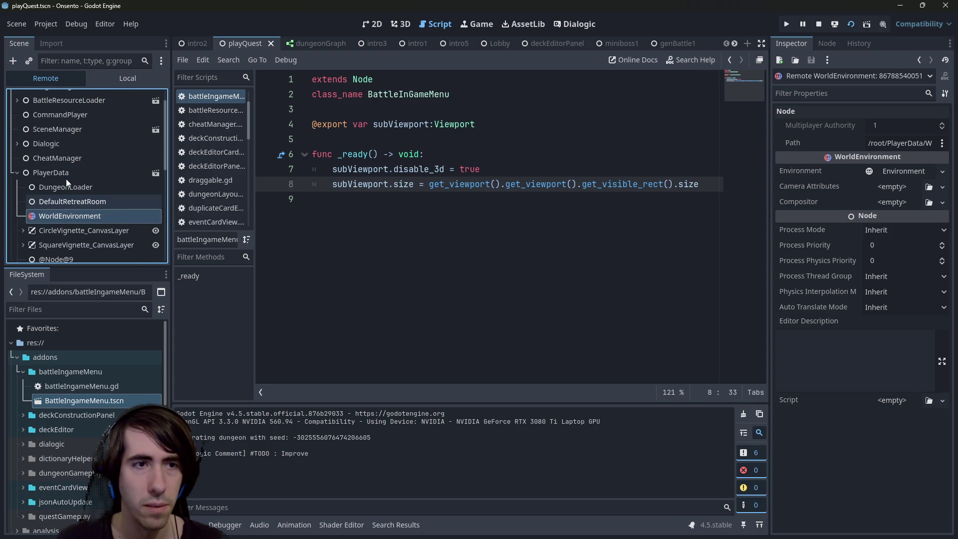
scroll(65, 176, "up", 2)
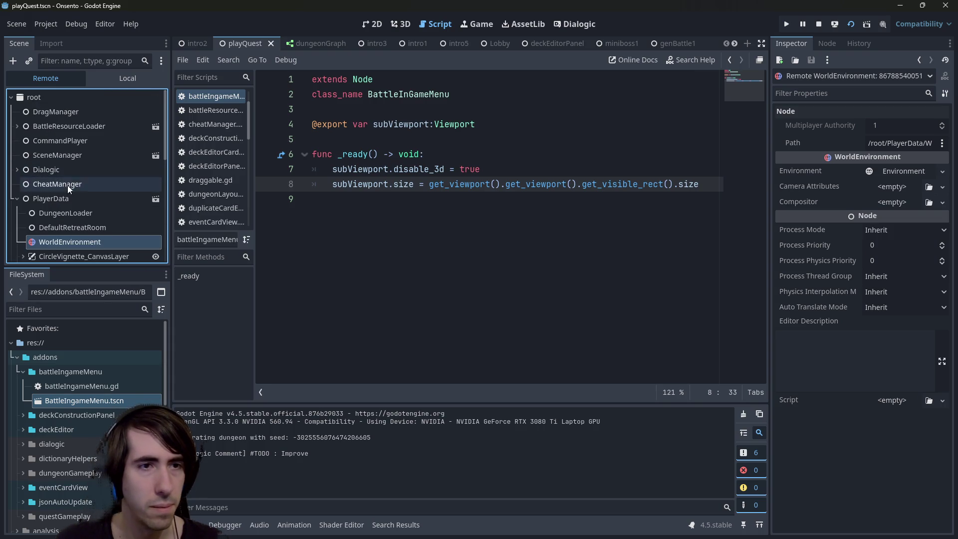
scroll(68, 193, "down", 3)
scroll(68, 196, "down", 1)
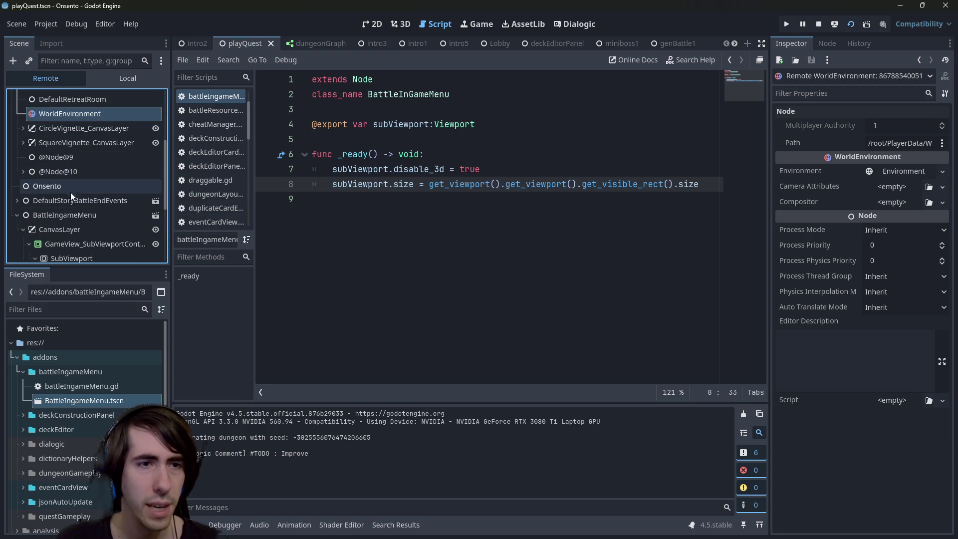
left_click(25, 170)
left_click(25, 170)
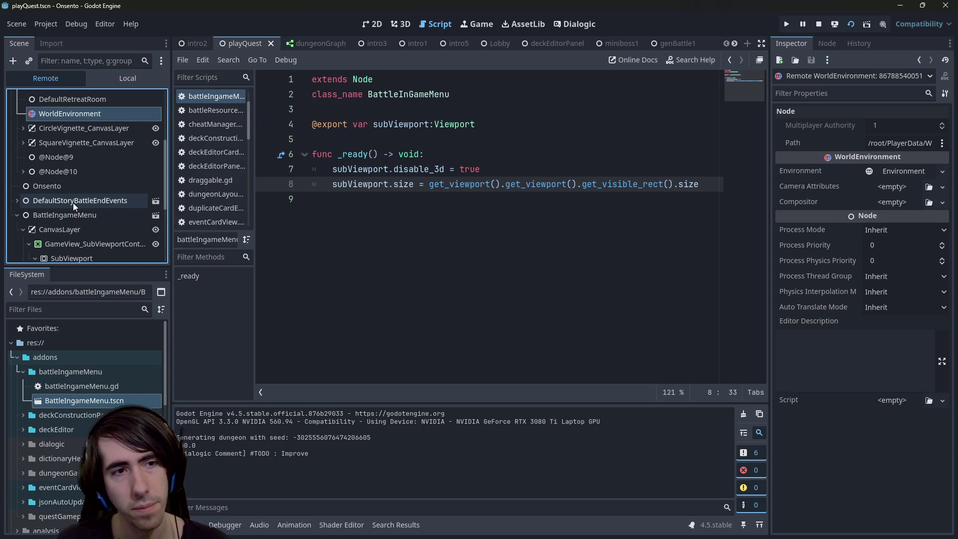
scroll(73, 203, "down", 4)
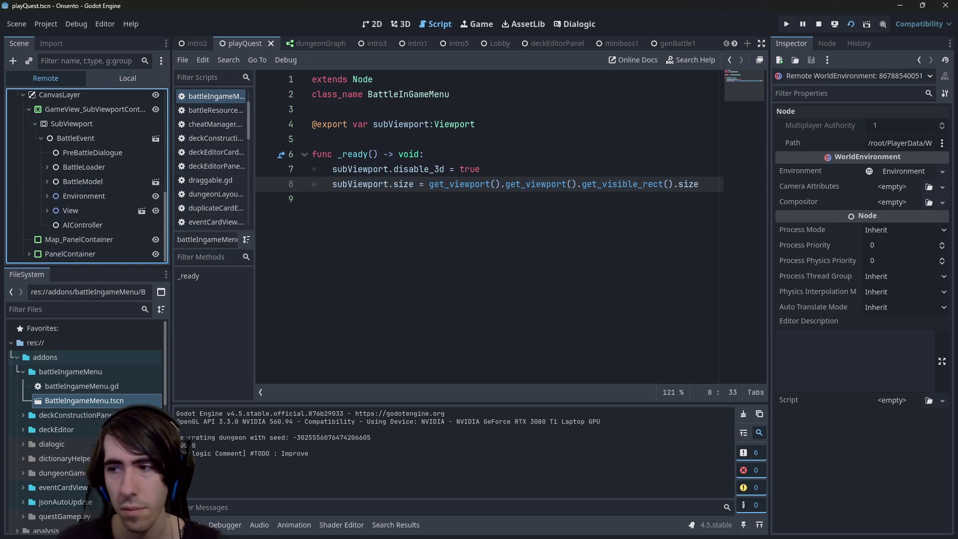
- Review the live SubViewport: size 1920×1080, 2D override 0×0, clear mode Always
key("alt+Tab")
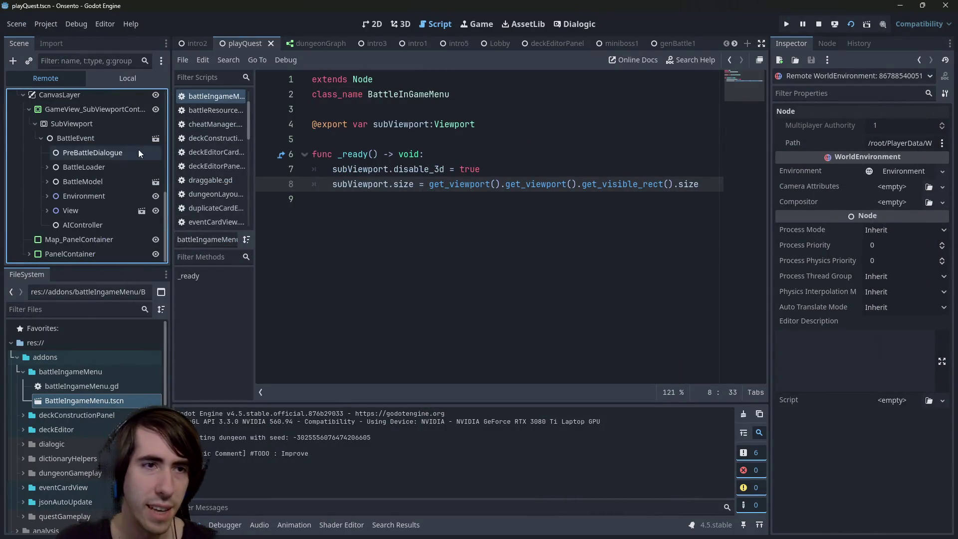
left_click(86, 124)
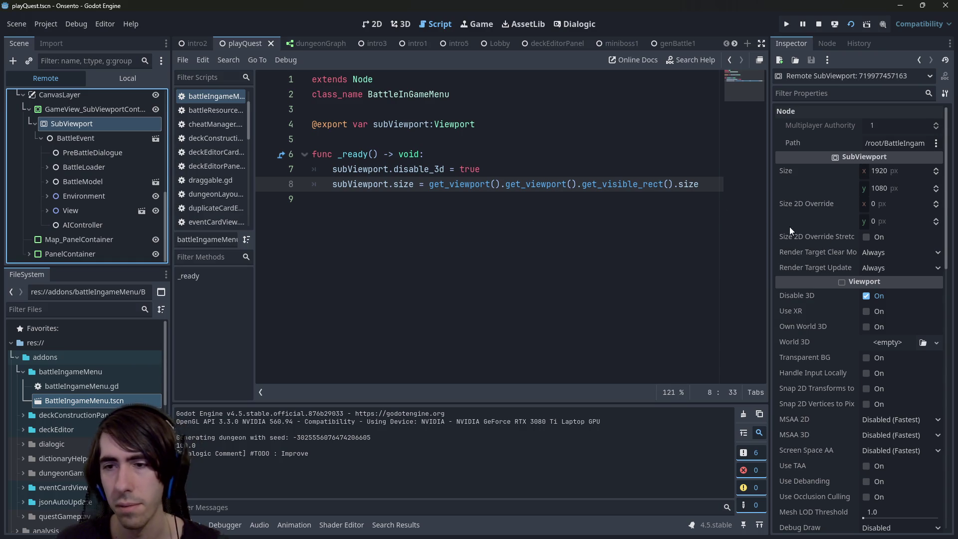
left_click(890, 253)
left_click(887, 252)
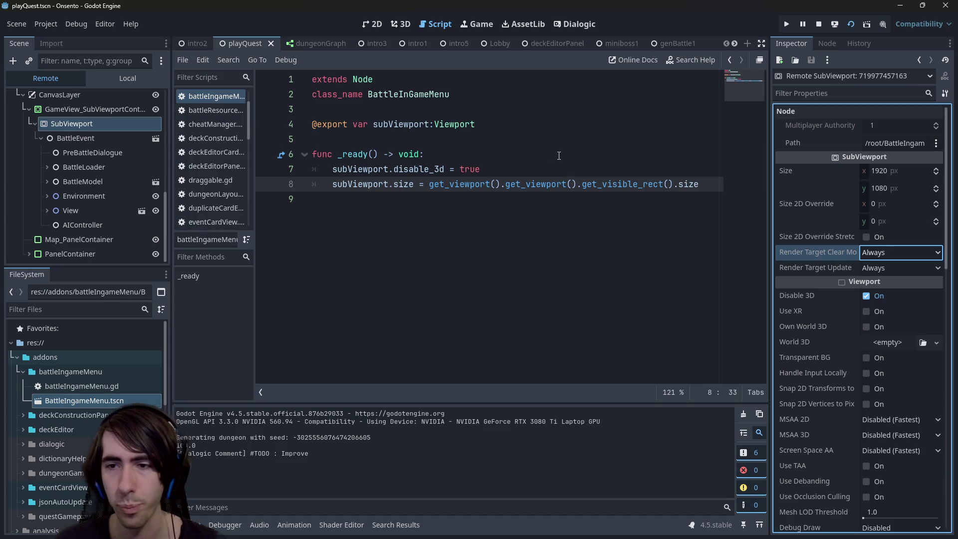
scroll(822, 370, "down", 1)
scroll(820, 401, "down", 1)
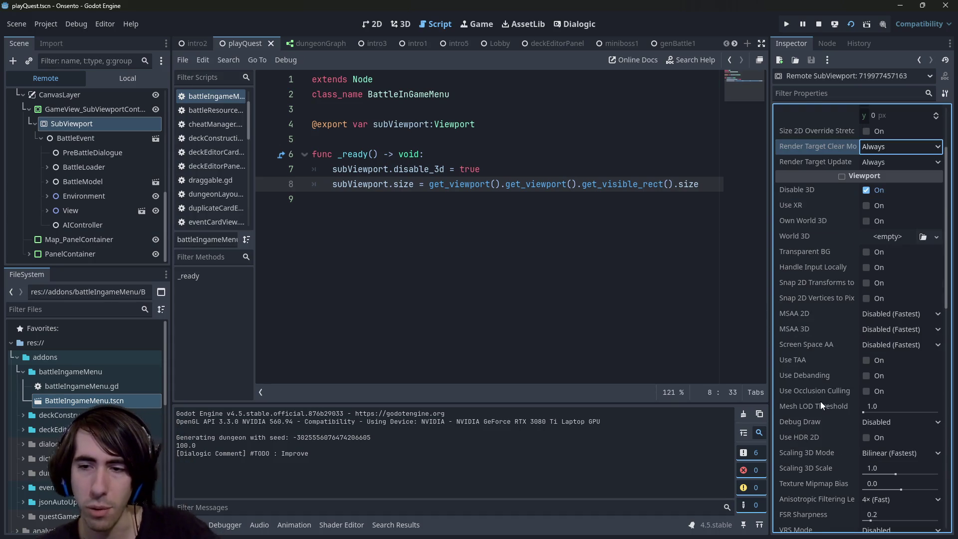
- Add subViewport.use_hdr_2d = true on a new line after disable_3d in _ready
scroll(813, 424, "down", 1)
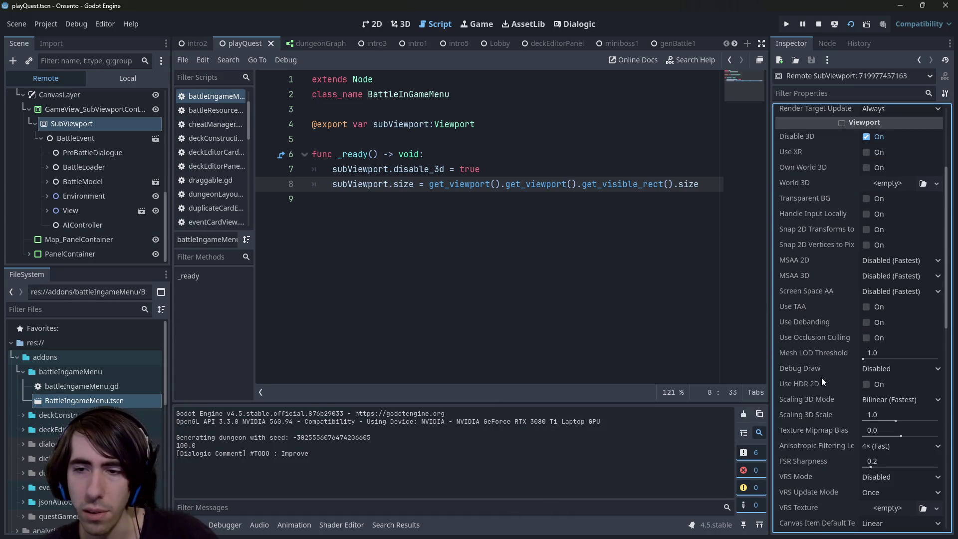
mouse_move(818, 384)
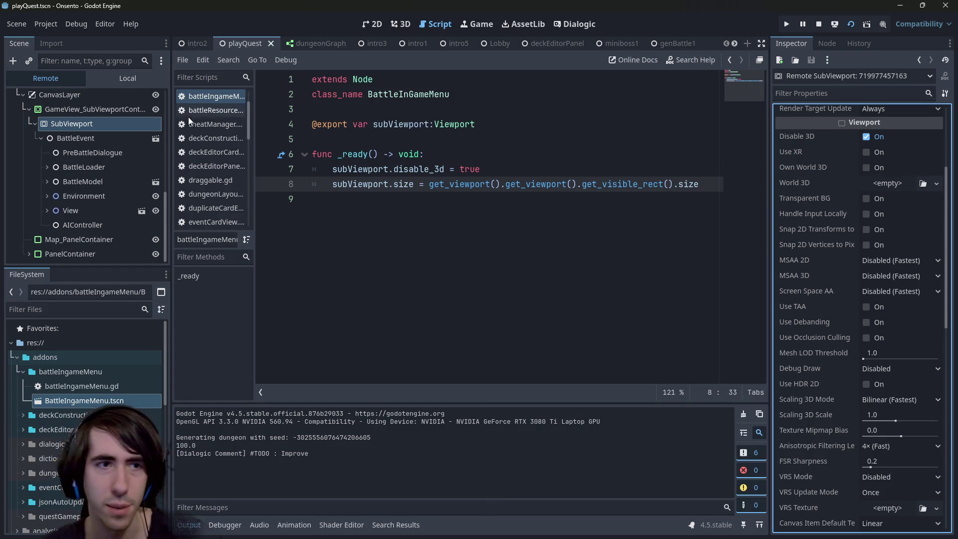
double_click(387, 169)
key("ctrl+c")
left_click(503, 169)
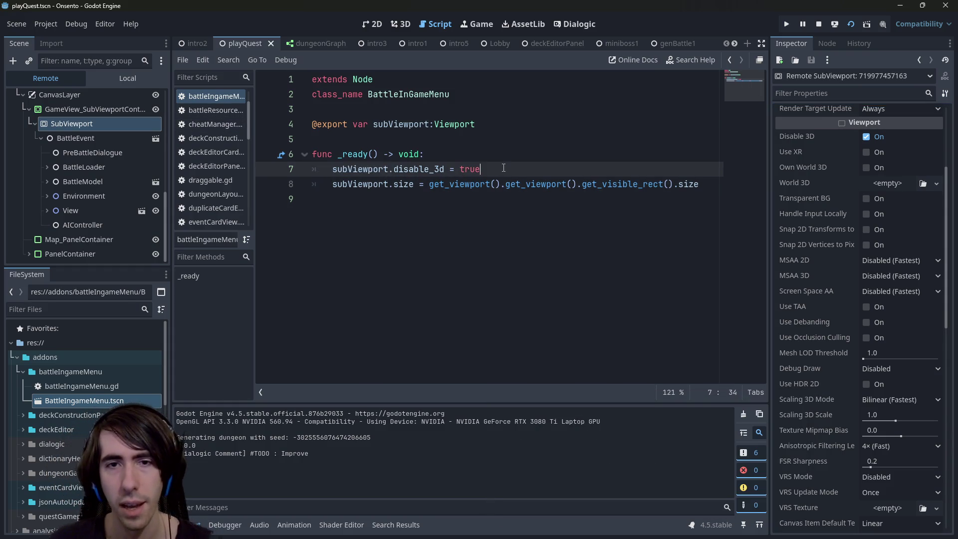
key("Return")
key("ctrl+v")
type(".enable")
key("BackSpace")
key("BackSpace")
key("BackSpace")
type("hdr")
key("Return")
type("= true")
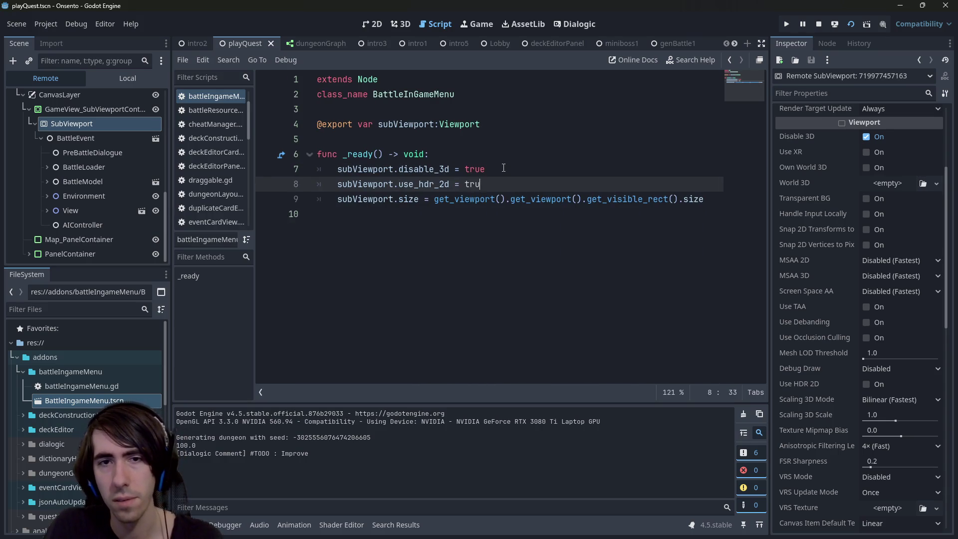
key("Escape")
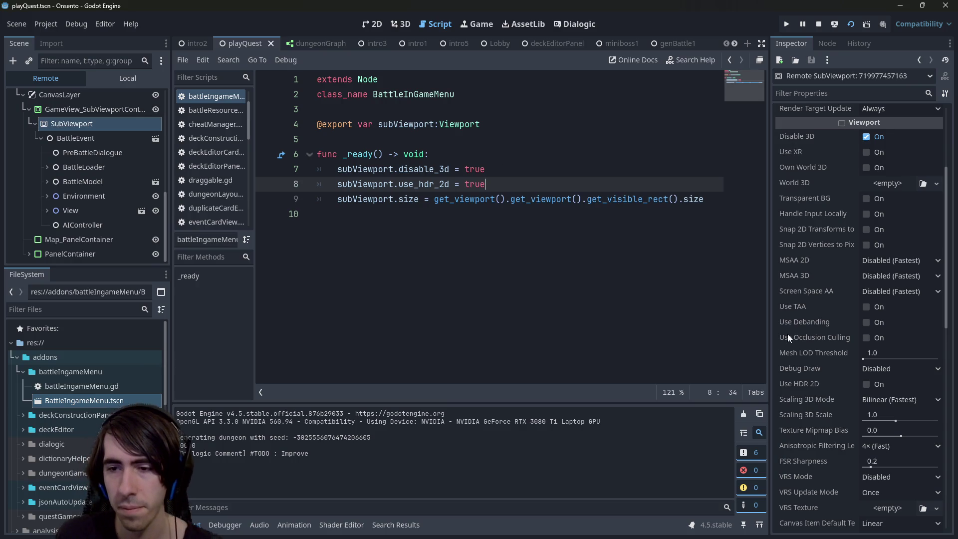
scroll(838, 394, "down", 3)
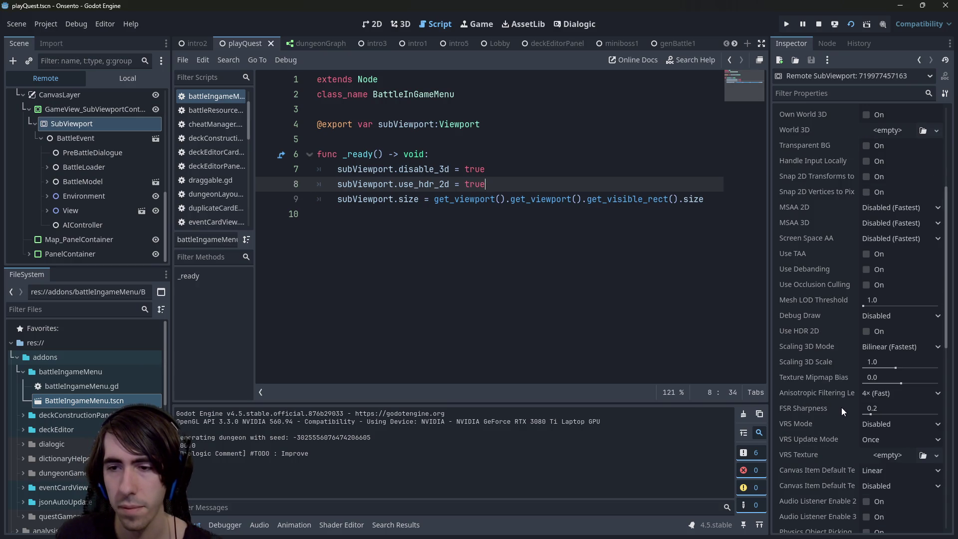
mouse_move(830, 367)
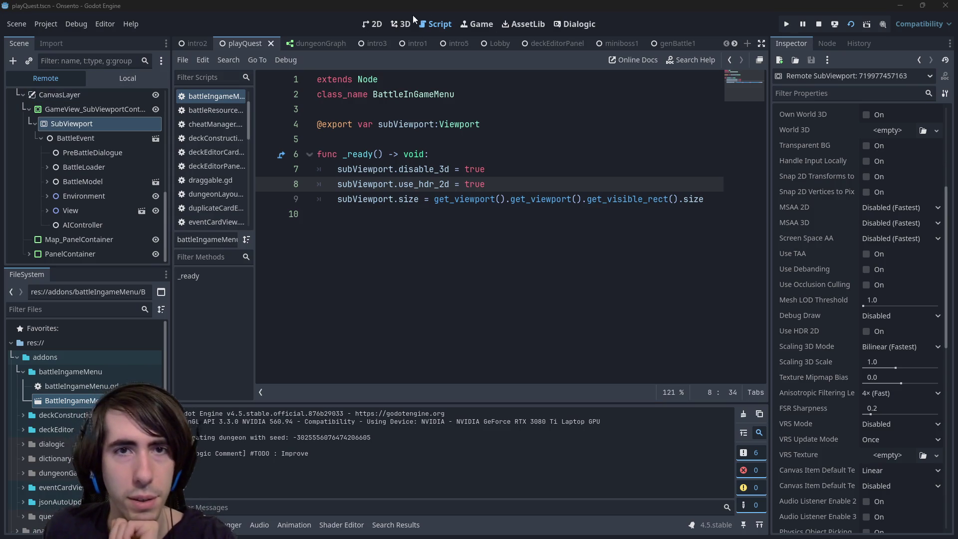
- Select the running game's GameView_SubViewportContainer and turn on its Stretch option
left_click(373, 24)
double_click(55, 402)
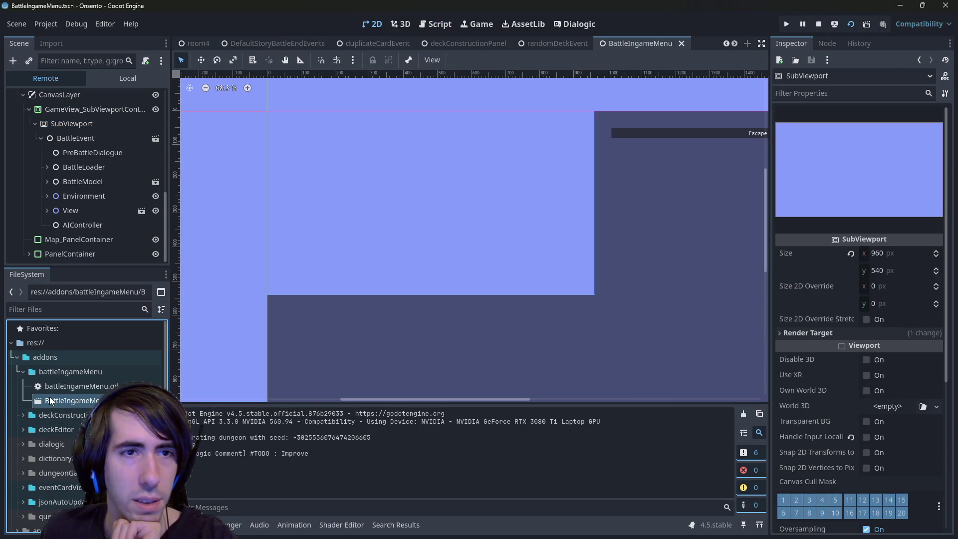
left_click(370, 208)
scroll(67, 155, "up", 3)
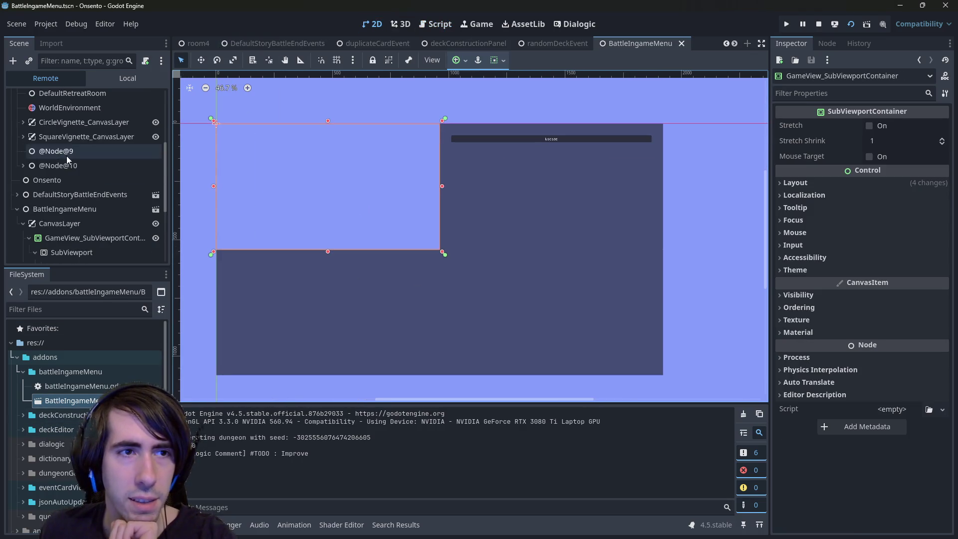
left_click(91, 174)
left_click(544, 160)
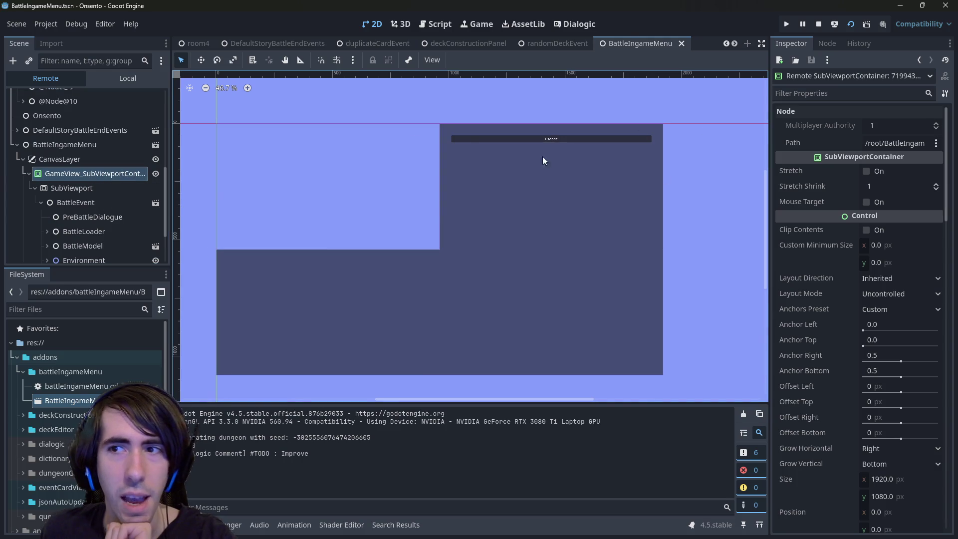
left_click(318, 149)
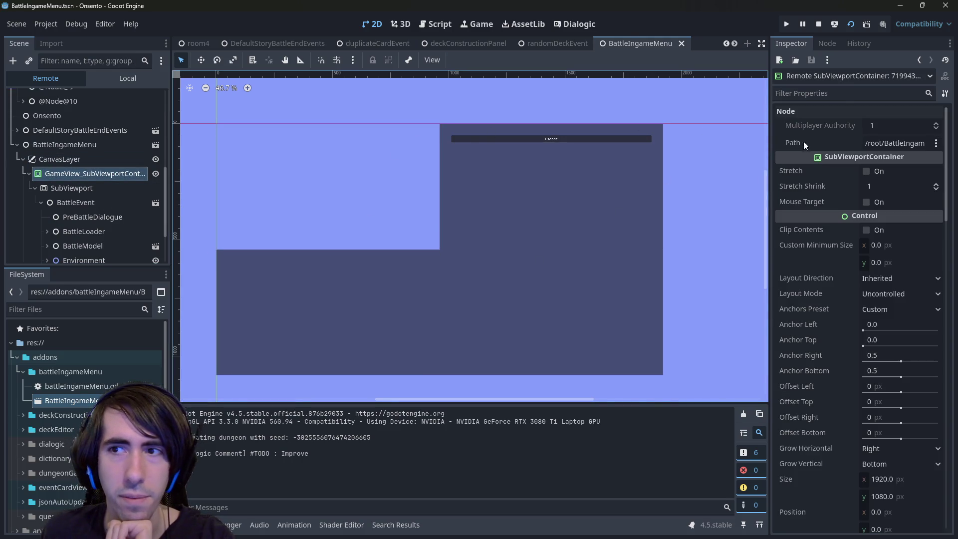
mouse_move(795, 170)
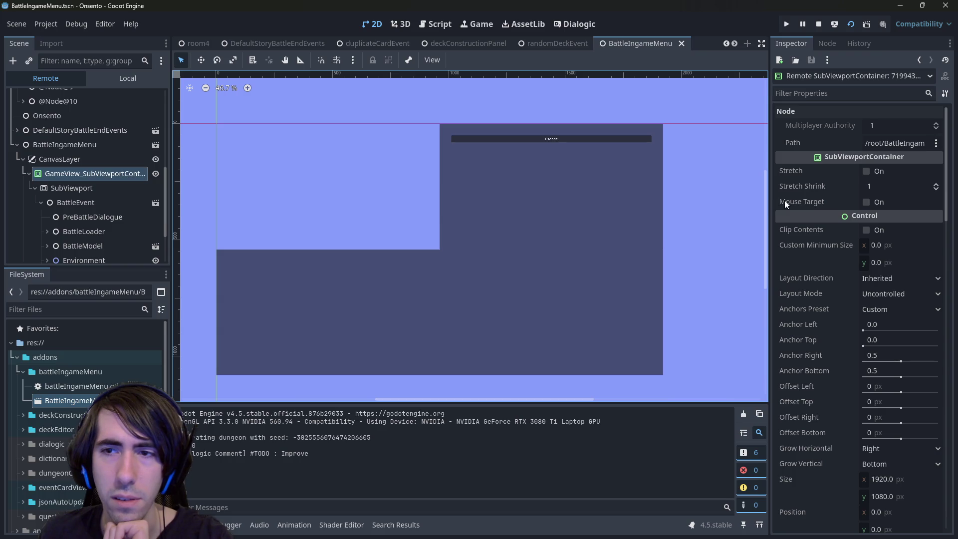
mouse_move(784, 199)
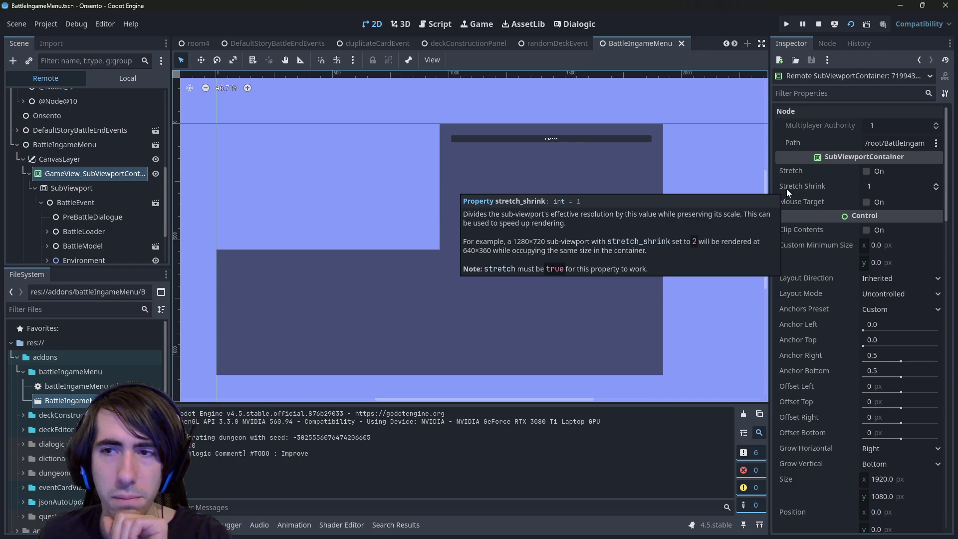
- Try a larger Size 2D Override width on the live SubViewport, then undo it
left_click(73, 187)
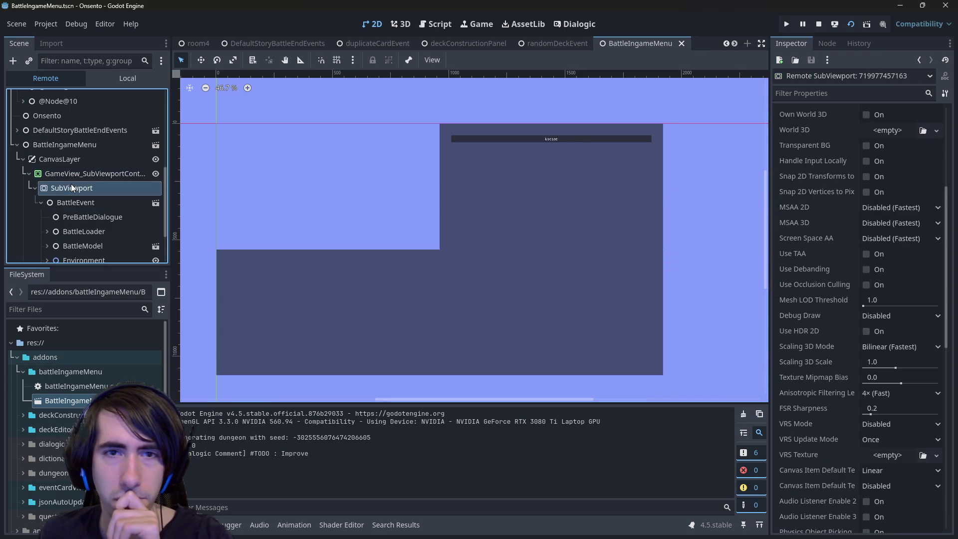
scroll(825, 219, "up", 5)
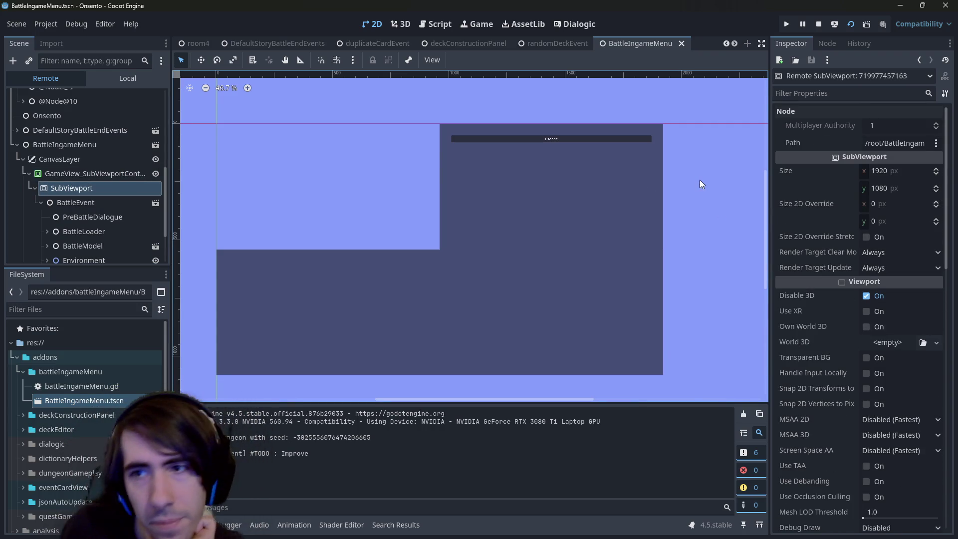
mouse_move(793, 205)
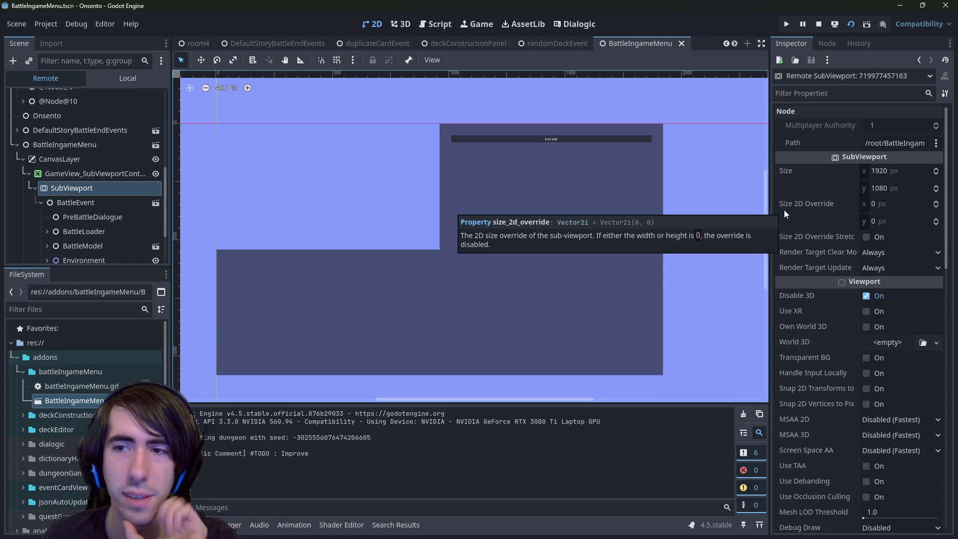
left_click(123, 177)
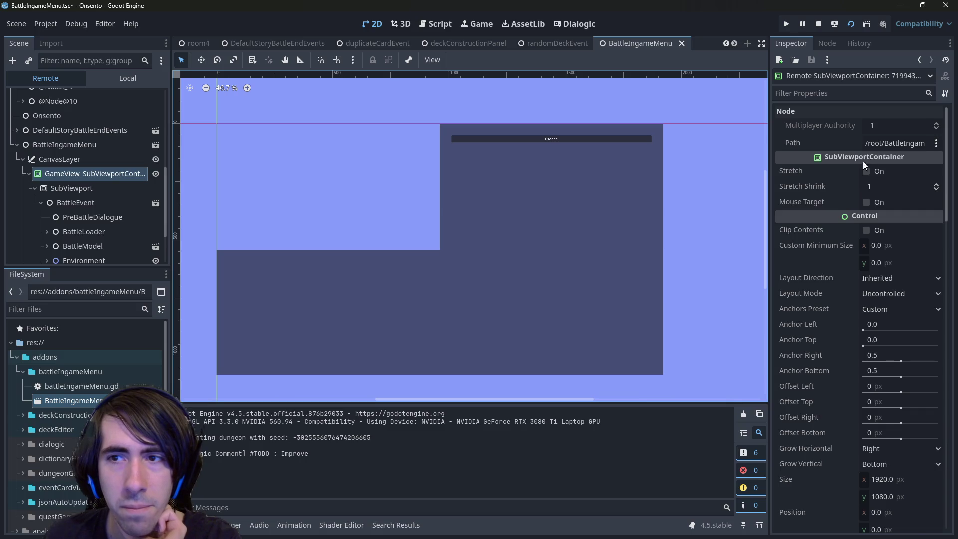
left_click(90, 188)
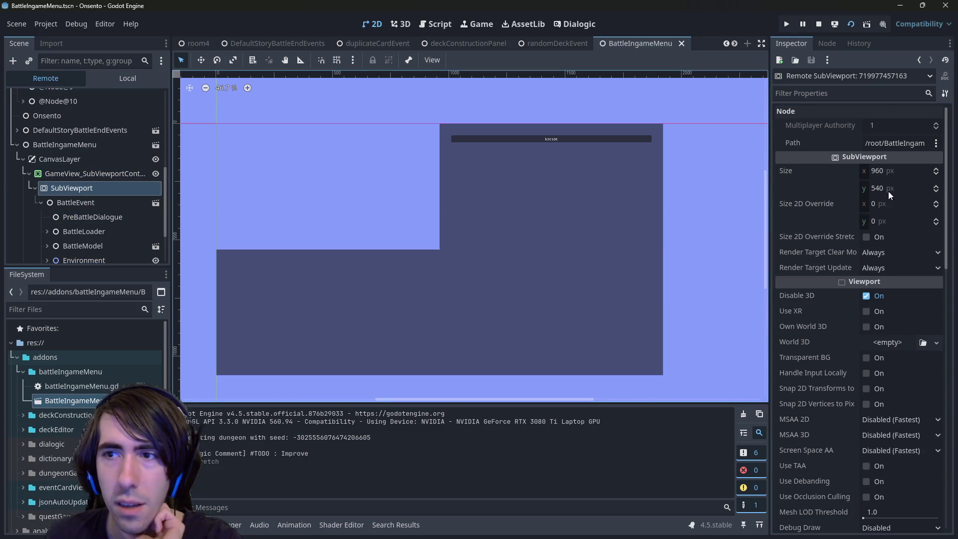
left_click(888, 175)
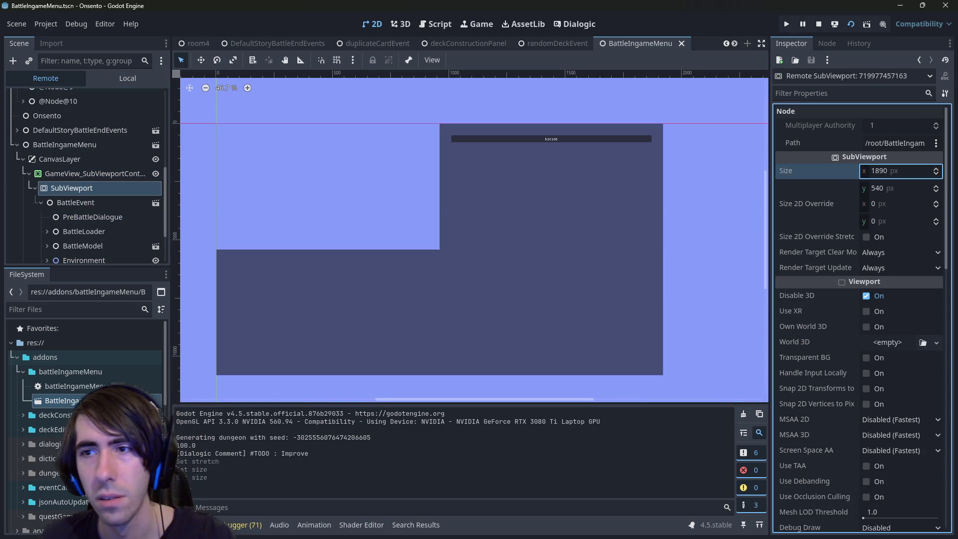
mouse_move(884, 202)
left_mouse_down()
mouse_move(898, 203)
mouse_move(873, 208)
left_mouse_up()
key("ctrl+z")
key("ctrl+z")
left_click(98, 175)
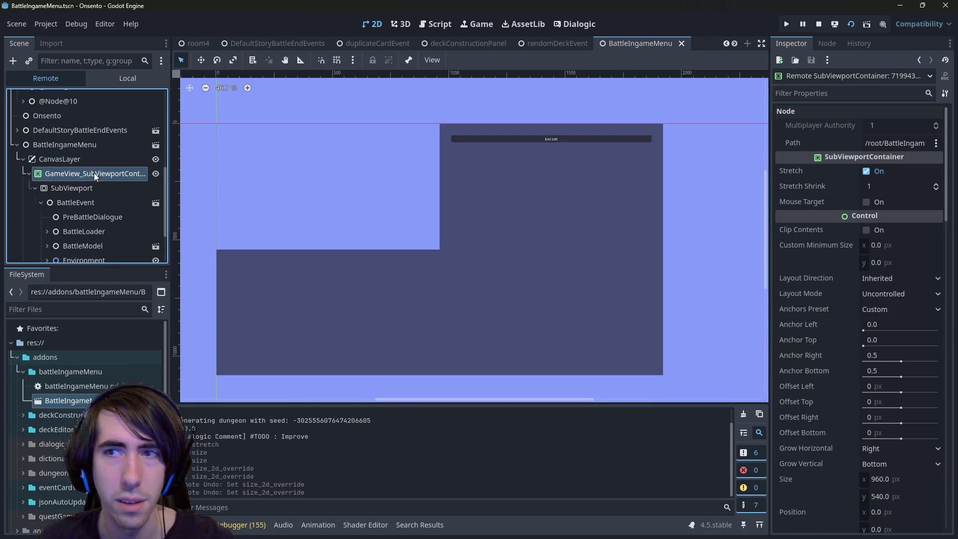
scroll(116, 113, "up", 10)
scroll(101, 182, "down", 10)
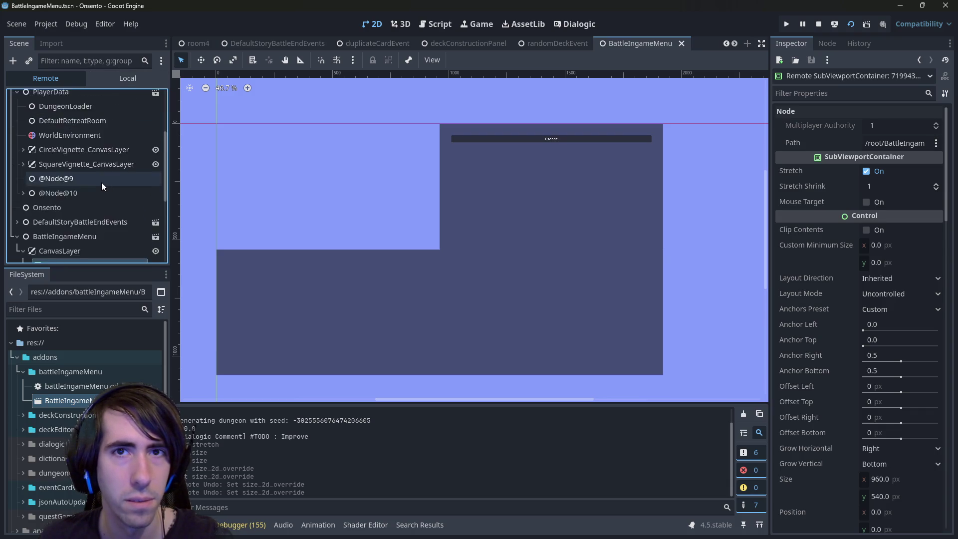
left_click(436, 24)
- Try changing size to override on line 9, undo it, and inspect the running SubViewport
double_click(409, 199)
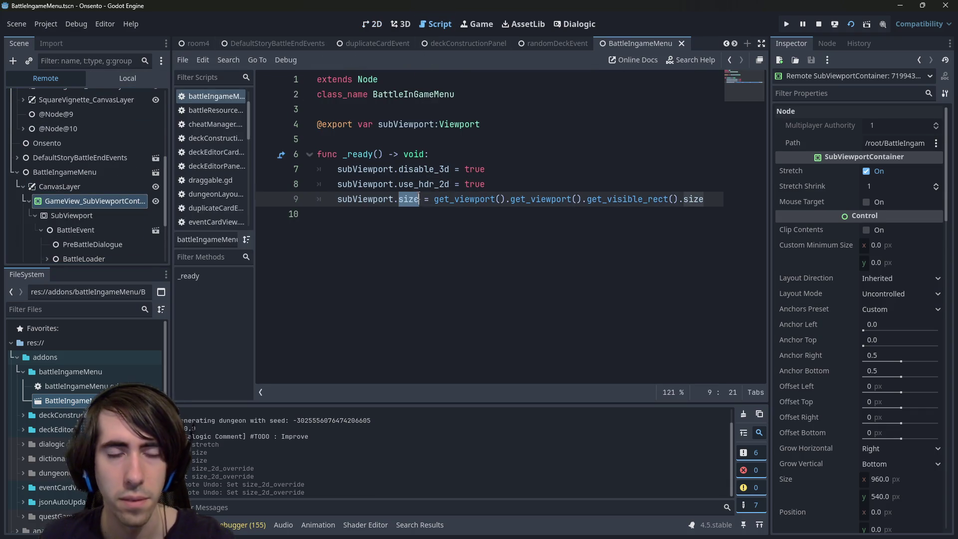
type("override")
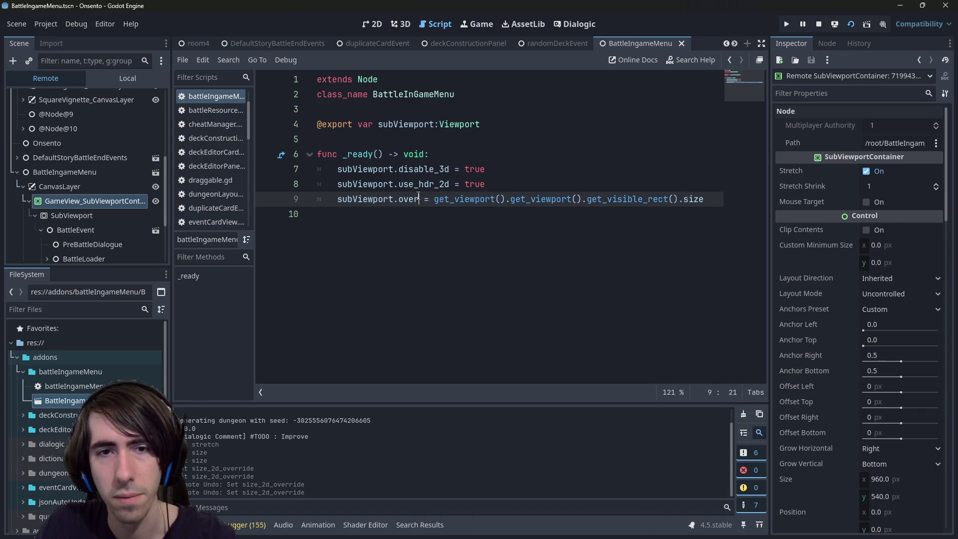
key("ctrl+z")
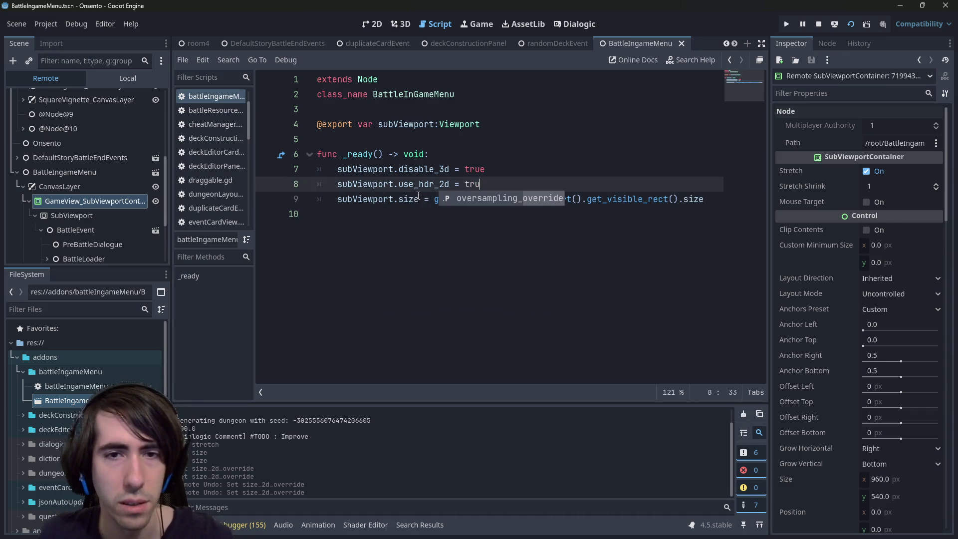
double_click(364, 199)
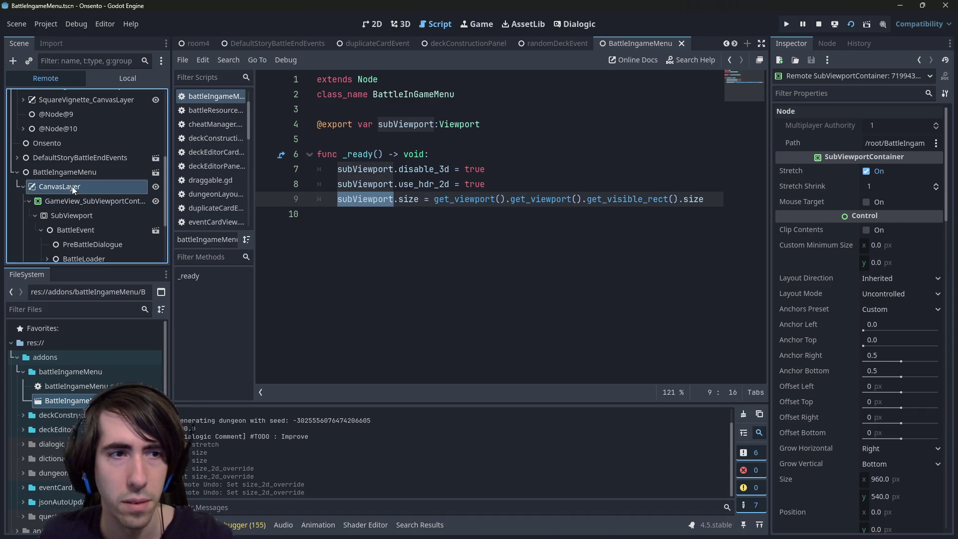
left_click(71, 210)
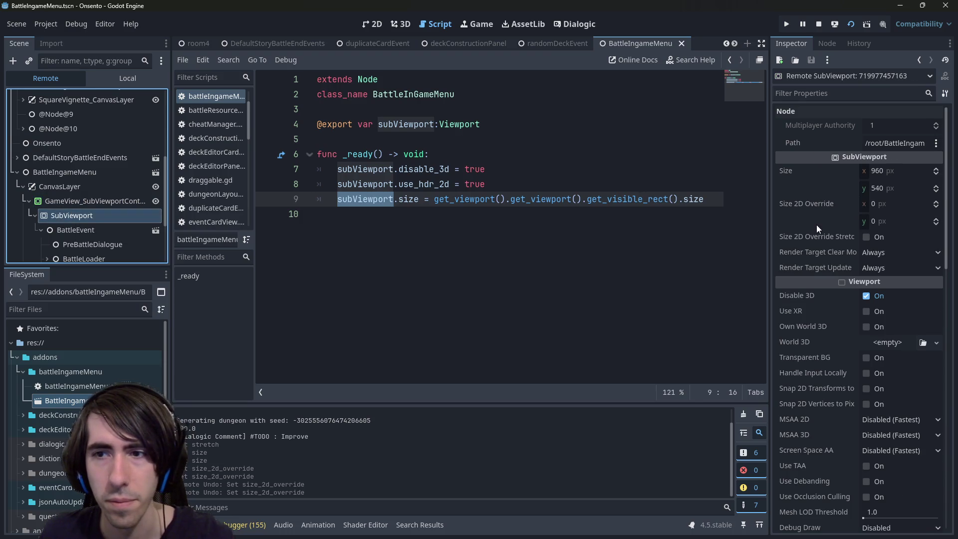
- Retype size on line 9, save the script, and quick-search resources for 'sceenshot'
double_click(415, 199)
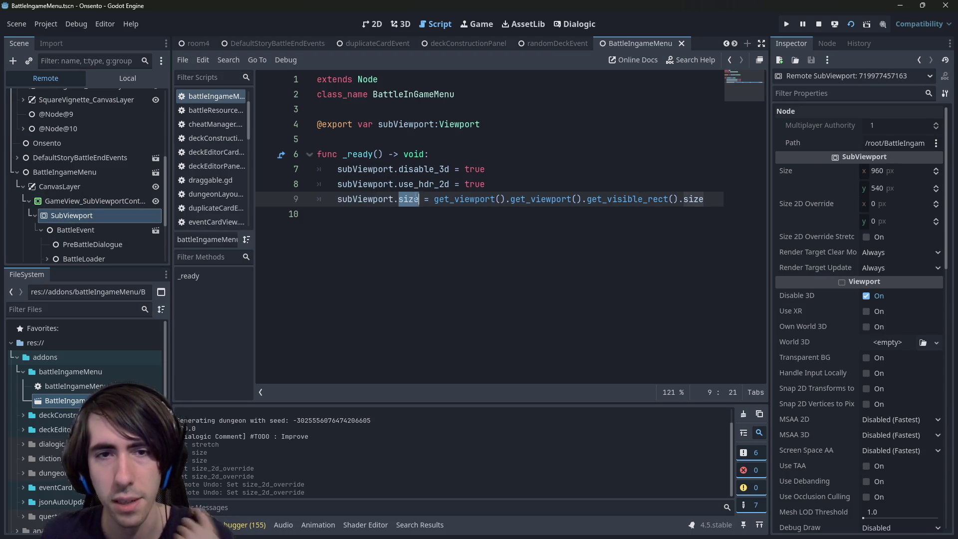
type("size")
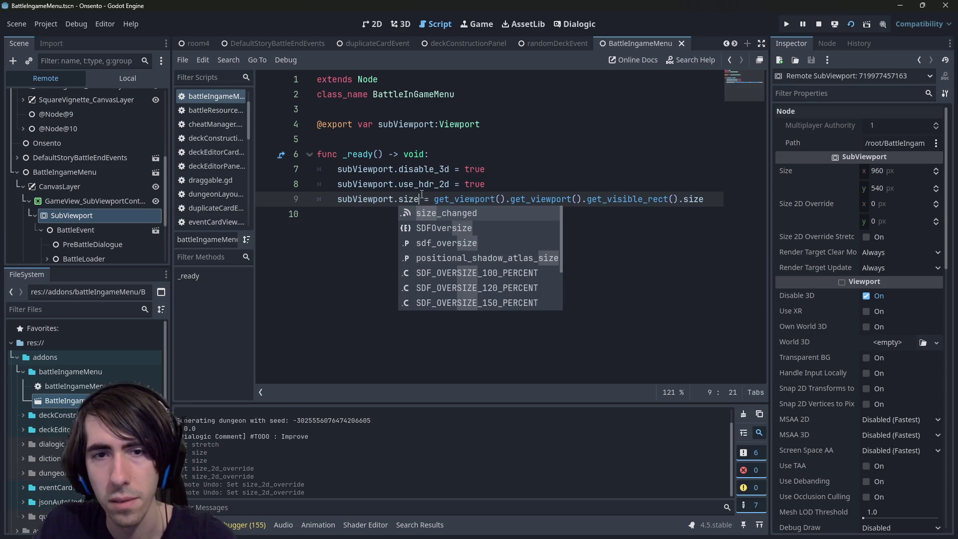
key("Down")
key("Down")
key("Up")
key("Up")
key("Up")
key("Down")
key("ctrl+s")
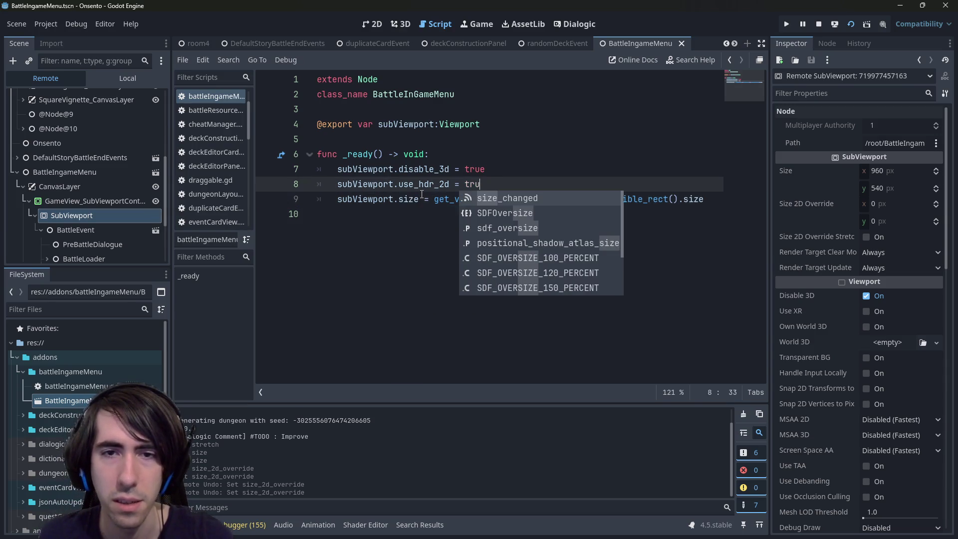
left_click(422, 190)
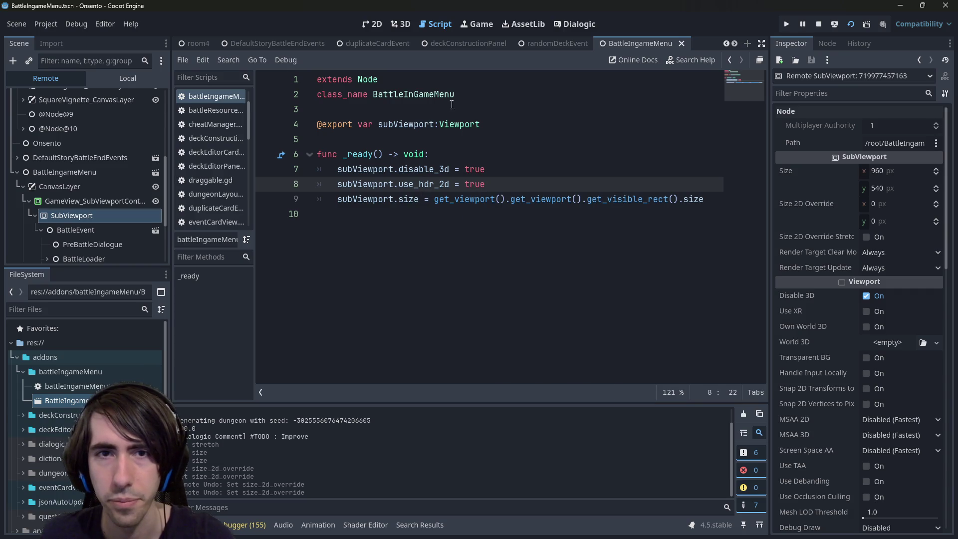
key("alt+shift+o")
type("sceenshot")
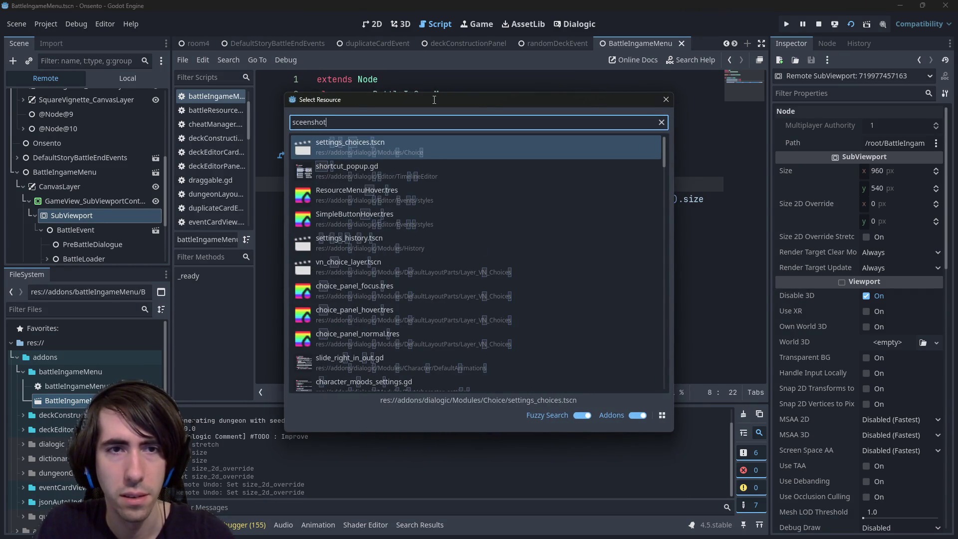
- Search the resources and the file filter for 'highres' and 'shot' without opening anything
scroll(382, 248, "down", 10)
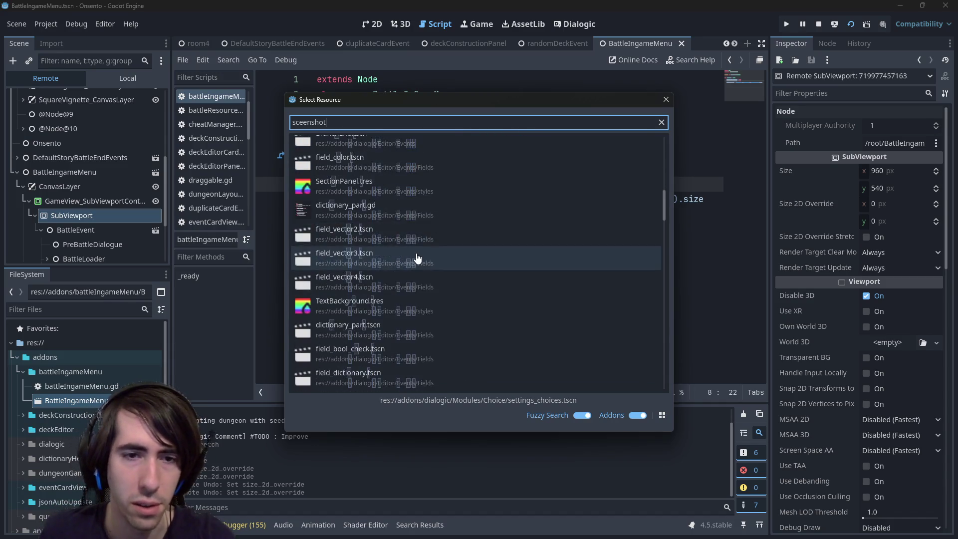
key("ctrl+a")
key("BackSpace")
type("highres")
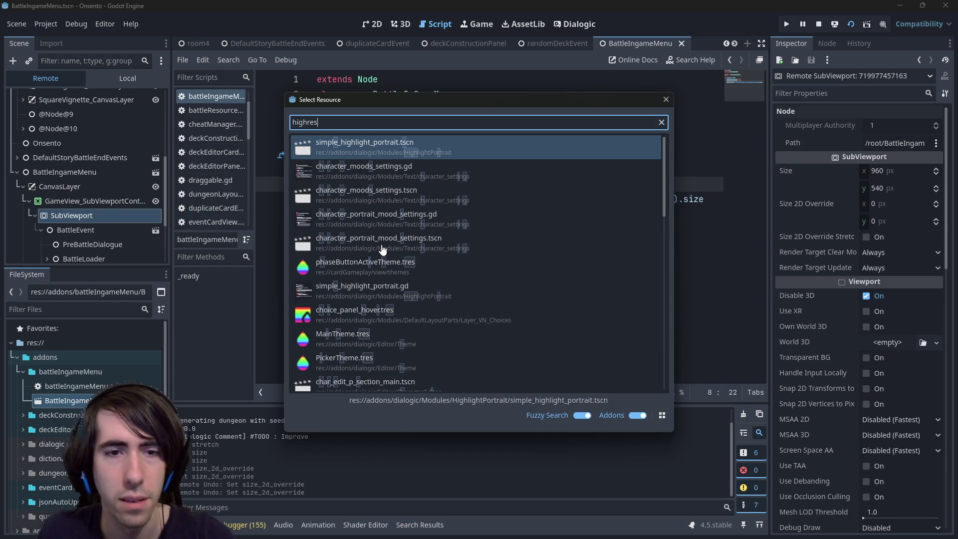
scroll(476, 247, "down", 10)
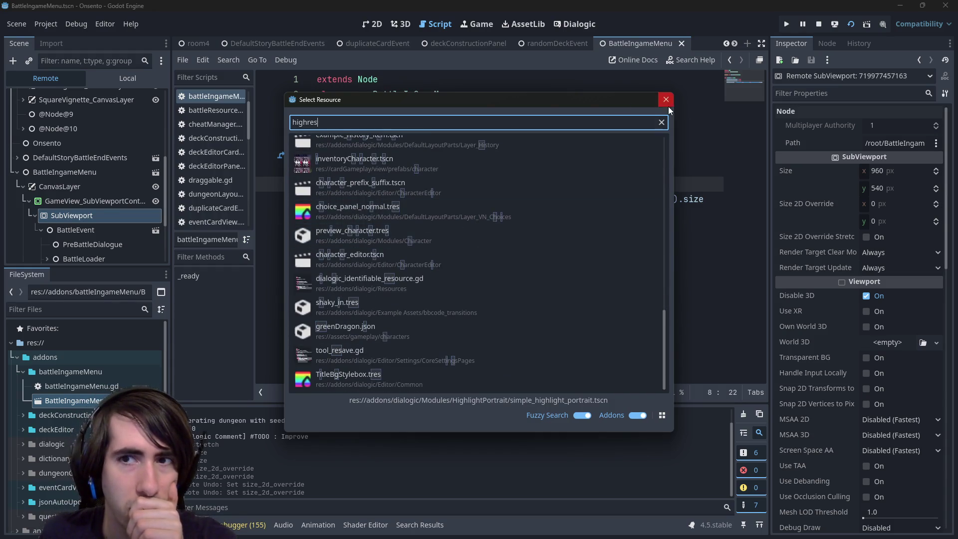
left_click(666, 100)
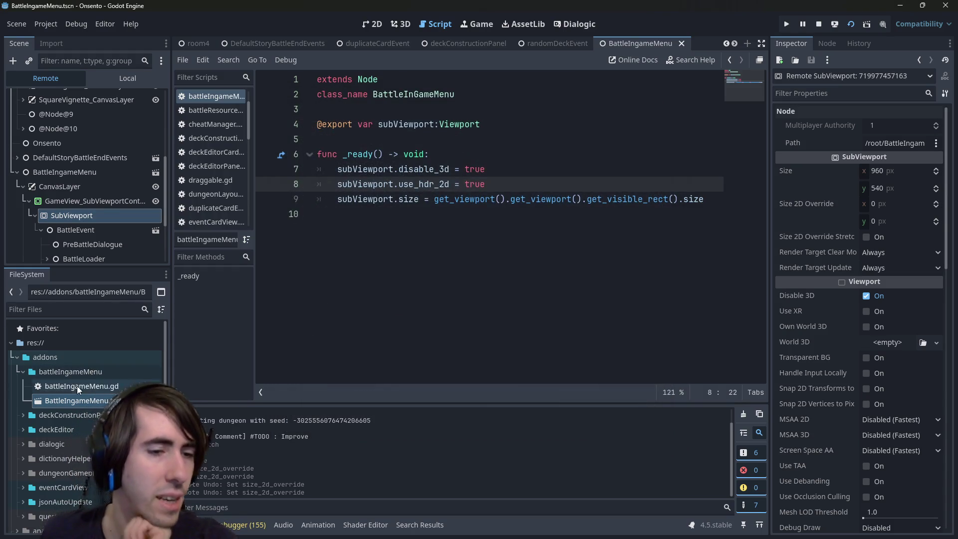
left_click(95, 309)
type("highres")
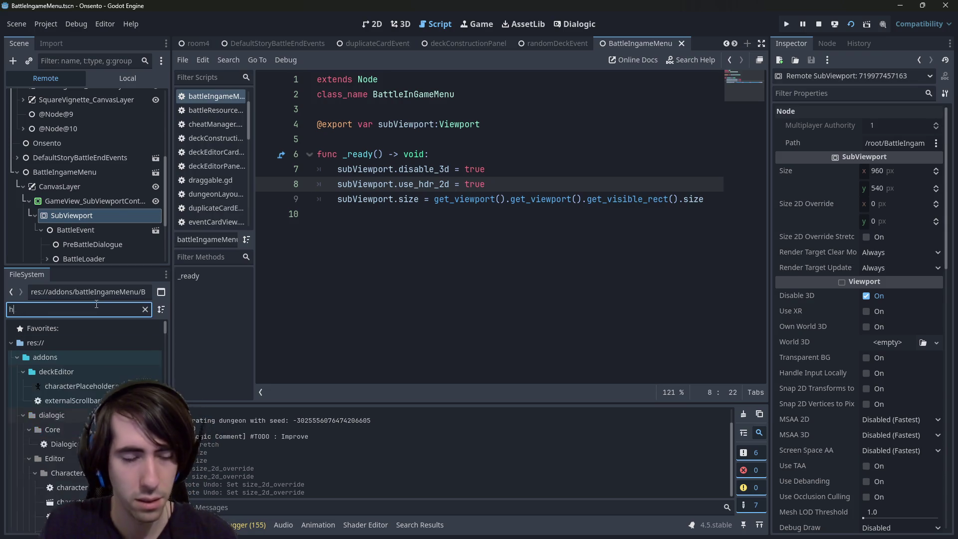
key("BackSpace")
key("BackSpace")
key("BackSpace")
type("shot")
key("BackSpace")
key("BackSpace")
key("BackSpace")
- Search the project text and quick-open for 'capture', then dismiss the quick-open
key("ctrl+shift+f")
type("capture")
key("Return")
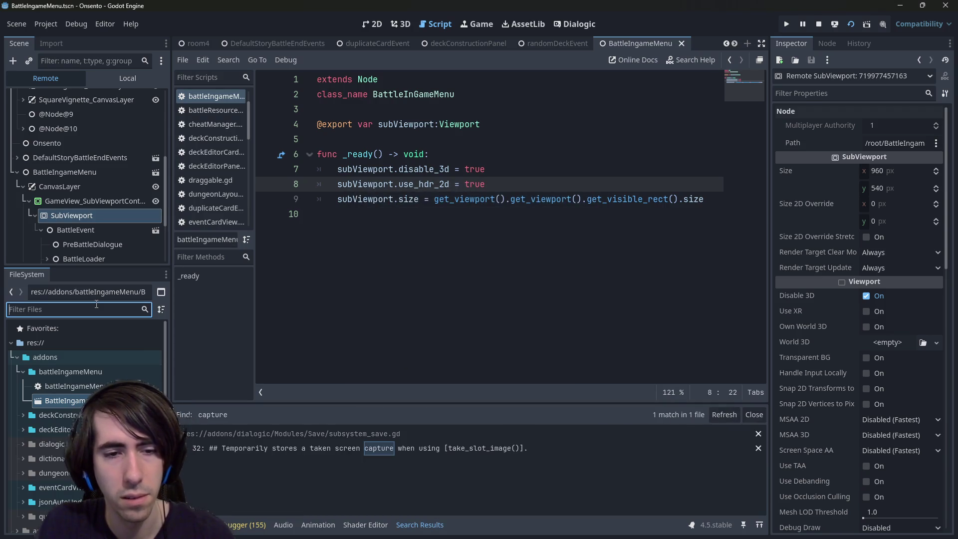
key("alt+shift+o")
type("capture")
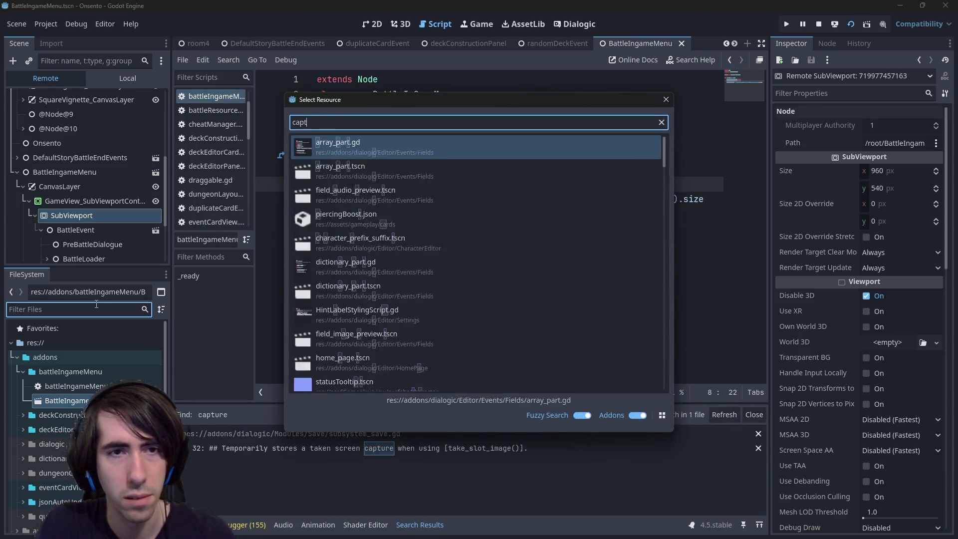
key("Escape")
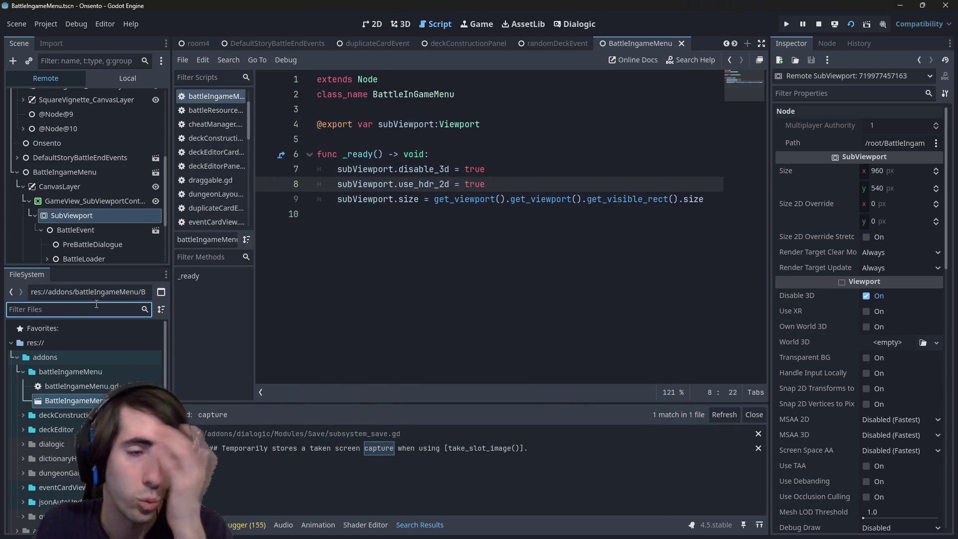
- Find 'SubViewport' across all files and open the addUI match in cheatManager.gd
key("ctrl+shift+f")
type("SubViewport")
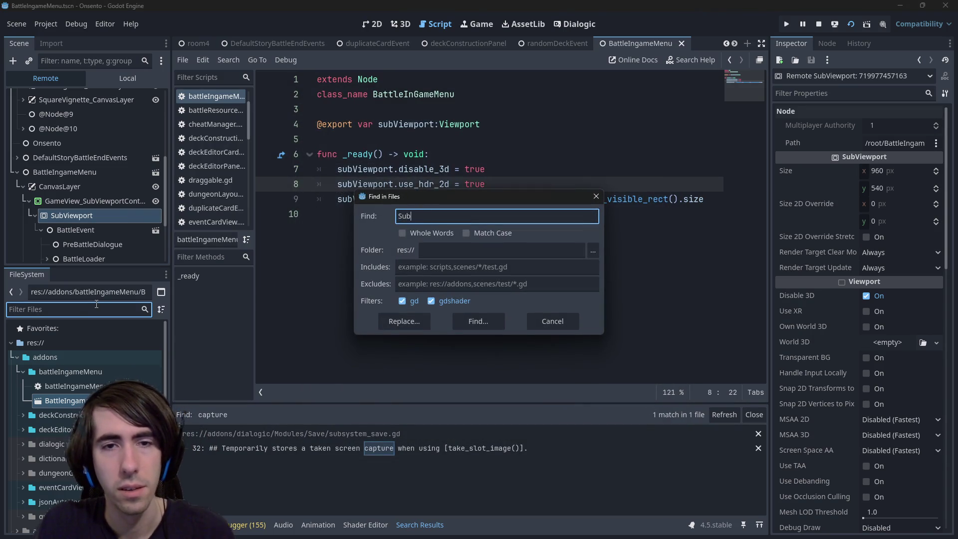
key("Return")
scroll(328, 448, "down", 5)
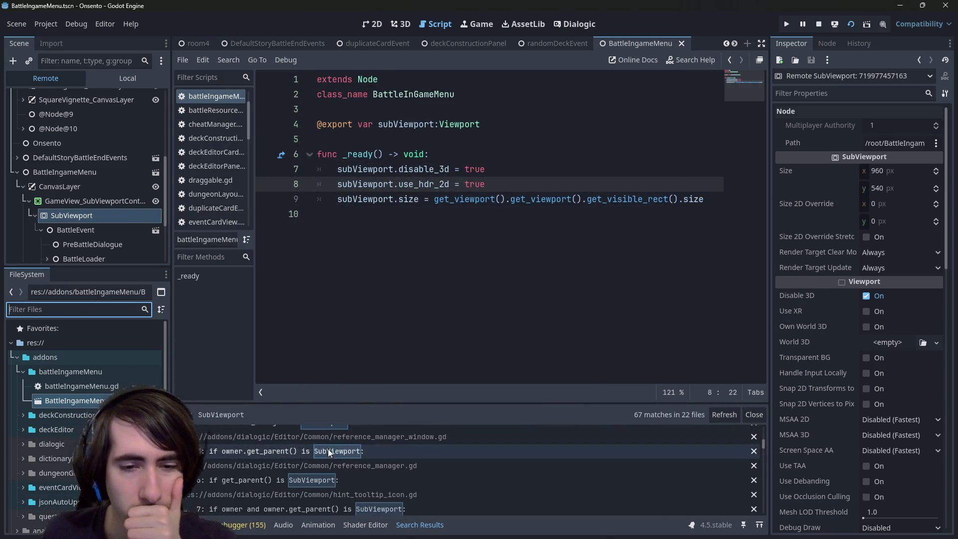
left_click_drag(762, 460, 764, 414)
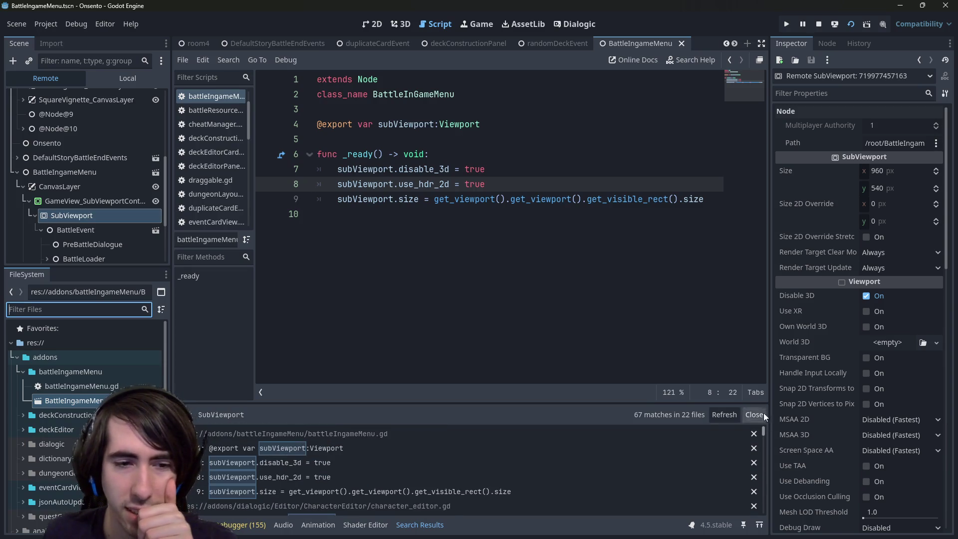
scroll(333, 451, "down", 4)
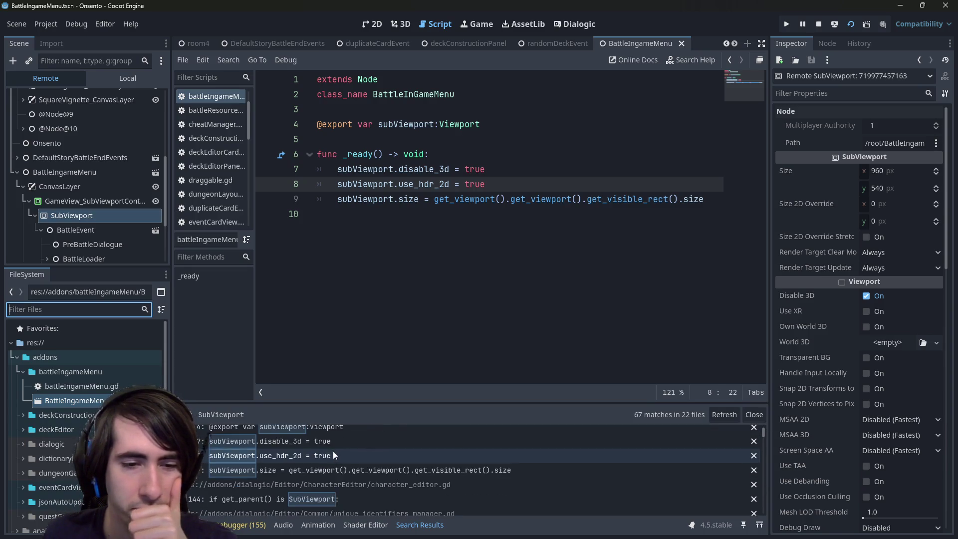
left_click_drag(763, 437, 768, 502)
scroll(448, 490, "down", 2)
scroll(273, 460, "up", 5)
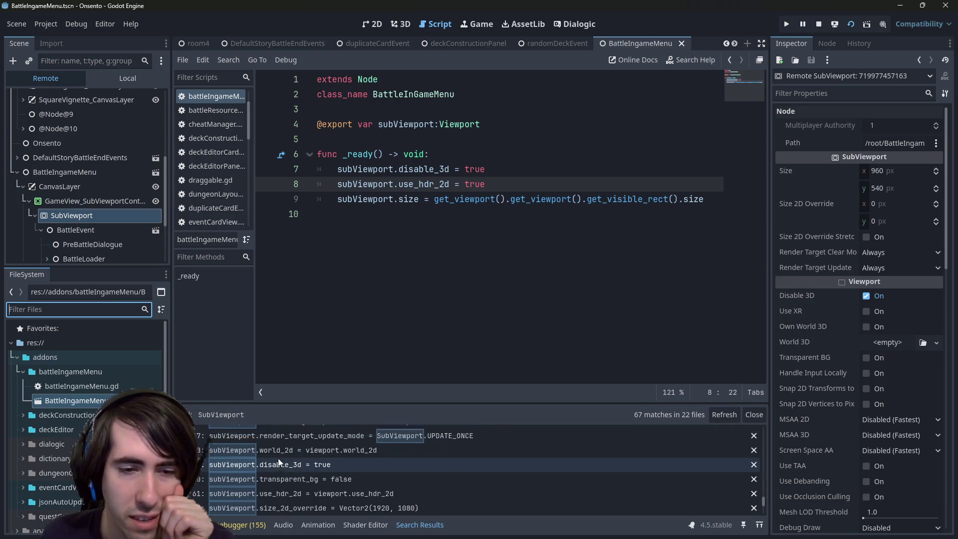
scroll(279, 458, "up", 1)
left_click(283, 450)
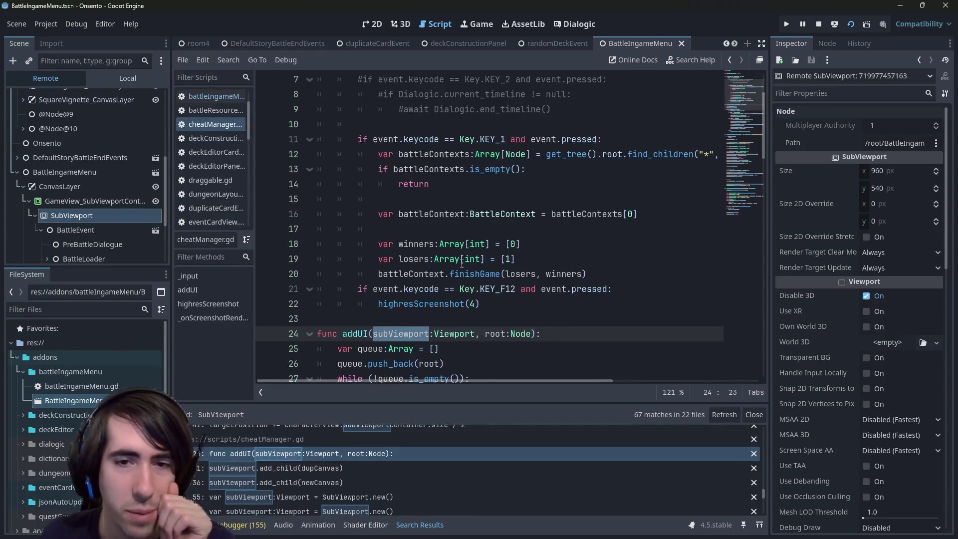
- Inspect the addUI function and the _onScreenshotRendered callback in cheatManager.gd
scroll(449, 260, "down", 2)
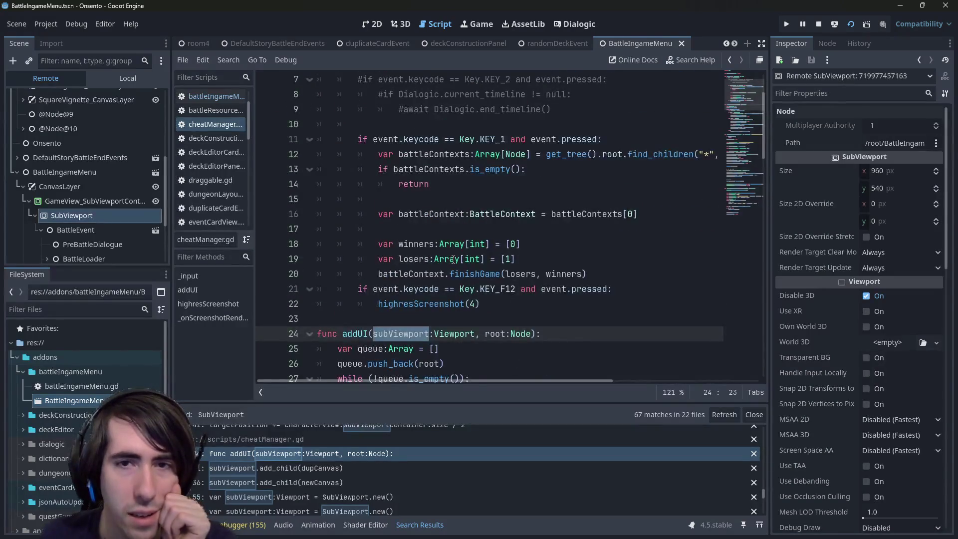
scroll(497, 310, "down", 4)
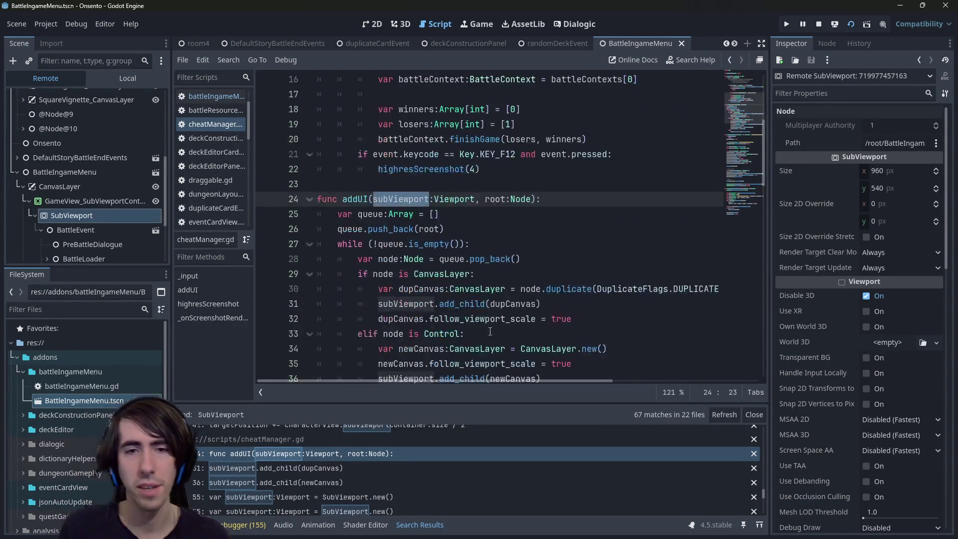
scroll(399, 200, "up", 3)
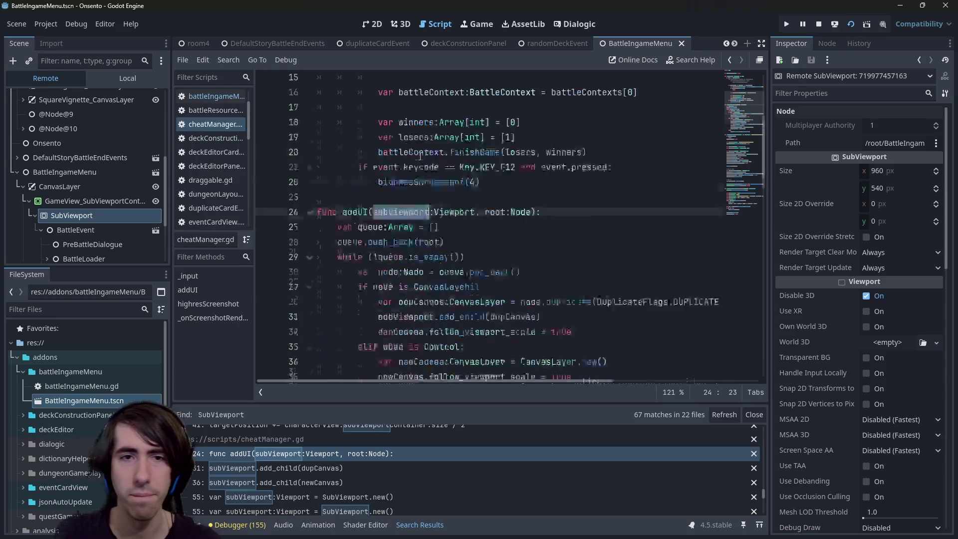
double_click(351, 289)
scroll(364, 283, "up", 3)
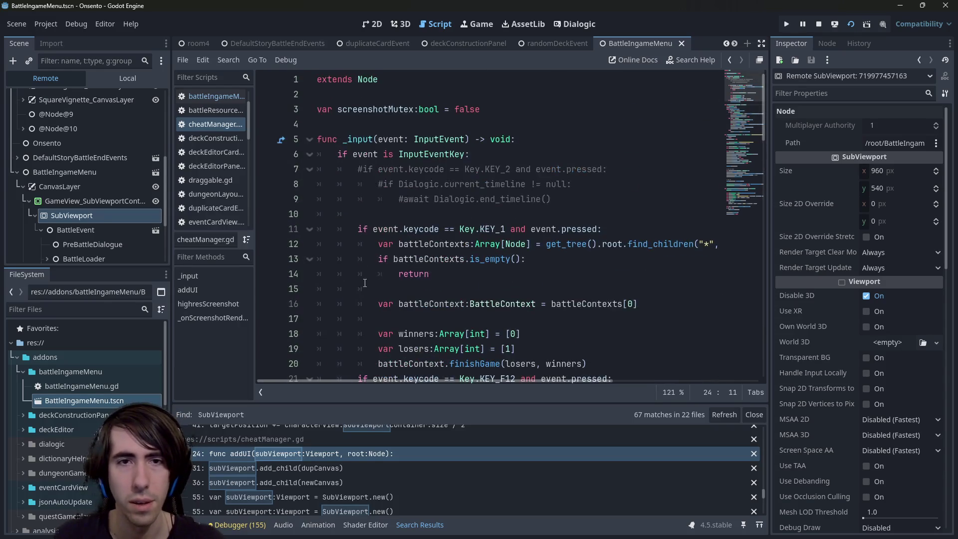
scroll(395, 306, "down", 3)
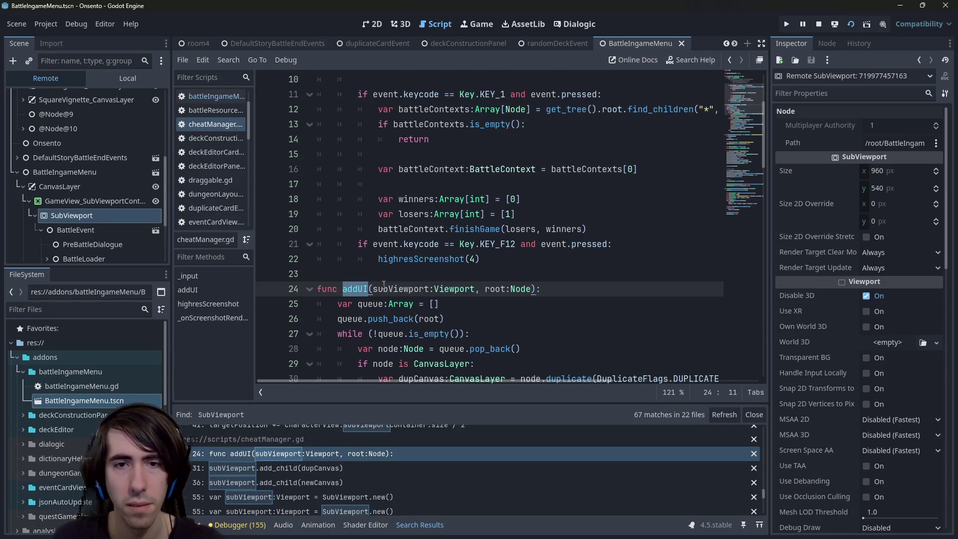
scroll(383, 284, "up", 3)
scroll(392, 289, "down", 20)
scroll(396, 294, "up", 2)
double_click(399, 184)
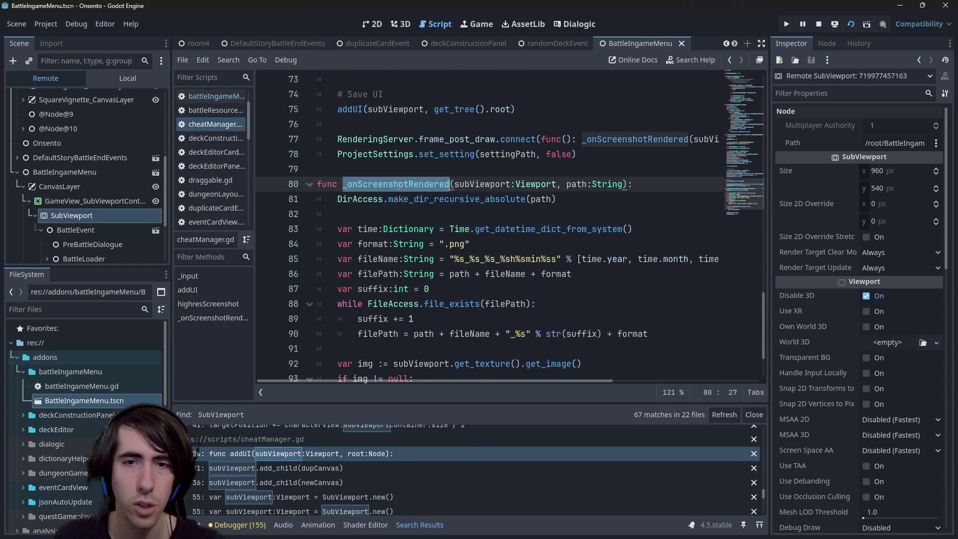
scroll(399, 190, "down", 2)
scroll(400, 200, "up", 5)
scroll(401, 214, "down", 5)
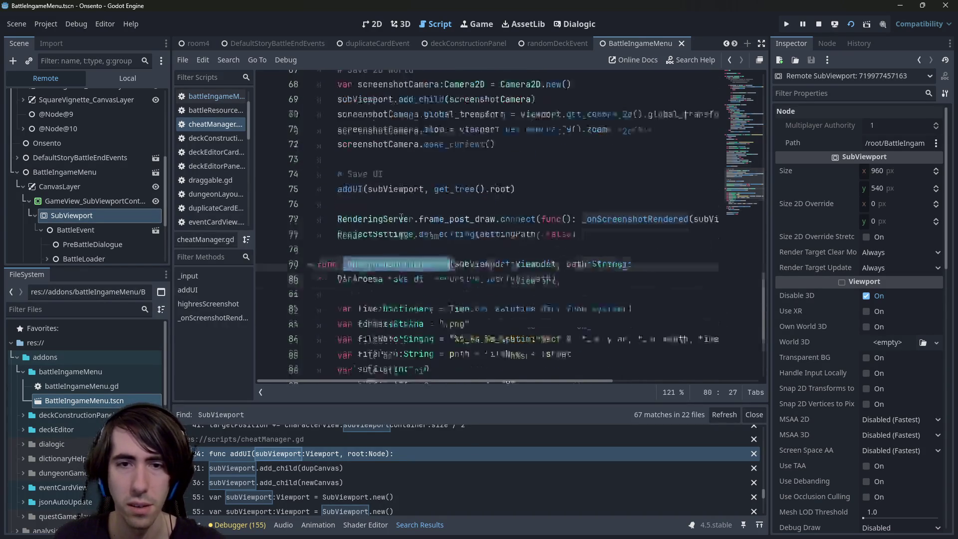
scroll(401, 220, "up", 5)
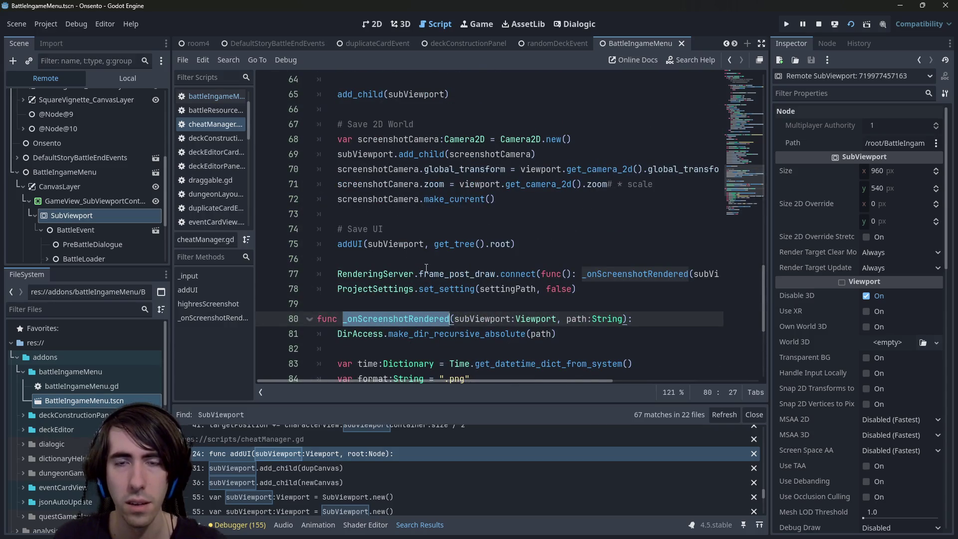
scroll(426, 268, "up", 6)
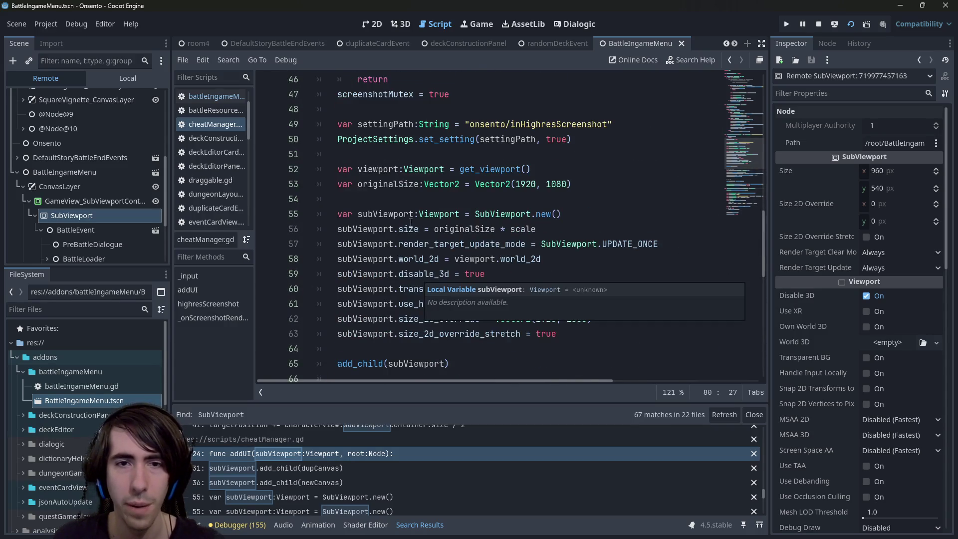
- Examine the subViewport declaration and its size, originalSize, scale and render_target_update_mode lines
left_click(395, 214)
double_click(395, 213)
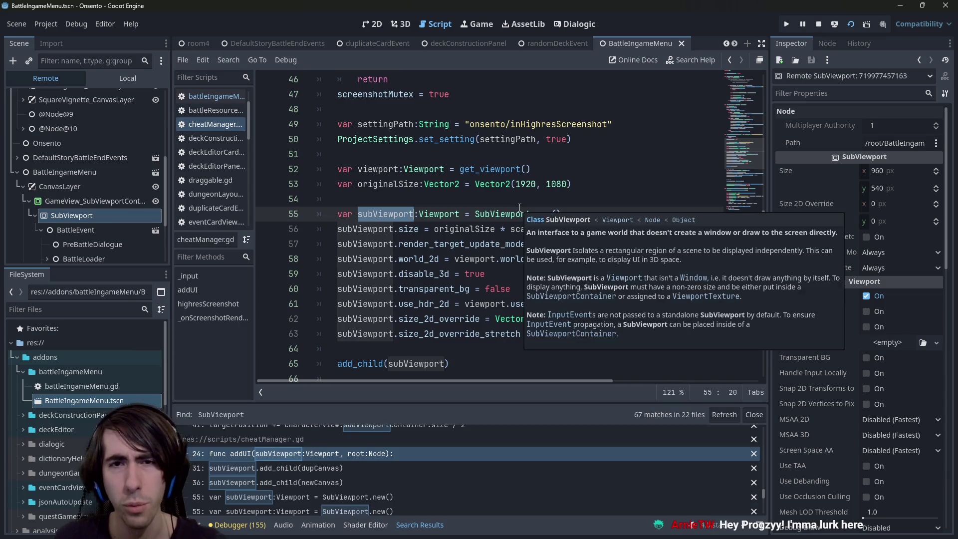
scroll(456, 192, "up", 6)
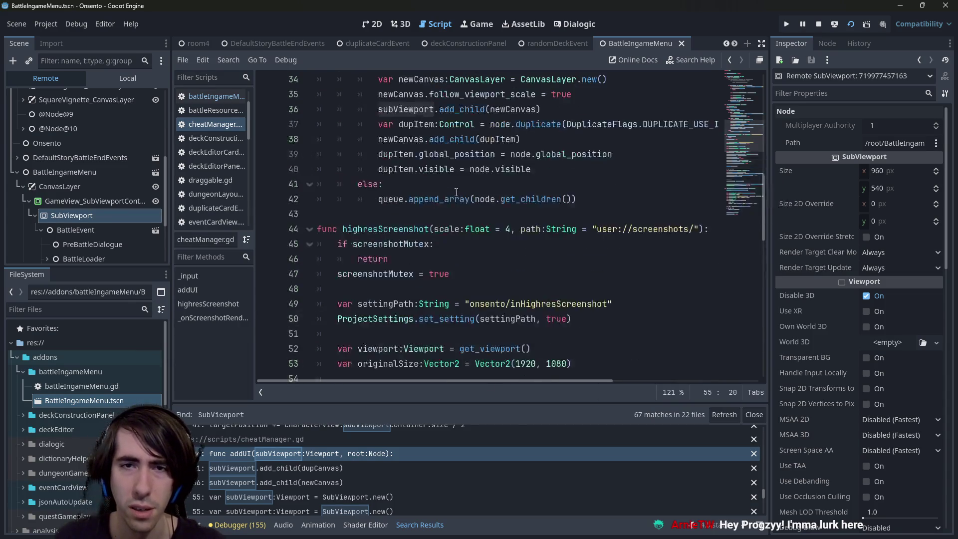
scroll(456, 192, "up", 2)
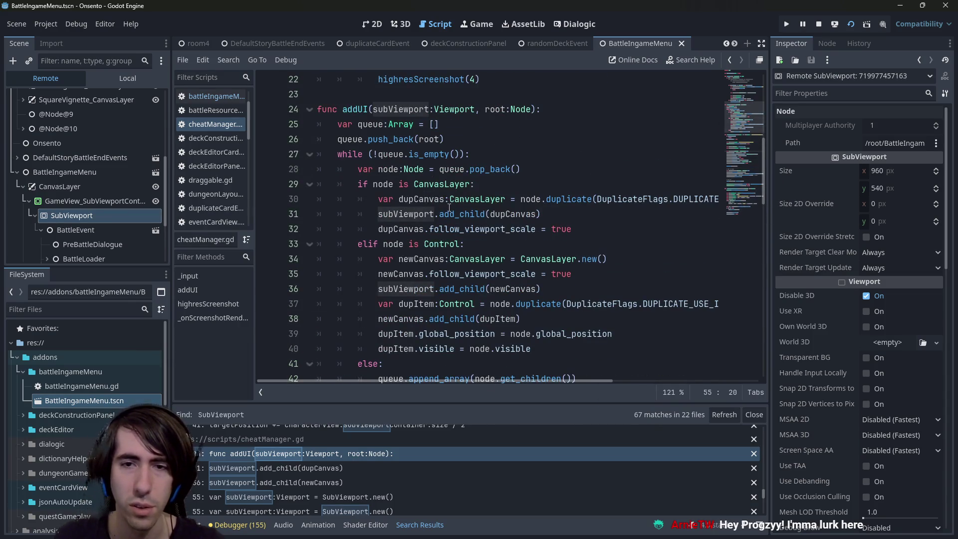
mouse_move(444, 207)
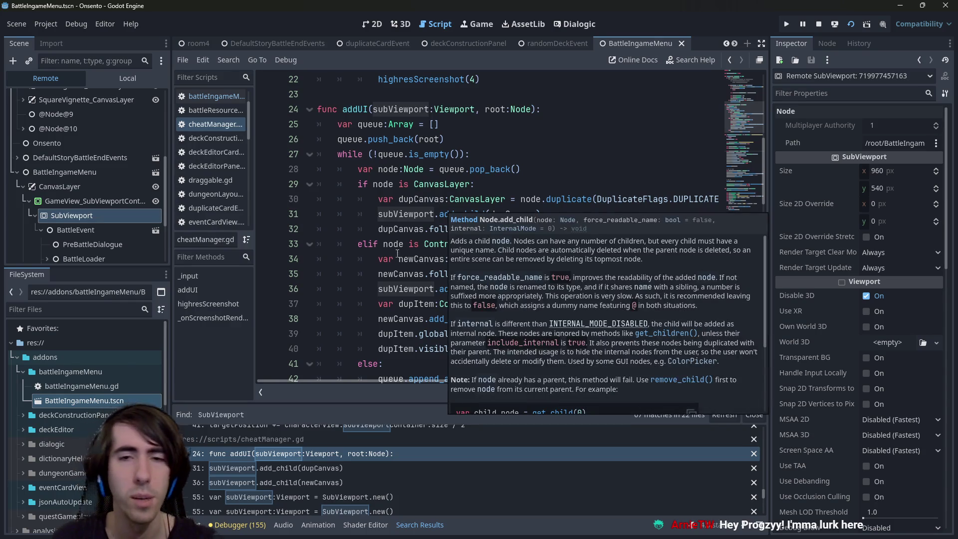
scroll(408, 276, "down", 8)
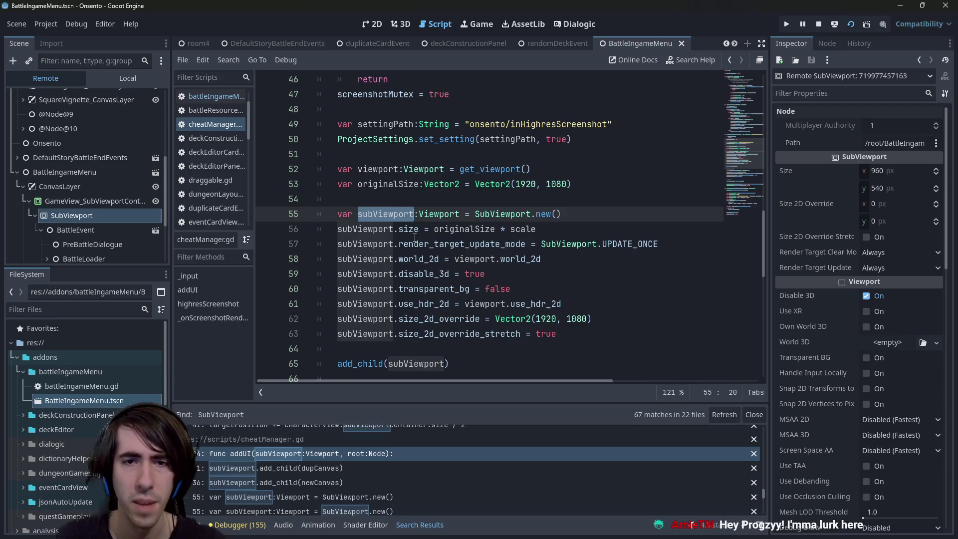
double_click(414, 243)
double_click(408, 229)
left_click(517, 231)
double_click(471, 229)
double_click(525, 229)
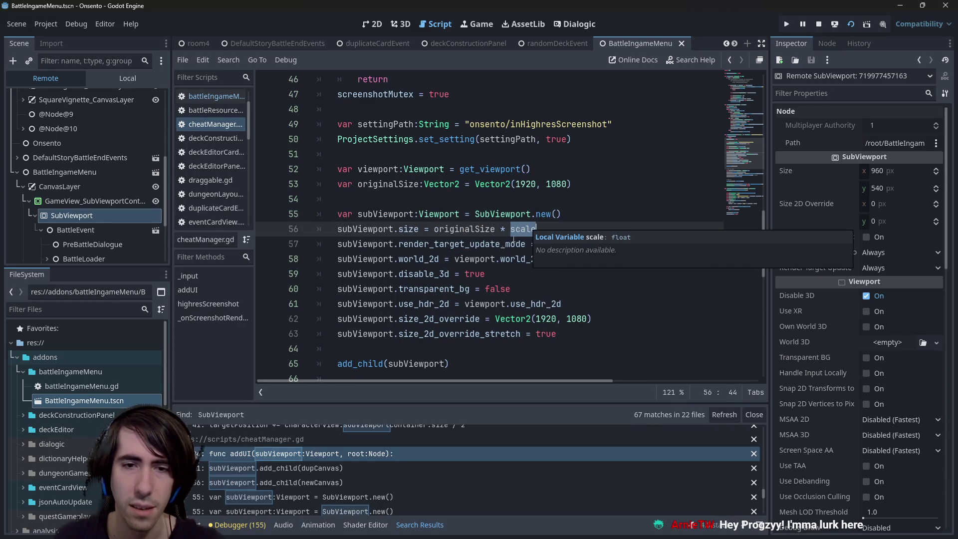
- Locate size_2d_override Vector2(1920, 1080) and size_2d_override_stretch = true on lines 62–63
double_click(441, 319)
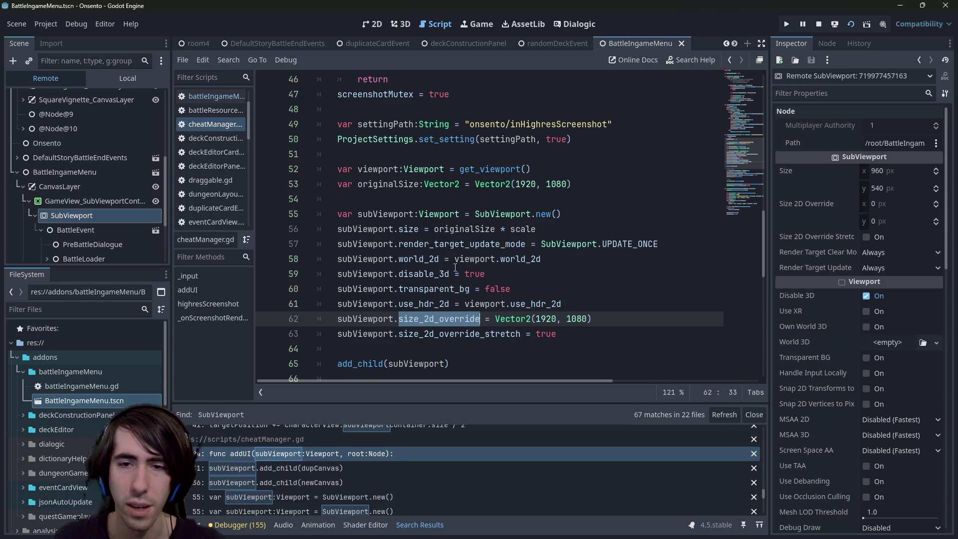
mouse_move(456, 267)
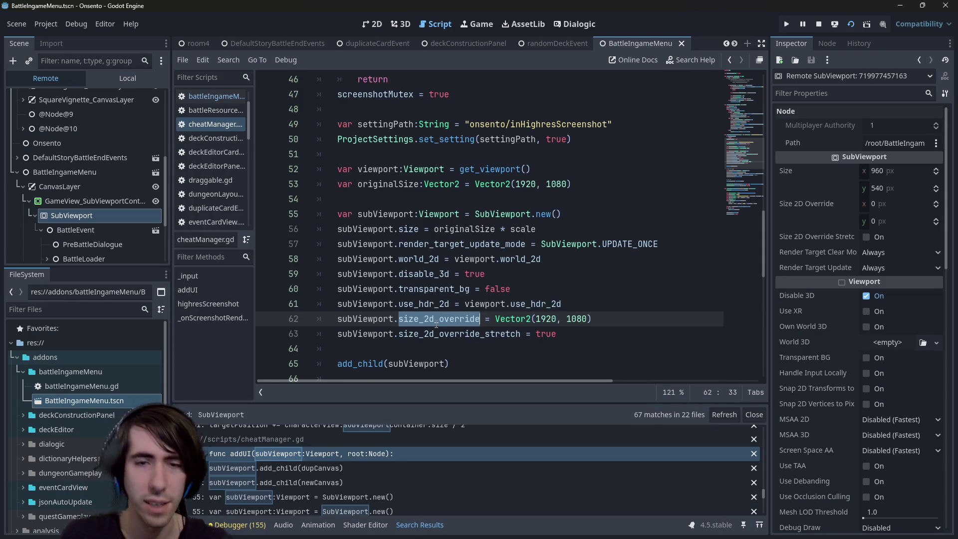
mouse_move(437, 327)
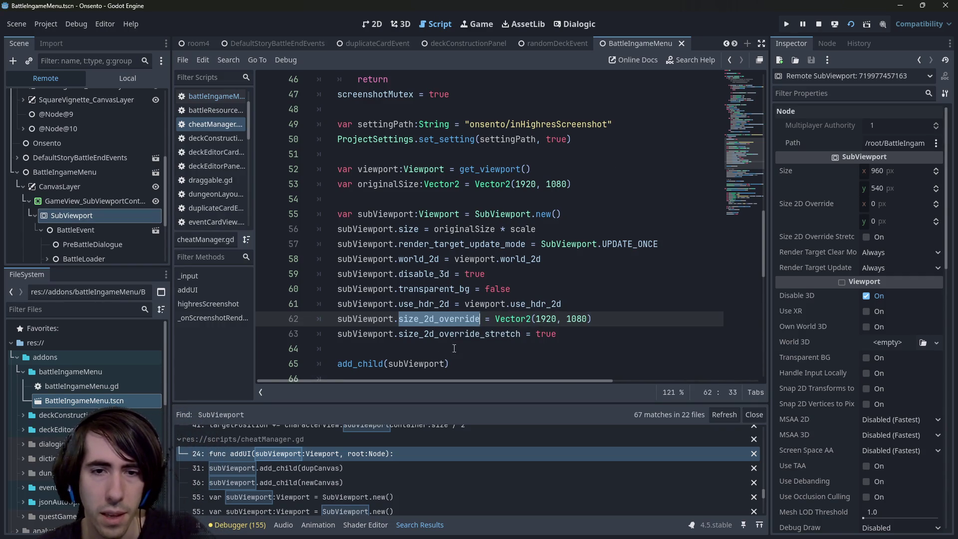
double_click(438, 333)
- Select lines 62–63 holding the size_2d_override settings in cheatManager.gd
left_click_drag(602, 335, 337, 319)
left_click(483, 334)
left_click_drag(569, 337, 288, 318)
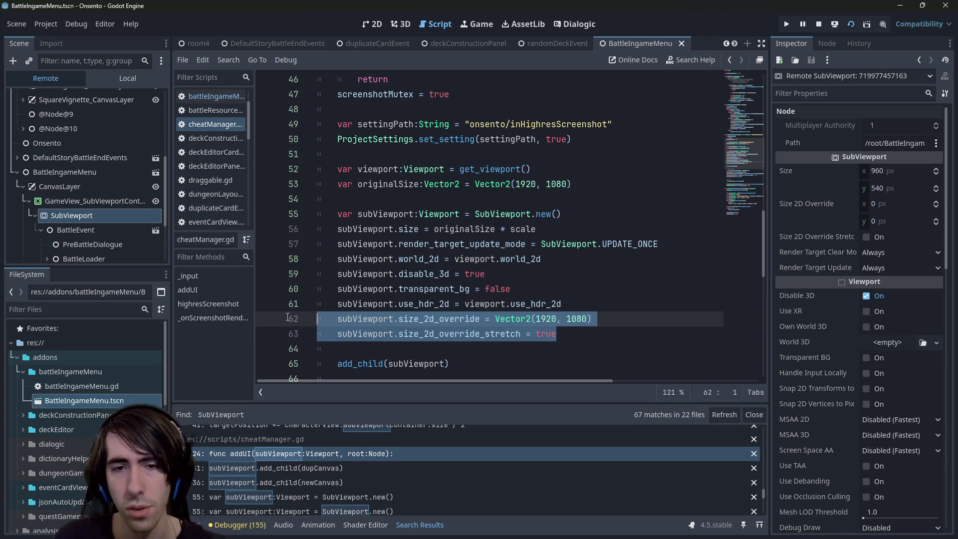
left_click(619, 334)
mouse_move(619, 335)
left_mouse_down()
mouse_move(300, 305)
mouse_move(215, 317)
left_mouse_up()
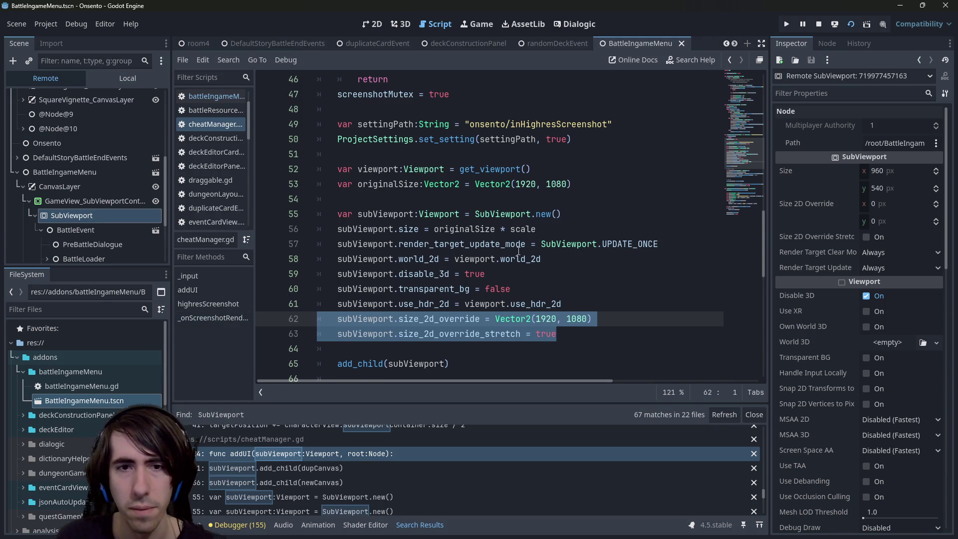
mouse_move(425, 264)
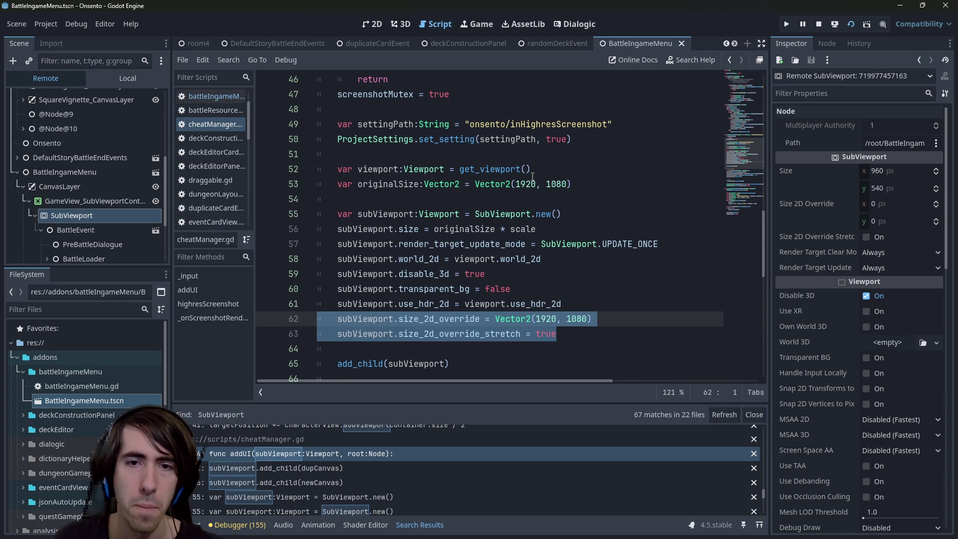
left_click(575, 335)
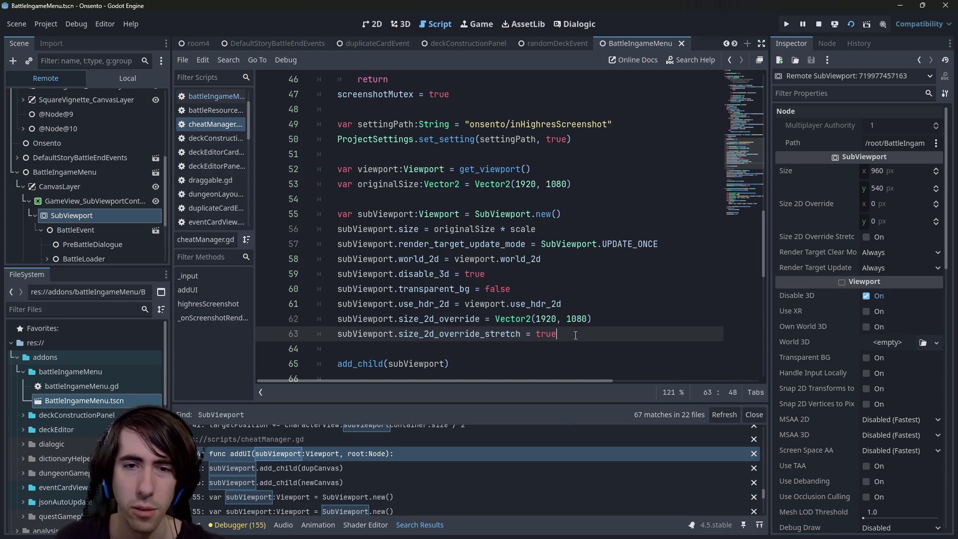
mouse_move(576, 335)
left_mouse_down()
mouse_move(319, 306)
mouse_move(319, 319)
left_mouse_up()
key("ctrl+c")
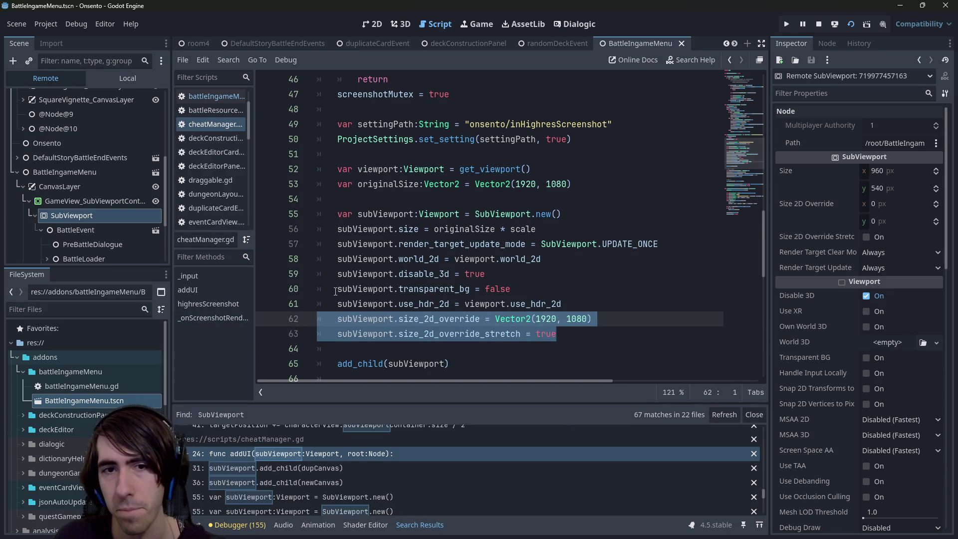
- Copy the two lines and step back through script history to playerDataScript.gd
key("alt+Left")
key("alt+Right")
key("alt+Left")
key("alt+Left")
key("alt+Left")
key("alt+Right")
key("alt+Right")
key("alt+Right")
key("alt+Left")
key("alt+Left")
key("alt+Left")
key("alt+Left")
key("alt+Left")
key("alt+Left")
key("alt+Left")
key("alt+Right")
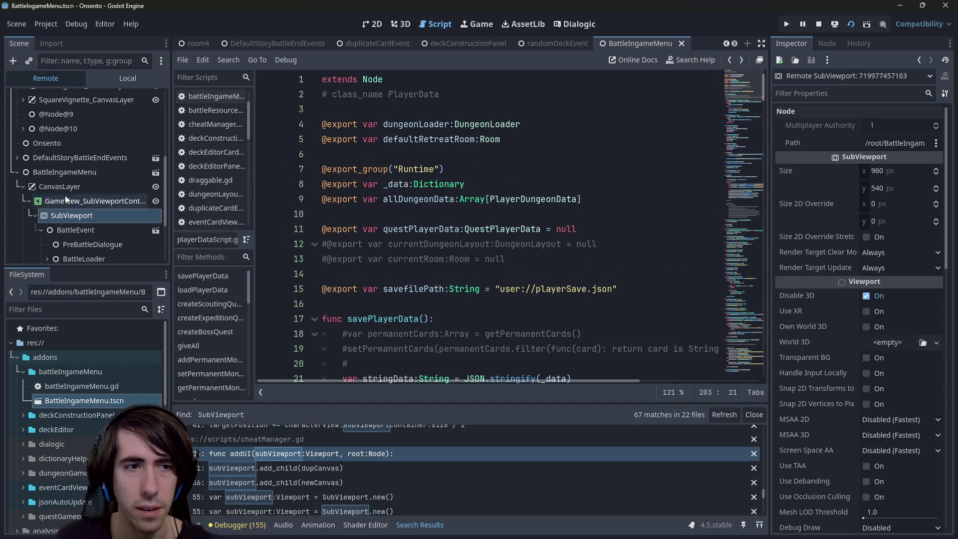
- Paste the two size_2d_override lines onto line 10 of battleIngameMenu.gd
scroll(82, 190, "up", 5)
scroll(97, 143, "down", 5)
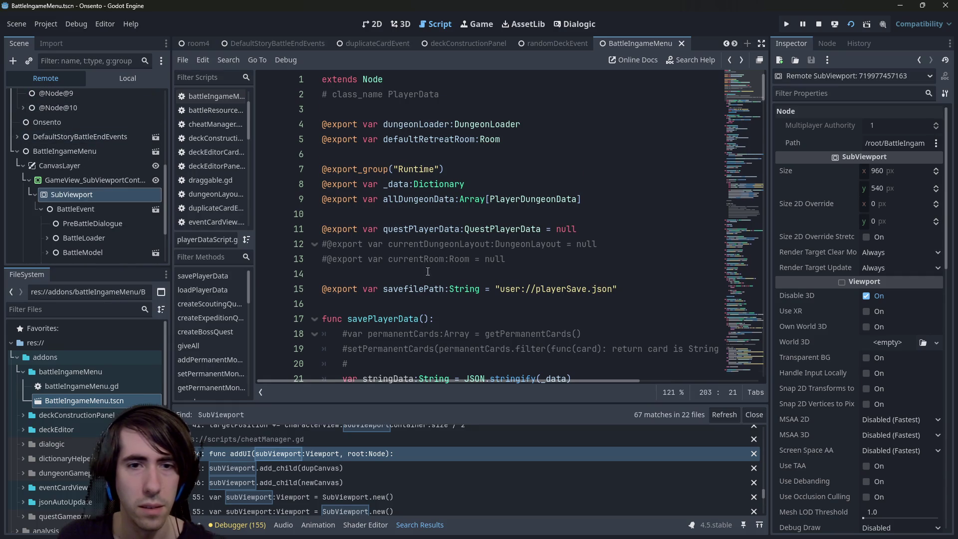
scroll(449, 225, "down", 5)
scroll(449, 224, "up", 5)
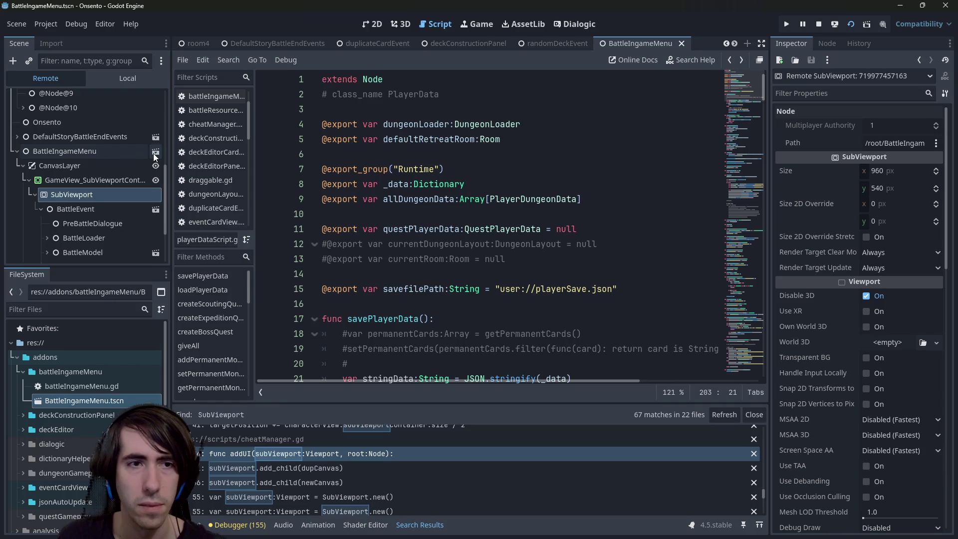
left_click(156, 152)
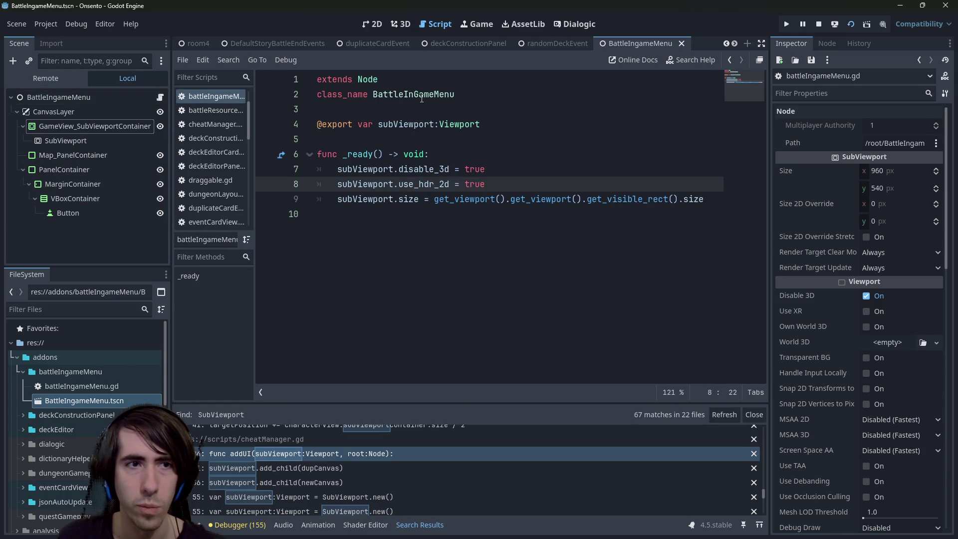
left_click(413, 211)
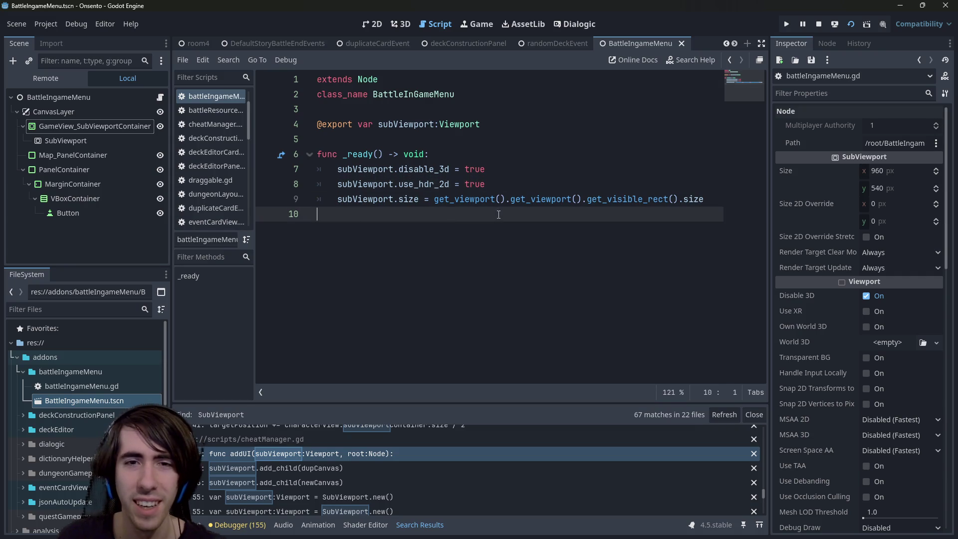
key("ctrl+v")
key("Return")
left_click(430, 213)
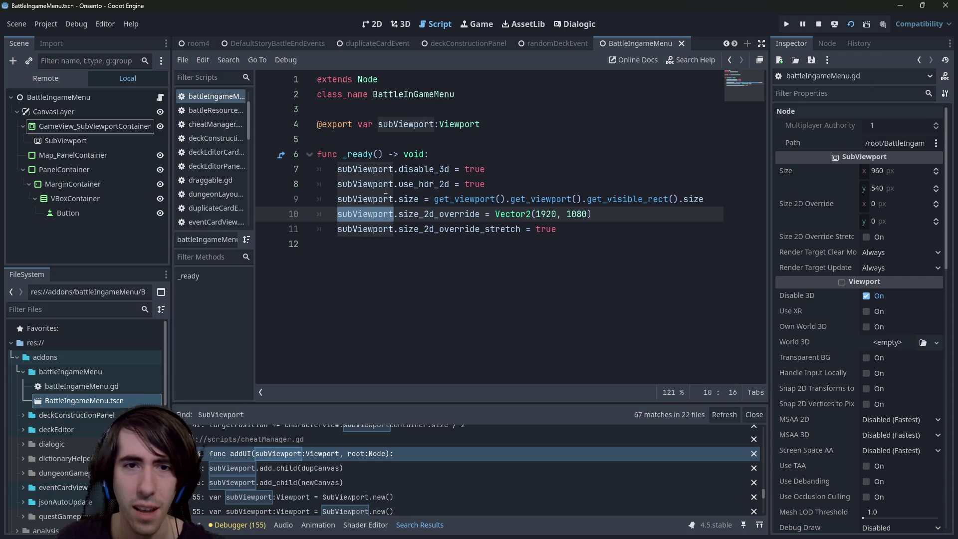
- Change the exported Viewport type on line 4 to SubViewport and save
left_click_drag(369, 213, 399, 154)
double_click(460, 125)
type("SubViewport")
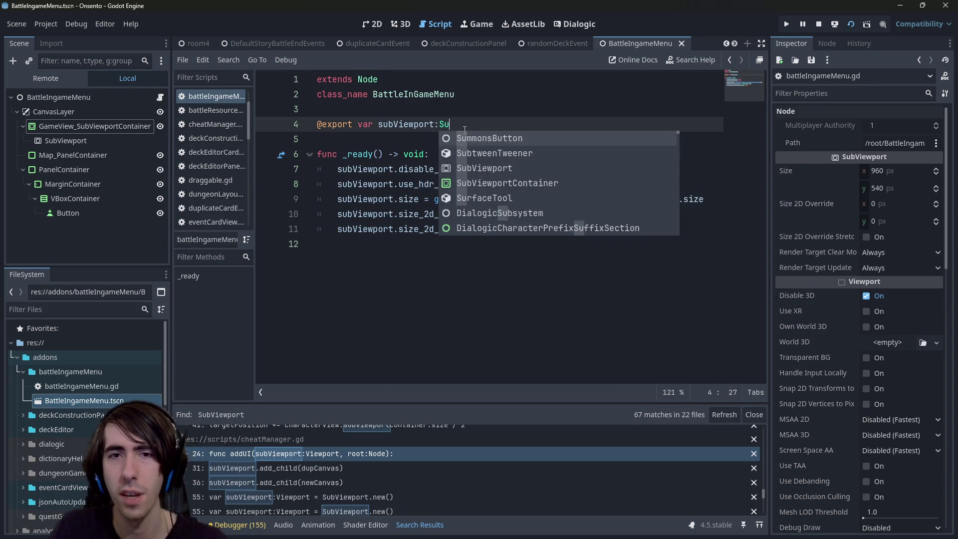
key("ctrl+s")
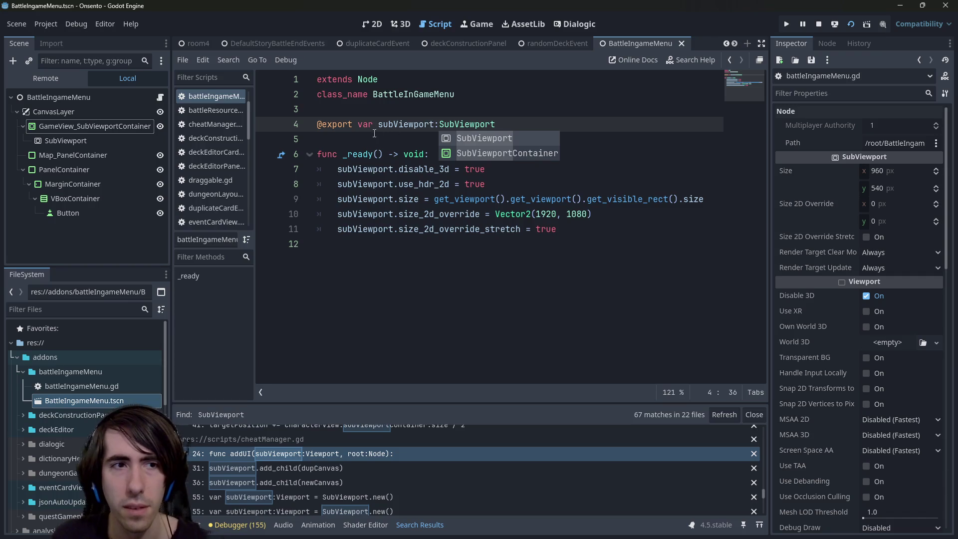
left_click(100, 126)
left_click(95, 140)
left_click(95, 104)
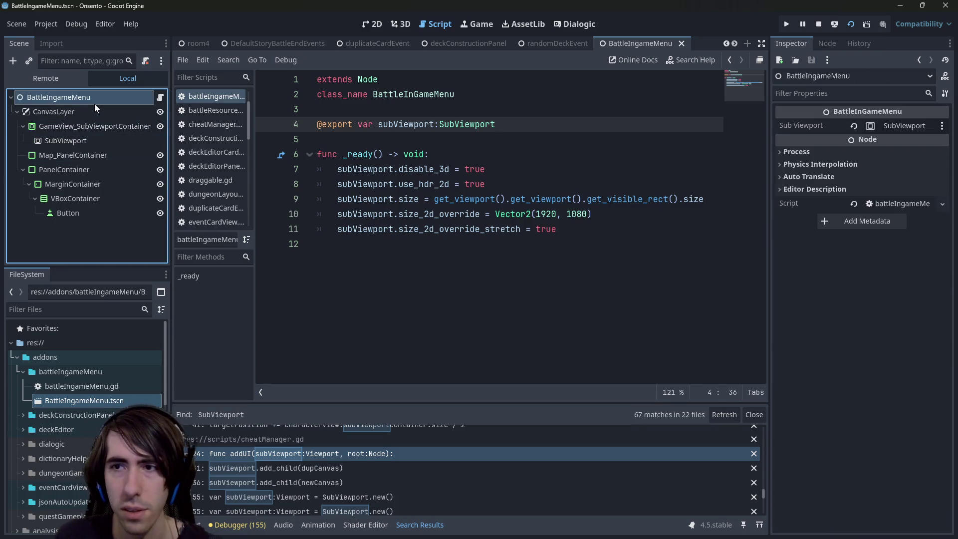
- Look up the size_2d_override documentation, then return to battleIngameMenu.gd
double_click(427, 214)
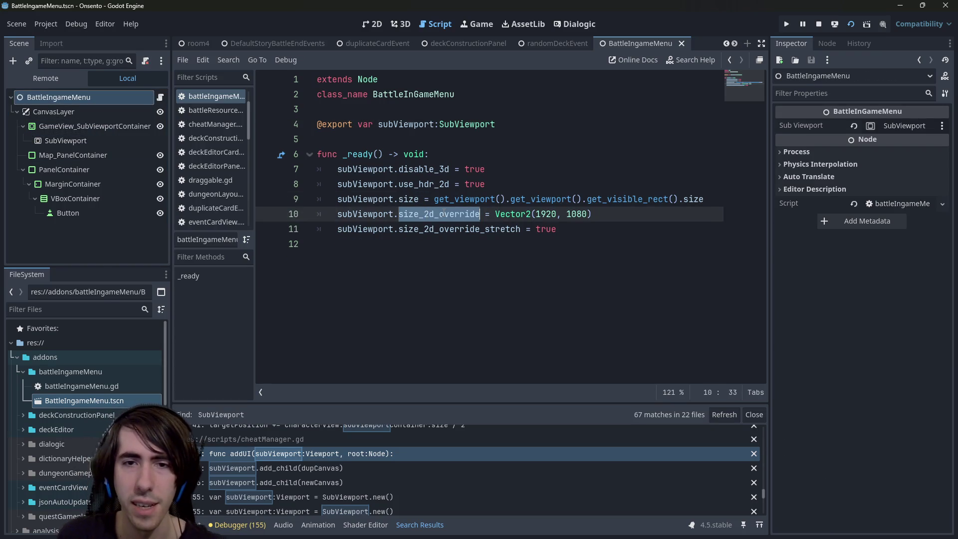
left_click(444, 214, "ctrl")
key("alt+Left")
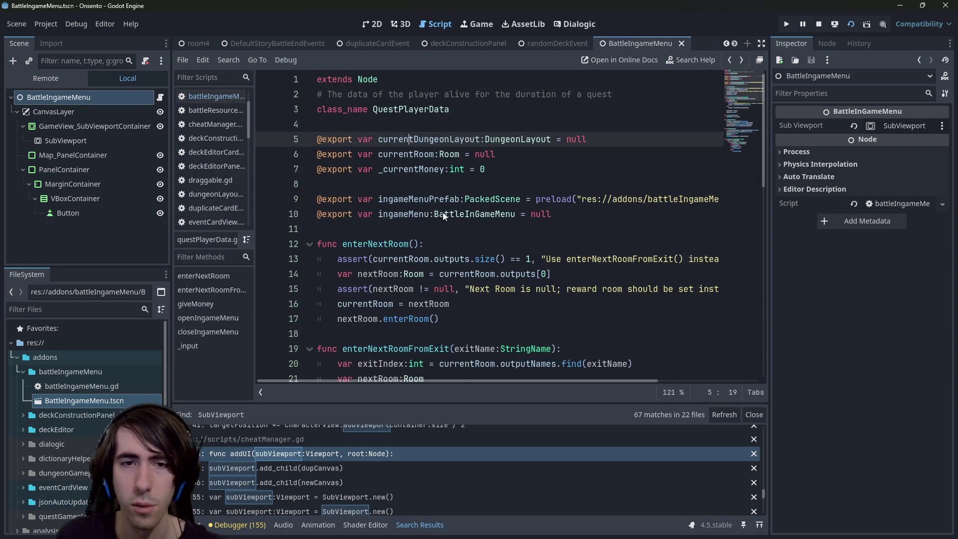
key("alt+Left")
key("alt+Left")
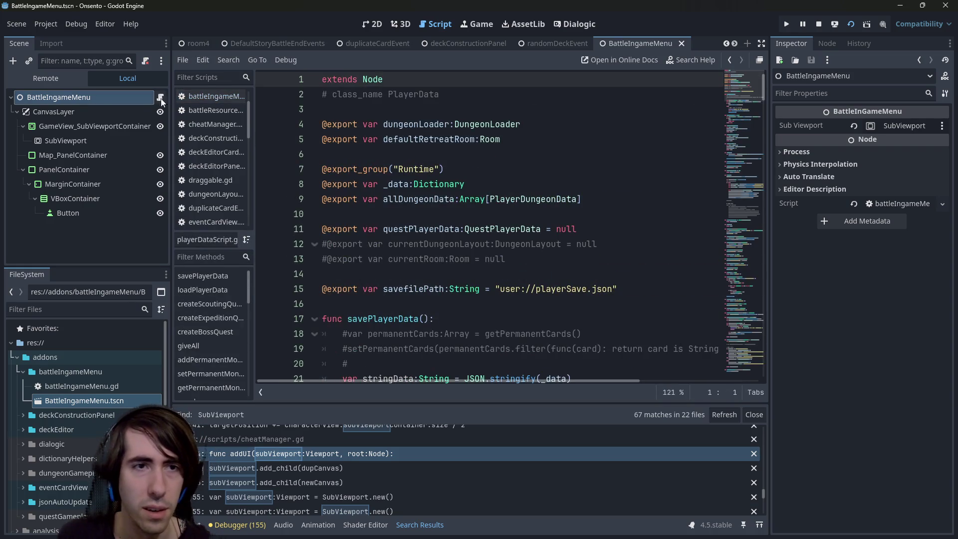
left_click(160, 97)
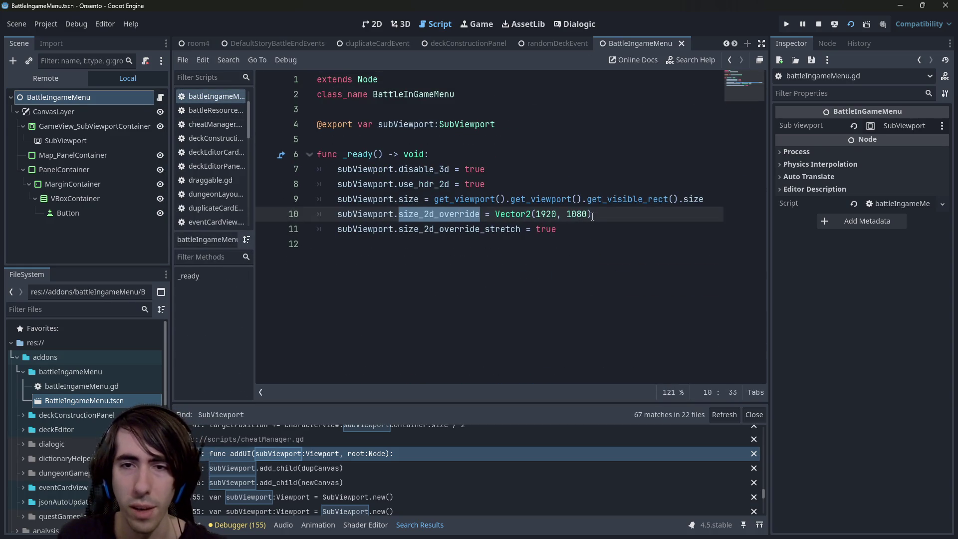
- Comment out the viewport size line 9 and save the script
double_click(546, 214)
left_click_drag(549, 244, 231, 227)
left_click(558, 260)
left_click(361, 194)
key("ctrl+k")
key("ctrl+s")
- Use the visible rect size expression as the size_2d_override value and save
left_click_drag(439, 199, 735, 201)
key("ctrl+c")
left_click(495, 214)
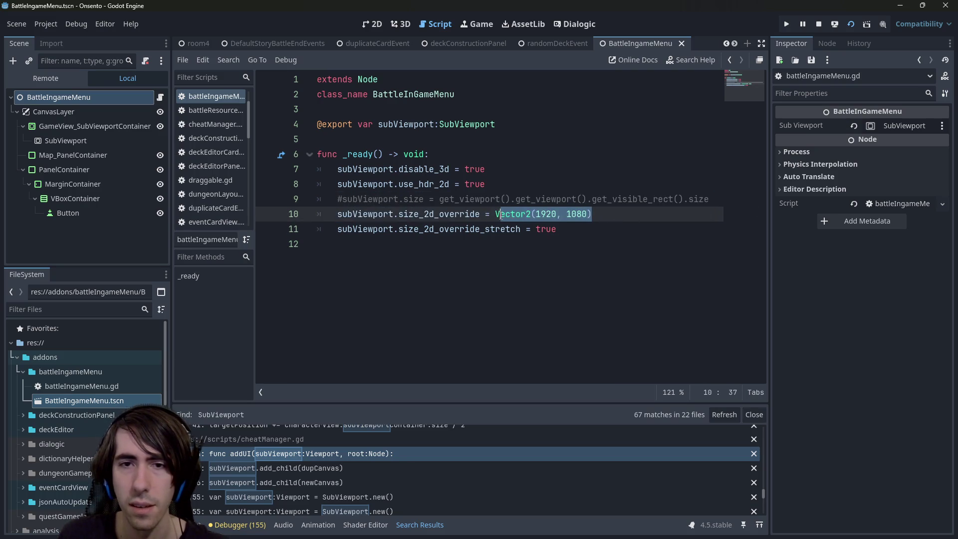
key("ctrl+v")
type("#")
key("ctrl+s")
key("ctrl+End")
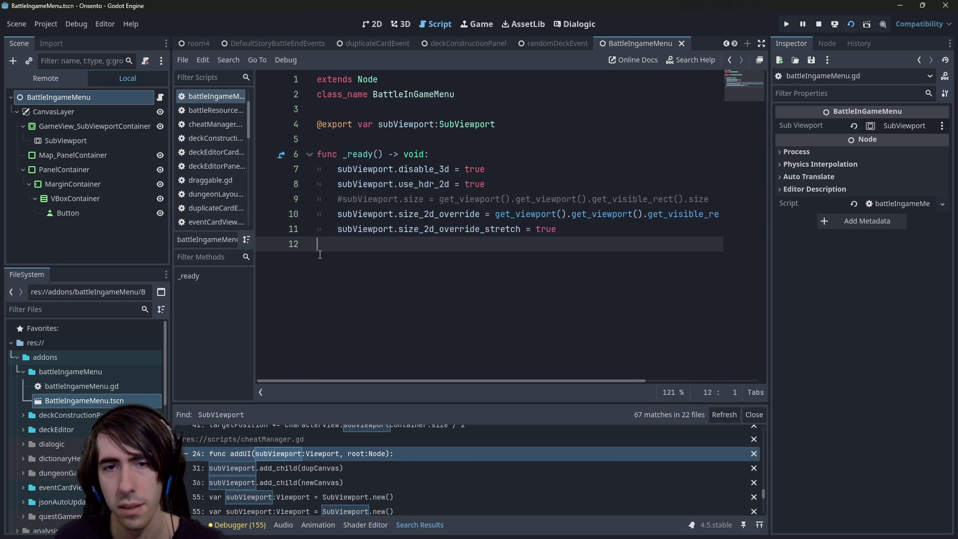
scroll(306, 37, "up", 5)
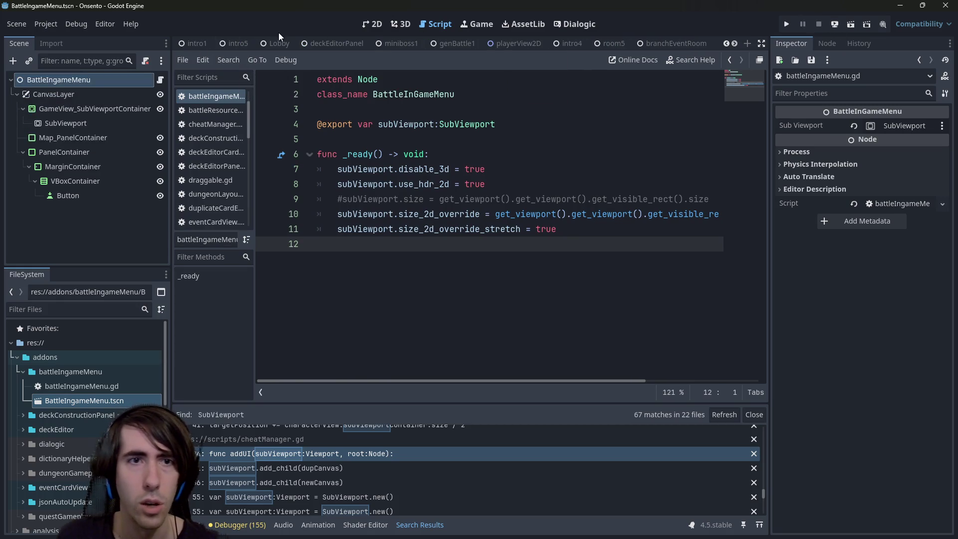
scroll(299, 44, "up", 4)
- Run the game, pick Wind Catalyst, advance the dialogue, and open the Escape menu in battle
left_click(250, 40)
key("F6")
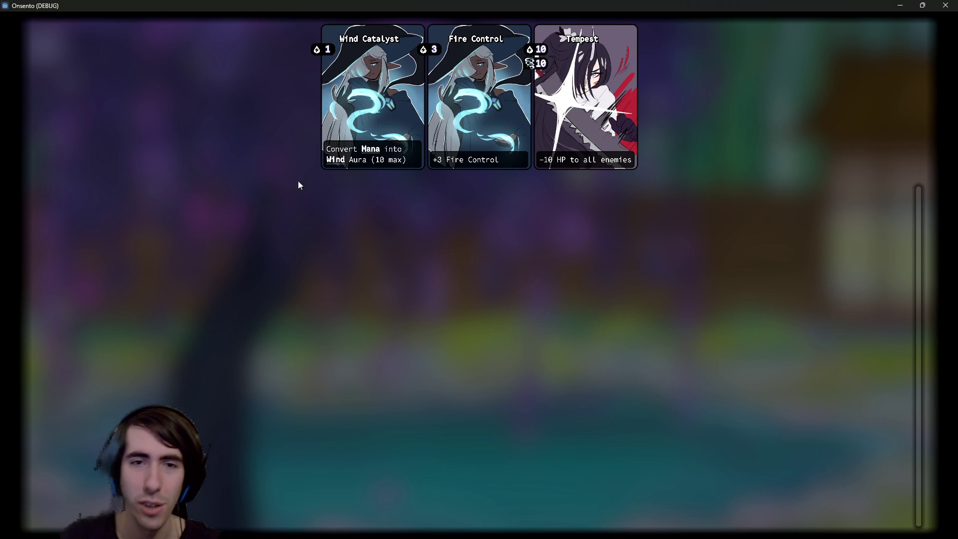
left_click(345, 91)
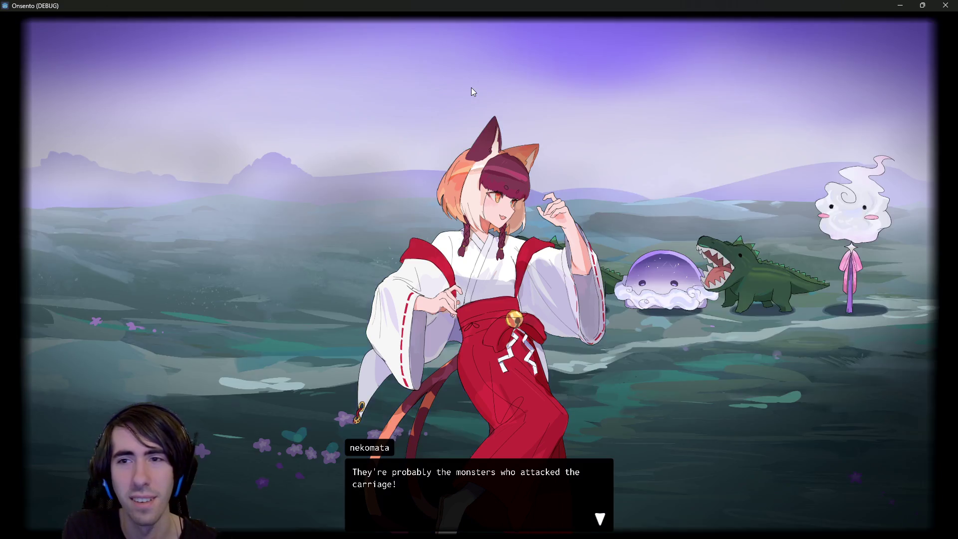
left_click(471, 87)
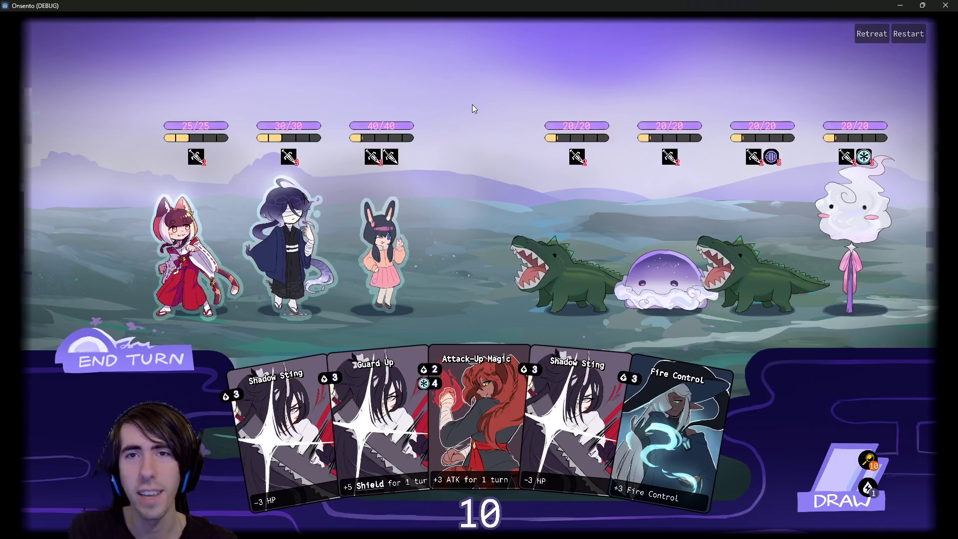
key("Escape")
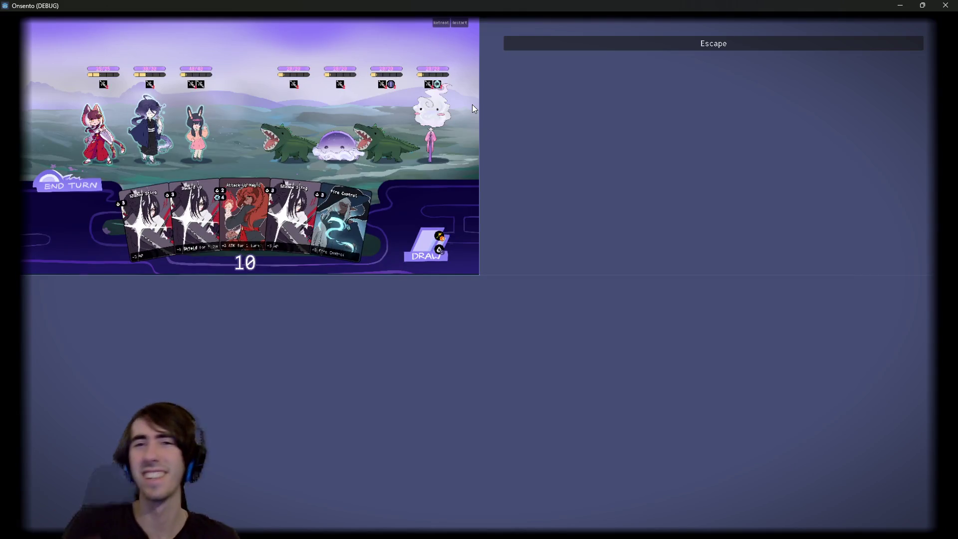
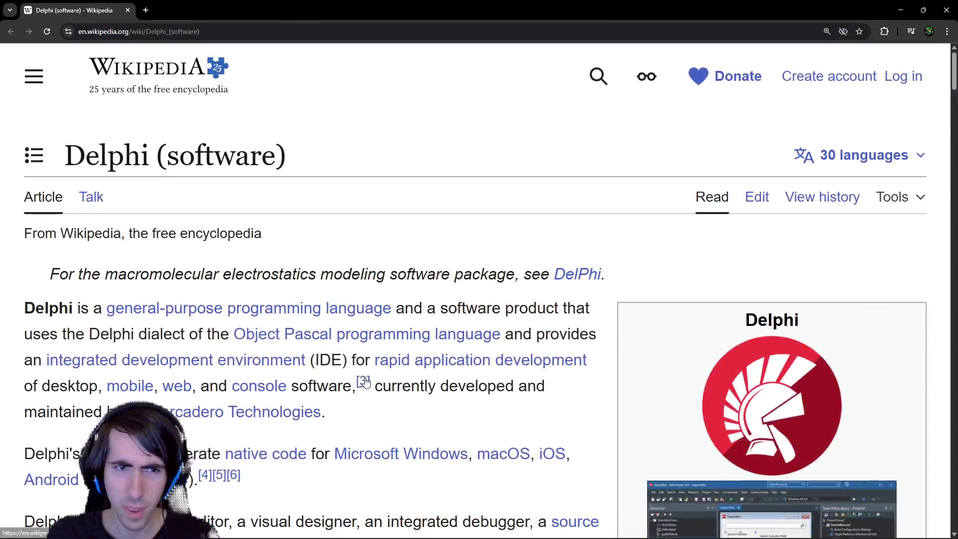
- Enlarge the Delphi 10.4 IDE screenshot from the infobox, then close the media viewer
scroll(489, 121, "down", 2)
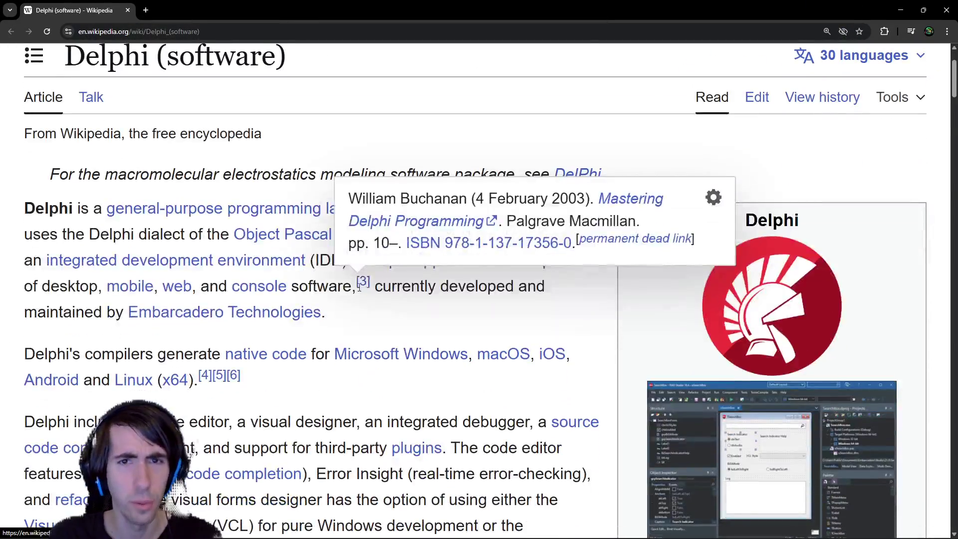
mouse_move(245, 238)
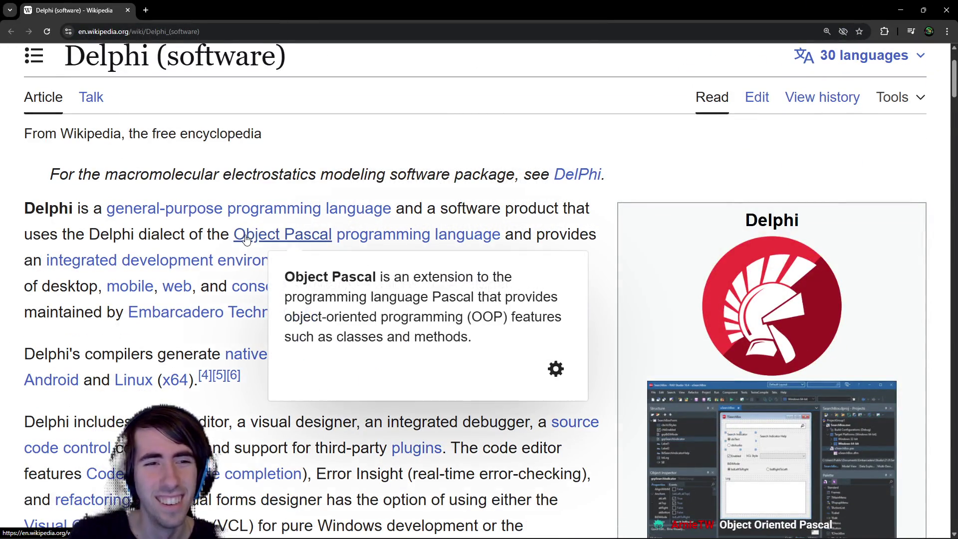
scroll(246, 238, "down", 5)
scroll(680, 257, "up", 2)
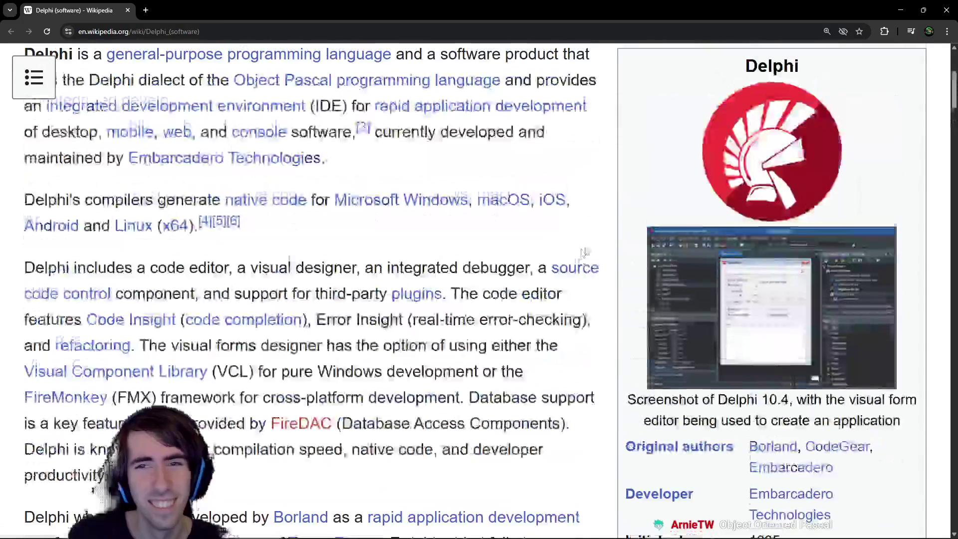
left_click(680, 258)
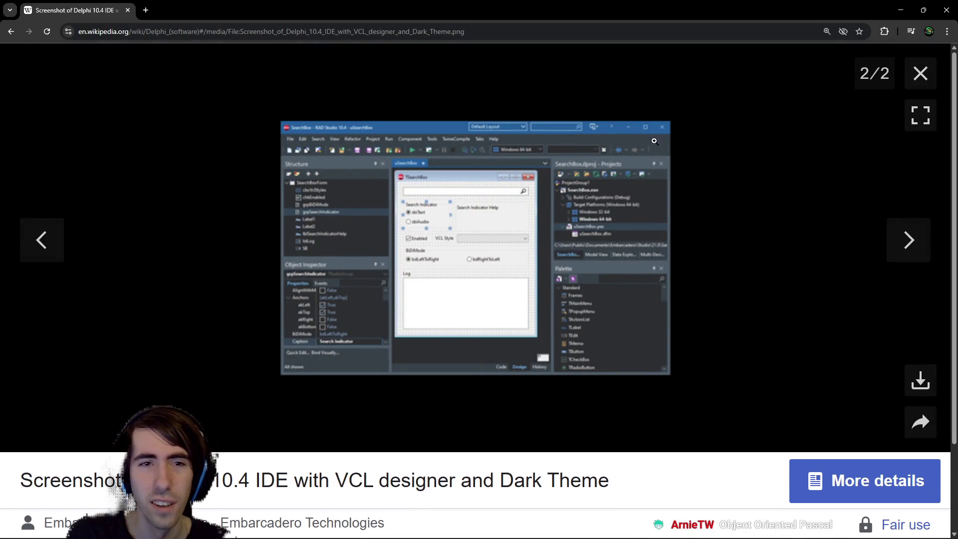
left_click(920, 74)
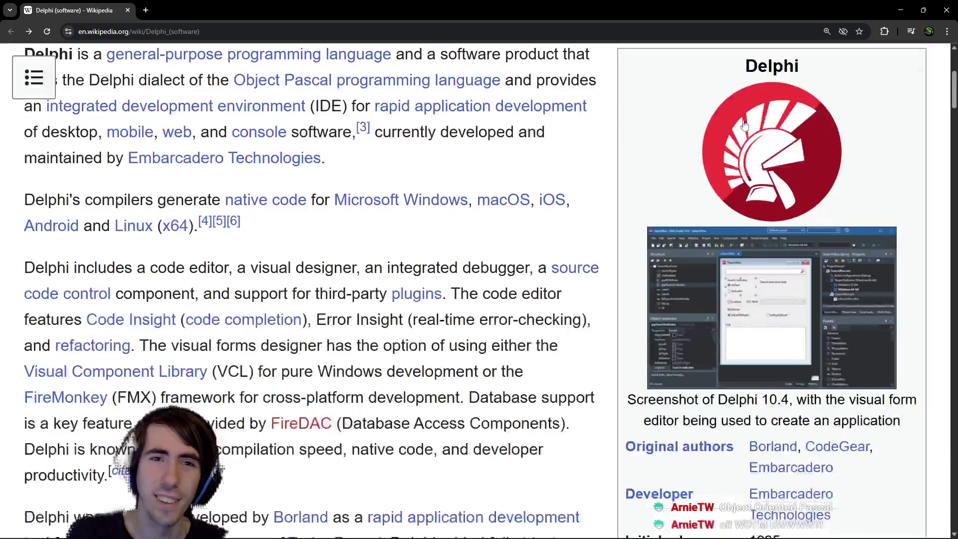
- Scroll down to the Sample "Hello World" program and highlight the code from var to begin
scroll(252, 331, "down", 20)
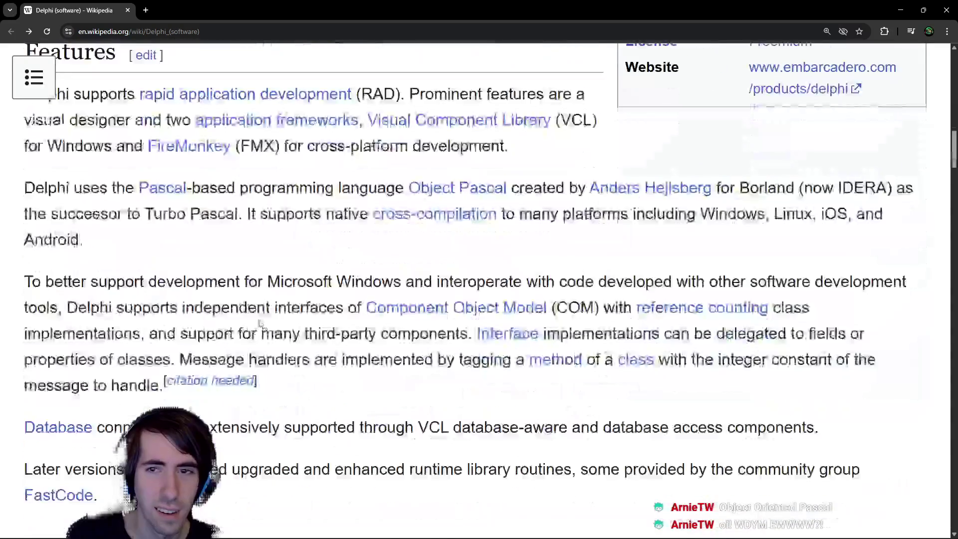
scroll(256, 331, "down", 5)
scroll(331, 251, "down", 1, "ctrl")
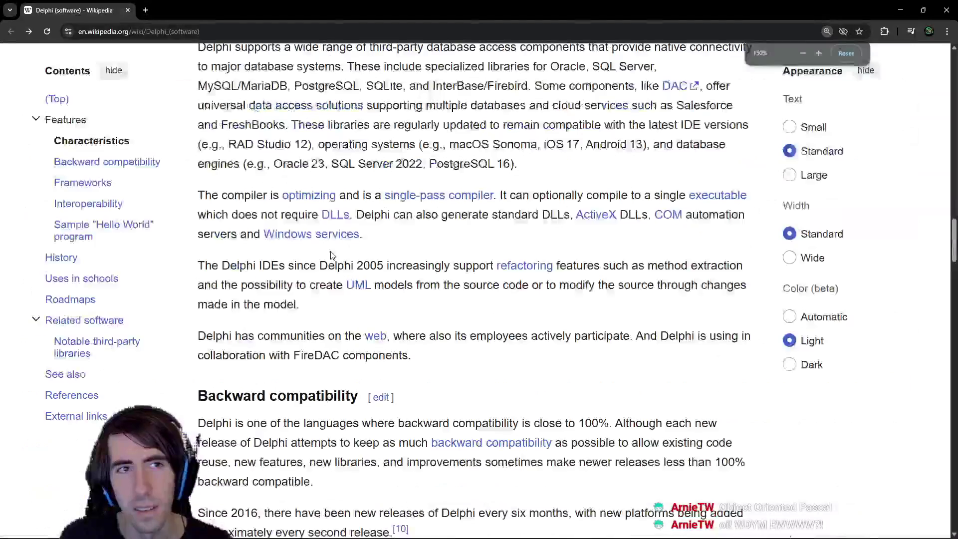
scroll(331, 251, "down", 3)
scroll(331, 251, "down", 5)
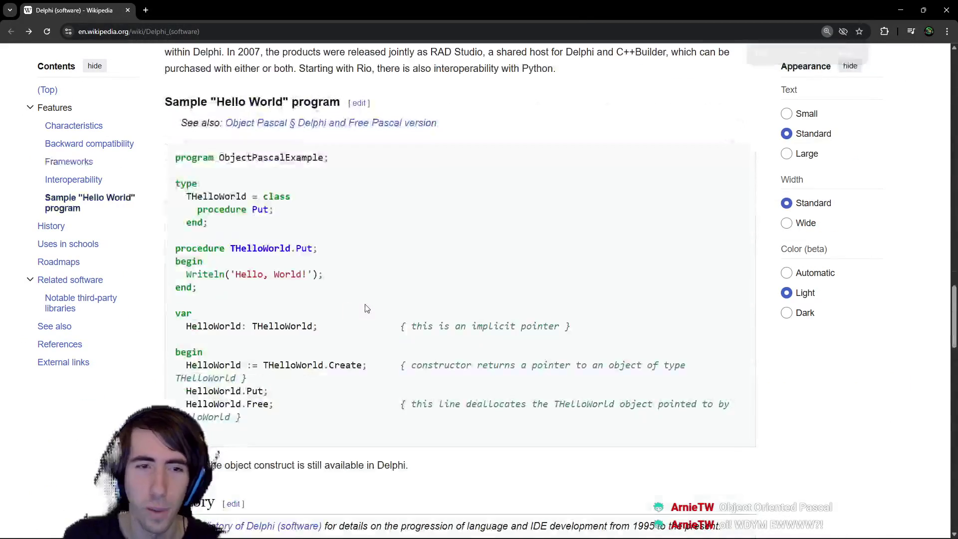
mouse_move(175, 305)
left_mouse_down()
mouse_move(284, 327)
mouse_move(202, 353)
left_mouse_up()
- Highlight the Put procedure's begin, Writeln and end lines of the Hello World code
left_click(314, 319)
scroll(315, 318, "down", 4)
scroll(315, 309, "up", 4)
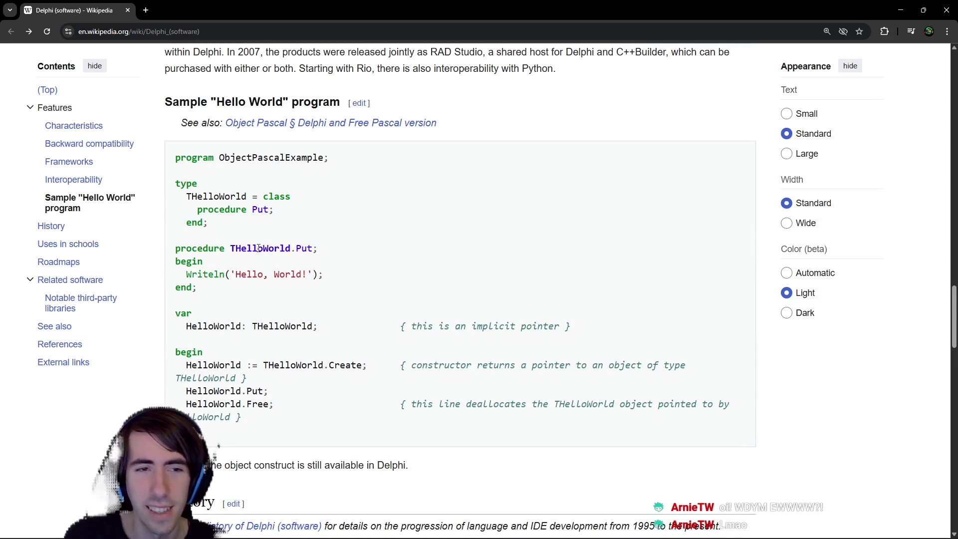
mouse_move(208, 291)
left_mouse_down()
mouse_move(176, 257)
mouse_move(195, 309)
mouse_move(209, 293)
mouse_move(167, 269)
left_mouse_up()
scroll(170, 270, "down", 4)
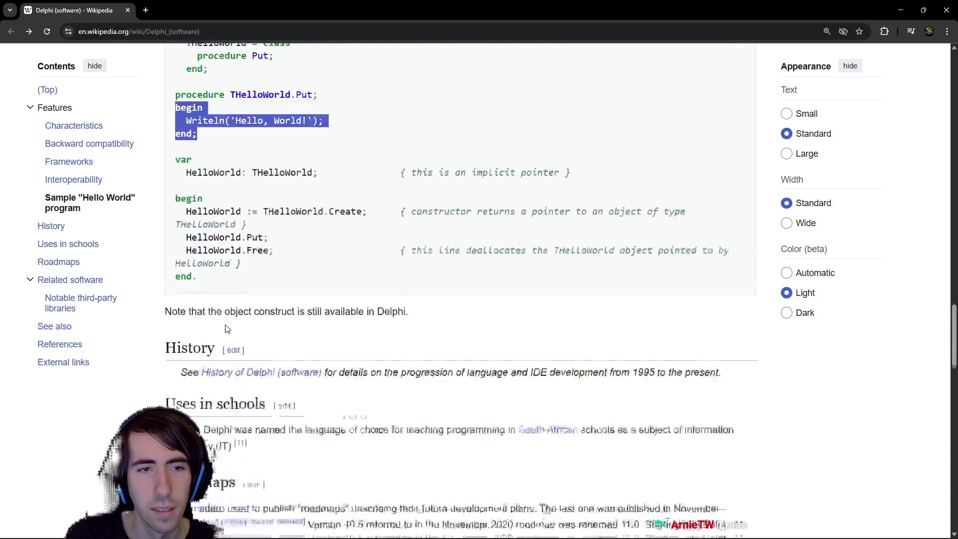
- Highlight the main begin–end block and the Writeln body, then select the word end
left_click_drag(189, 153, 209, 237)
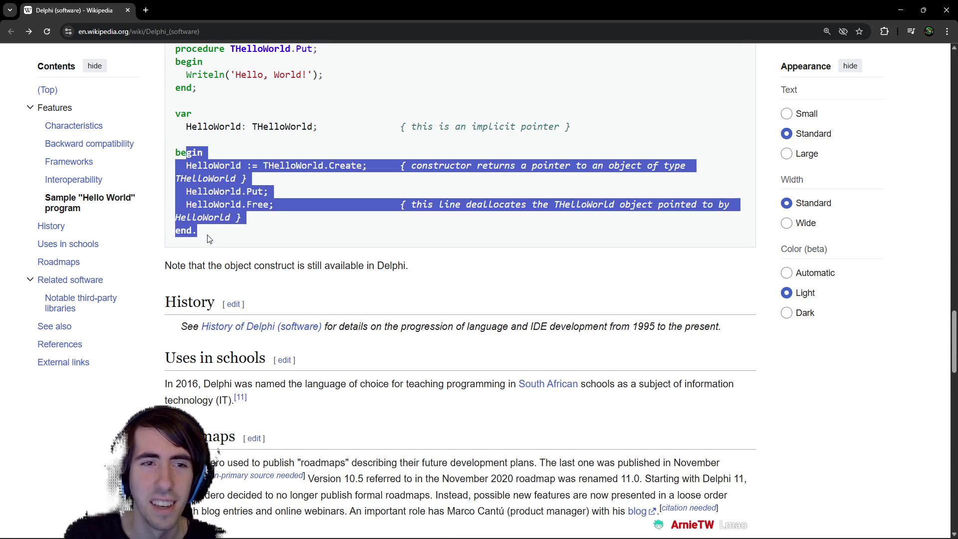
left_click(187, 136)
mouse_move(201, 93)
left_mouse_down()
mouse_move(173, 62)
mouse_move(202, 62)
left_mouse_up()
left_click(190, 86)
double_click(190, 85)
scroll(218, 285, "down", 15)
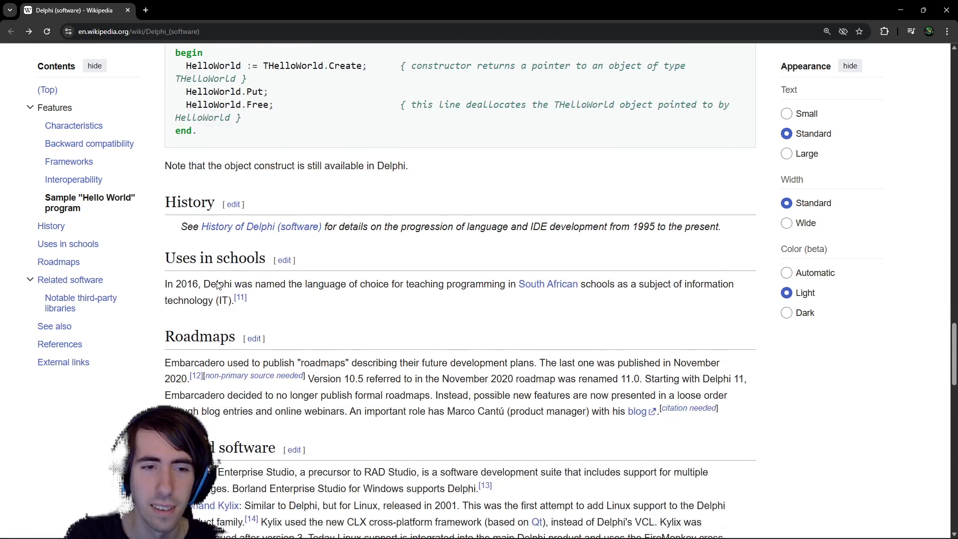
scroll(218, 285, "up", 5)
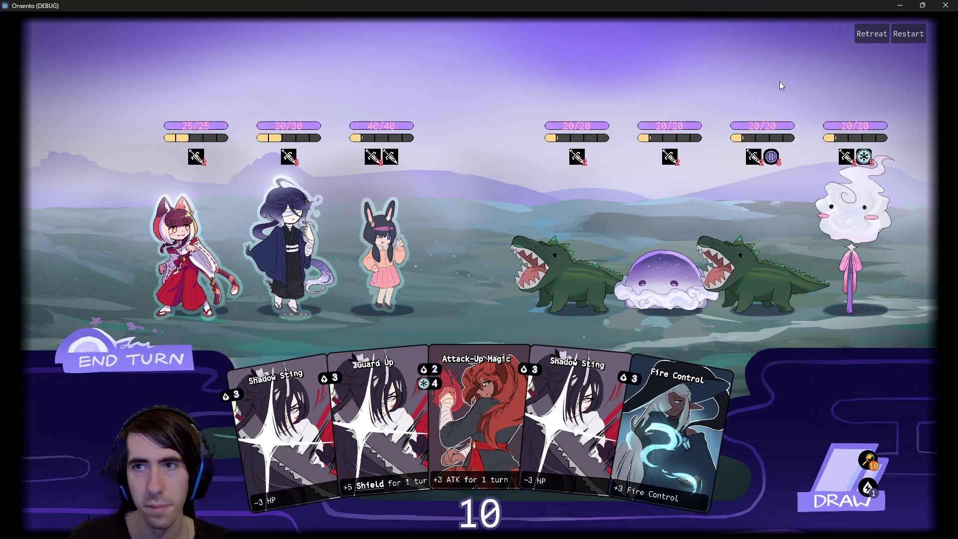
- Try the smaller viewport layout, play Shadow Sting and draw a card, then close the game
key("Escape")
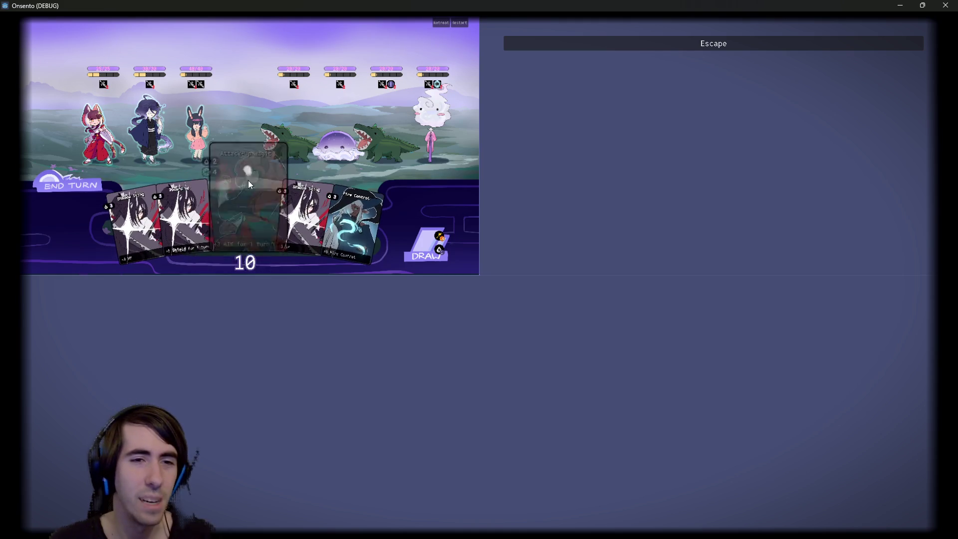
mouse_move(145, 209)
left_mouse_down()
mouse_move(177, 158)
mouse_move(309, 136)
mouse_move(286, 137)
left_mouse_up()
mouse_move(141, 216)
left_mouse_down()
mouse_move(253, 60)
mouse_move(285, 139)
left_mouse_up()
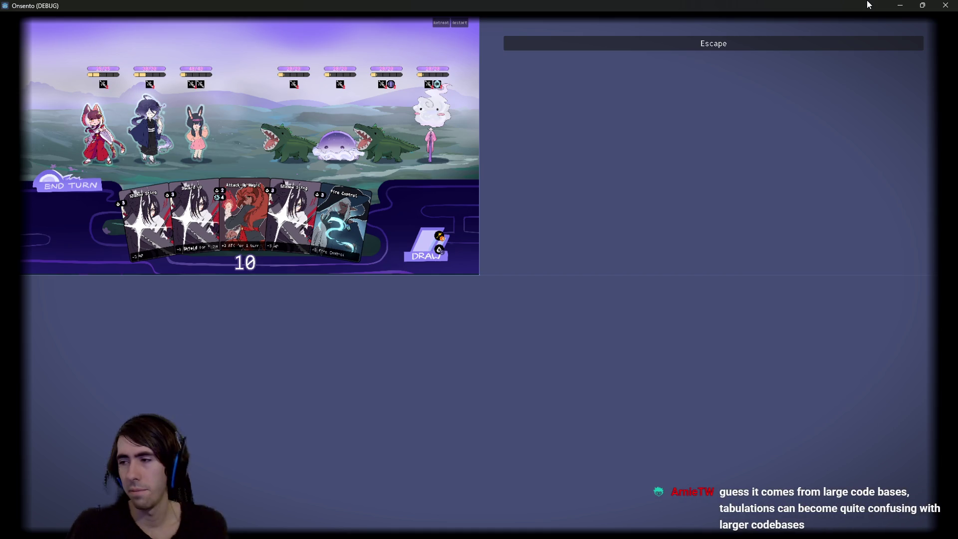
left_click(420, 252)
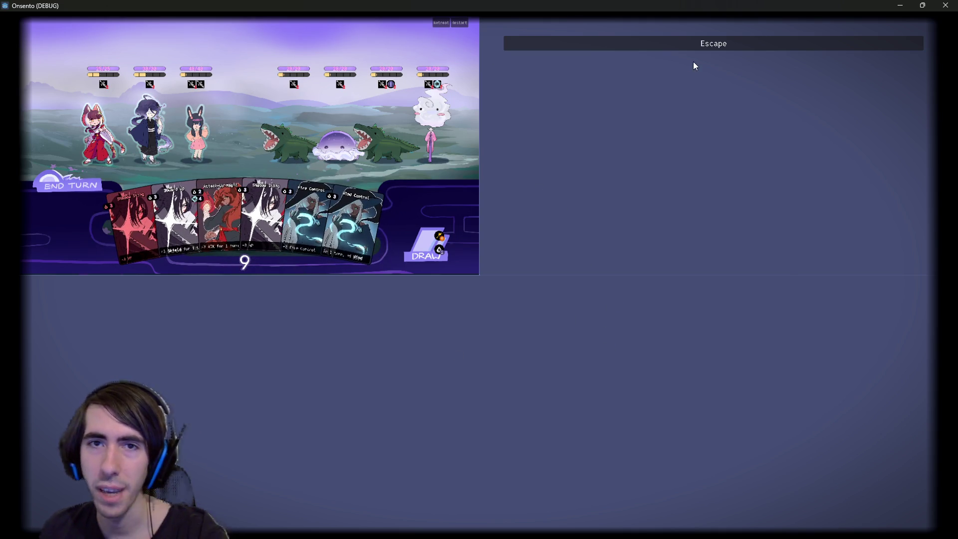
left_click(945, 5)
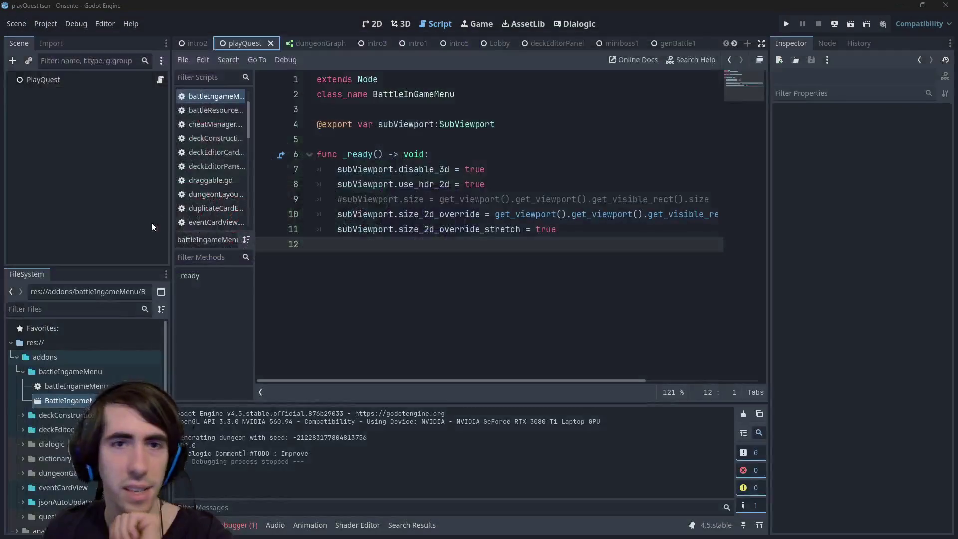
- In 2D, select GameView_SubViewportContainer in BattleIngameMenu, then open battleIngameMenu.gd at line 10
left_click(367, 27)
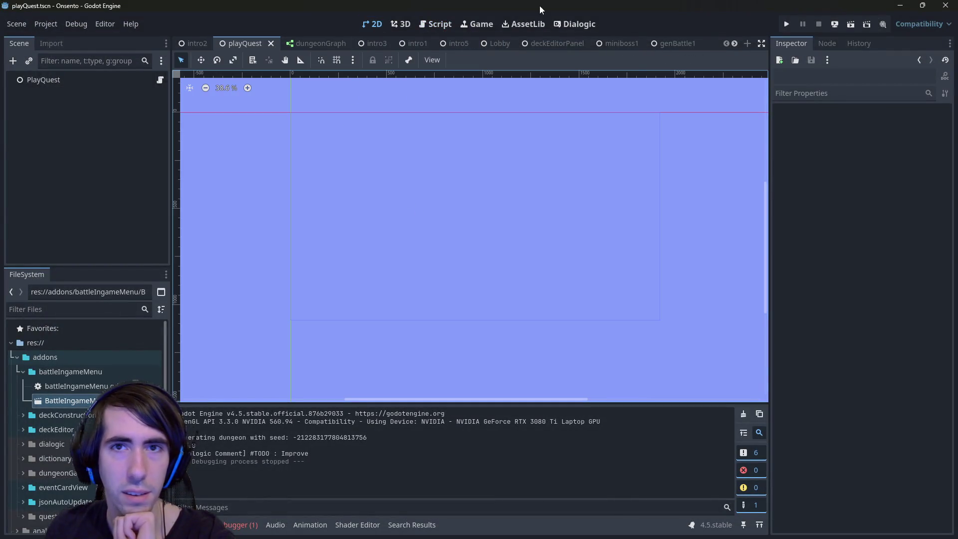
scroll(609, 39, "down", 5)
left_click(609, 39)
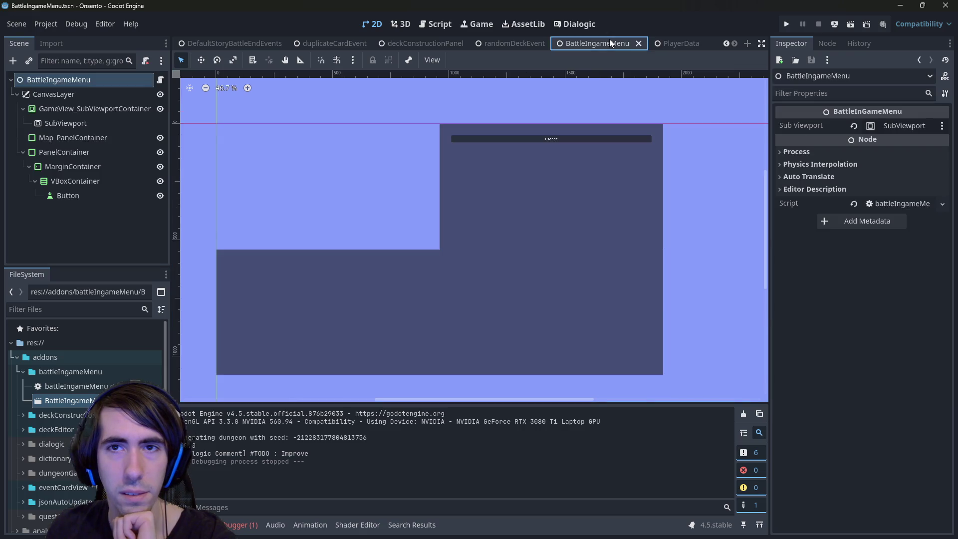
left_click(230, 202)
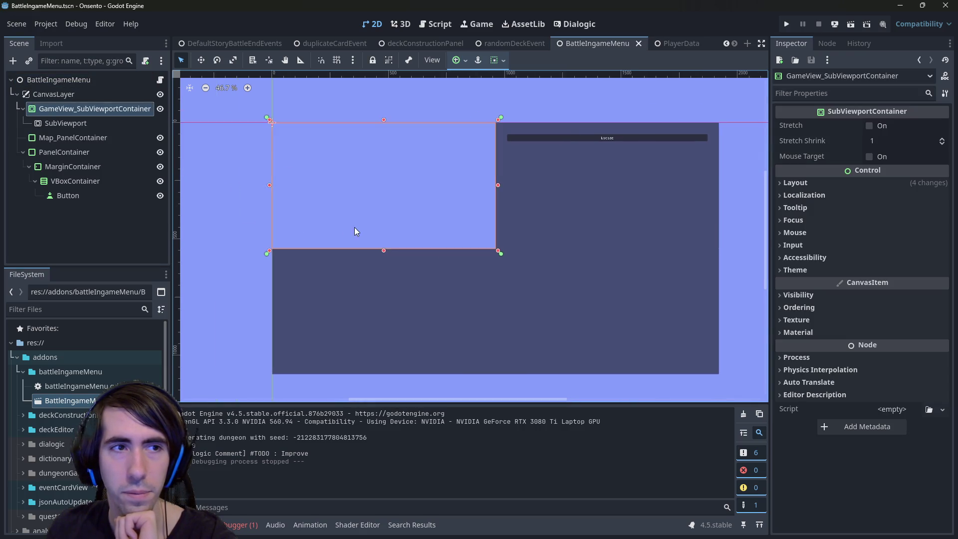
scroll(354, 231, "up", 6)
left_click(23, 110)
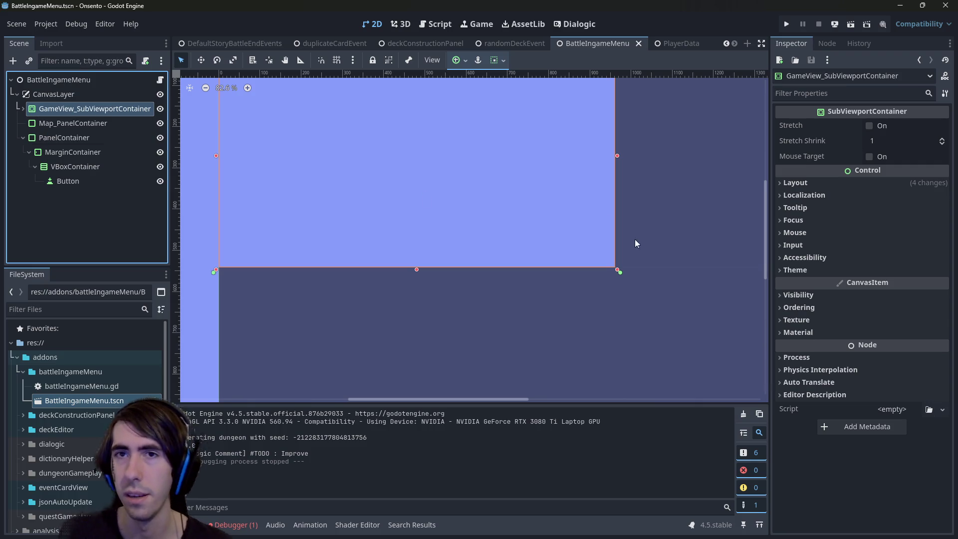
left_click(451, 22)
left_click(673, 213)
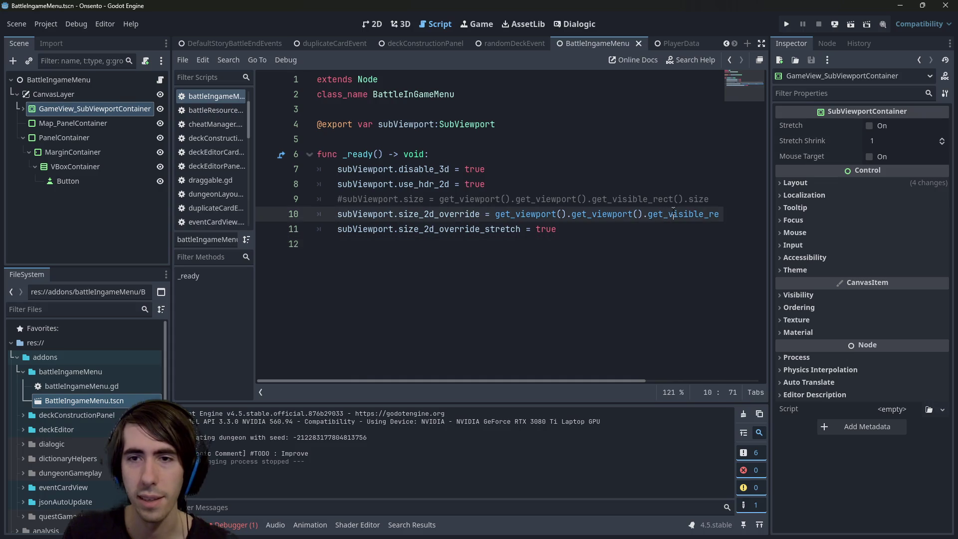
- Append .size #Vector2(1920, 1080) to line 10 after get_visible_rect()
key("ctrl+v")
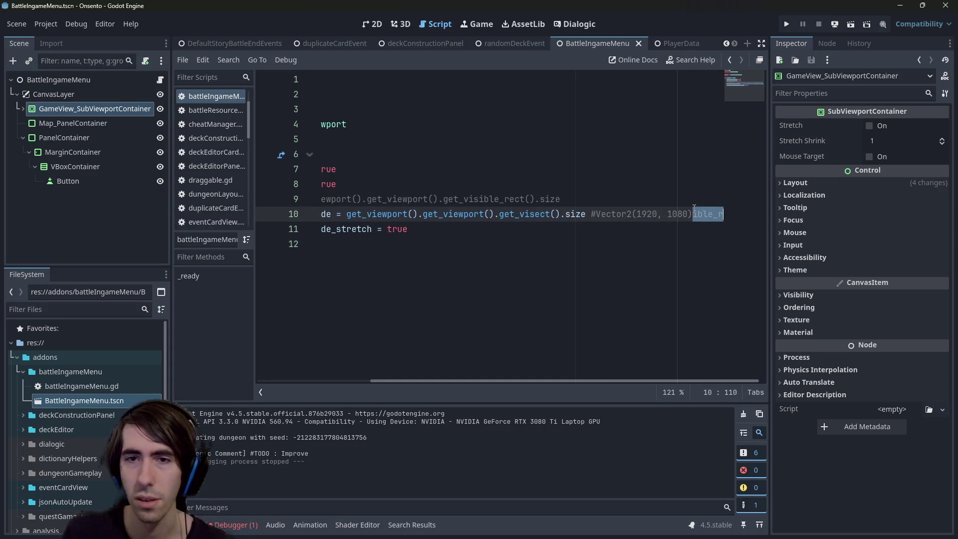
left_click(486, 214)
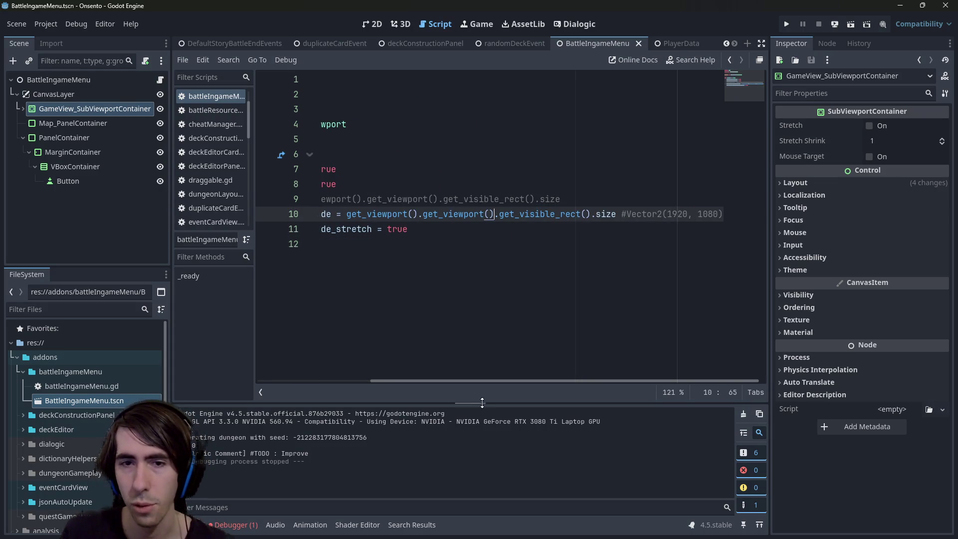
scroll(483, 381, "left", 5)
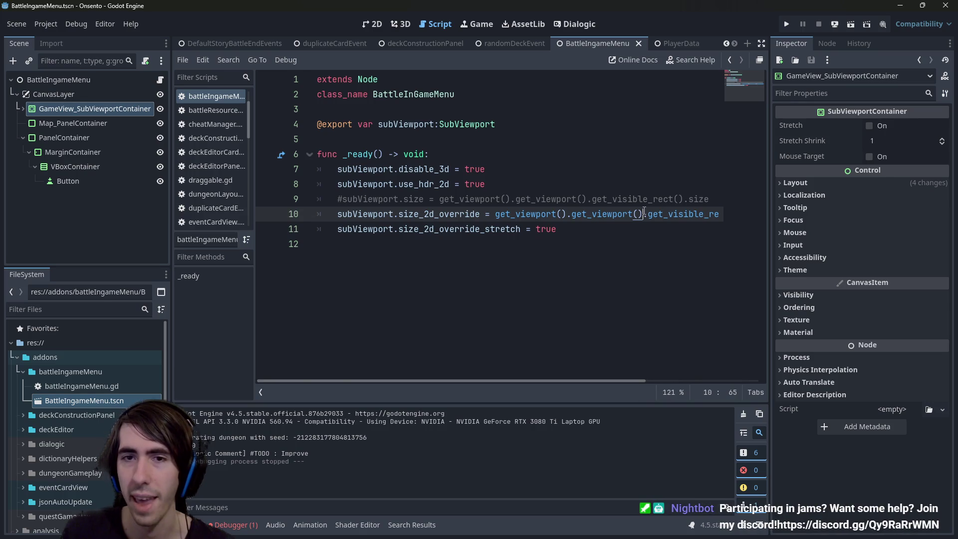
left_click_drag(719, 214, 722, 214)
left_click(626, 215)
left_click(713, 214)
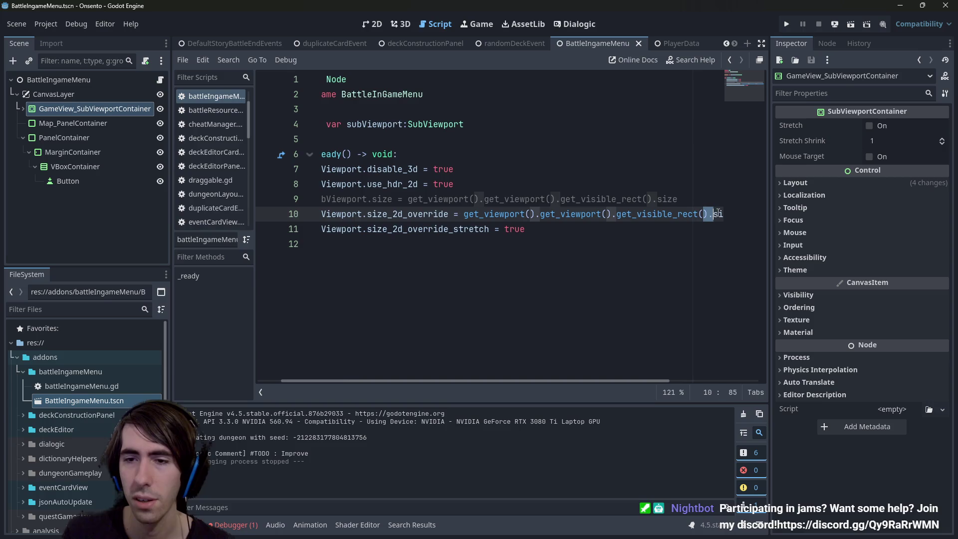
left_click(663, 215)
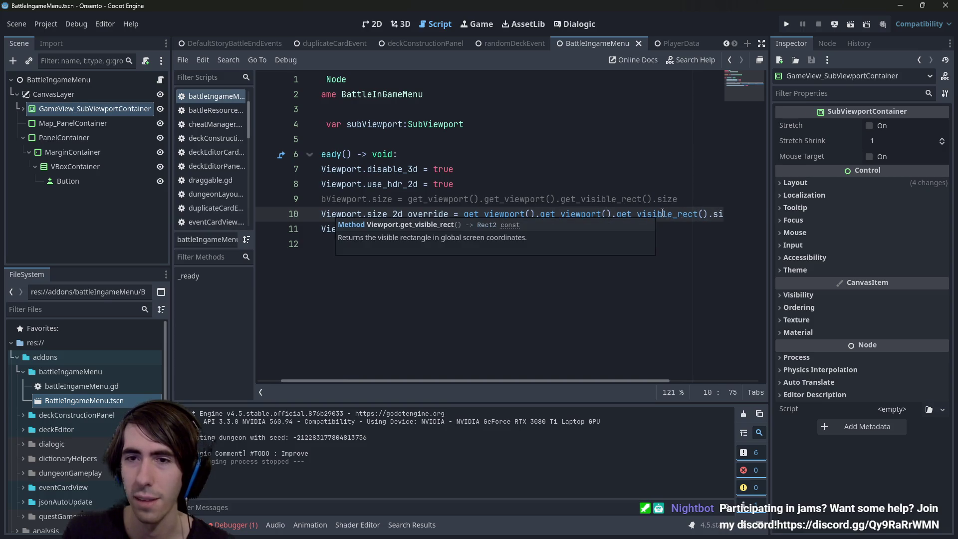
- Check the get_visible_rect documentation, review line 10, and add a new line 13
left_click(701, 214)
left_click(682, 214)
left_click(694, 214)
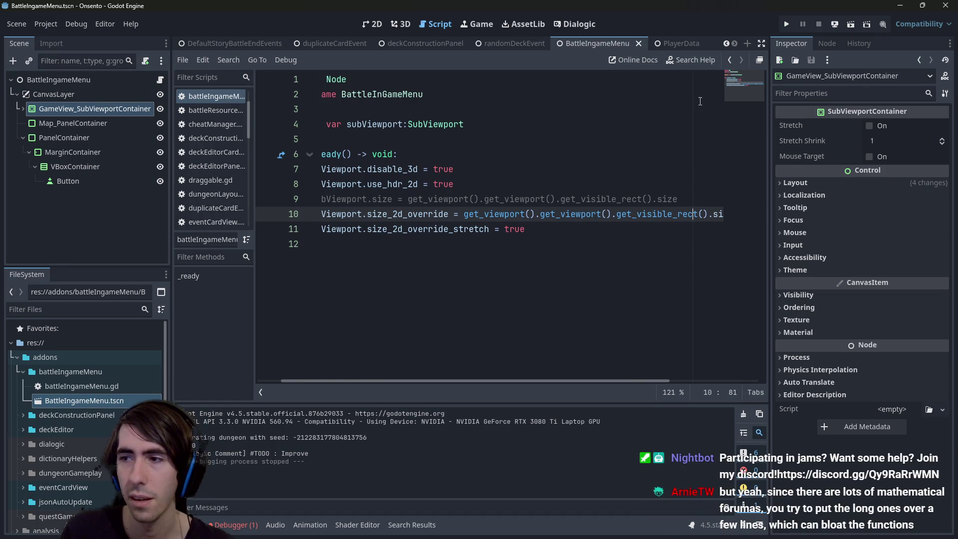
left_click_drag(613, 381, 703, 373)
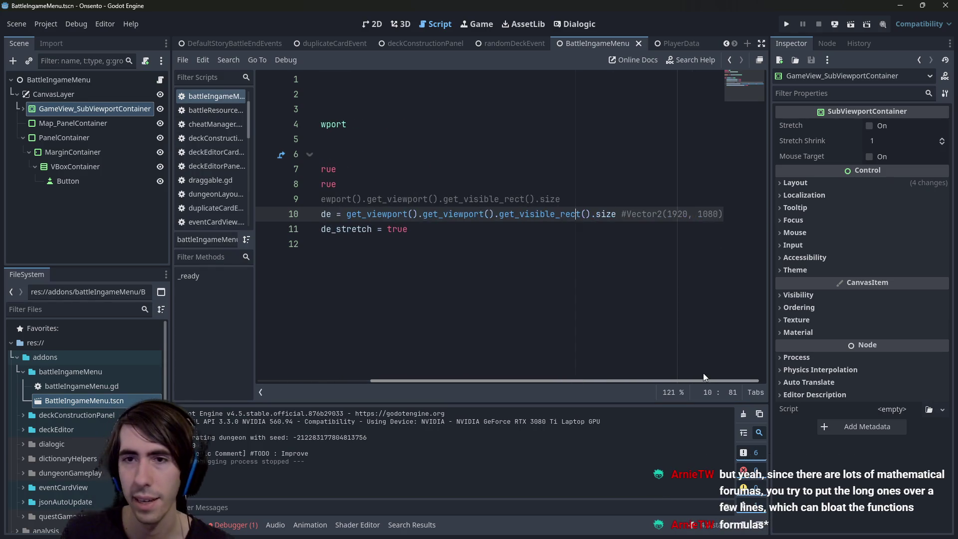
left_click(677, 215)
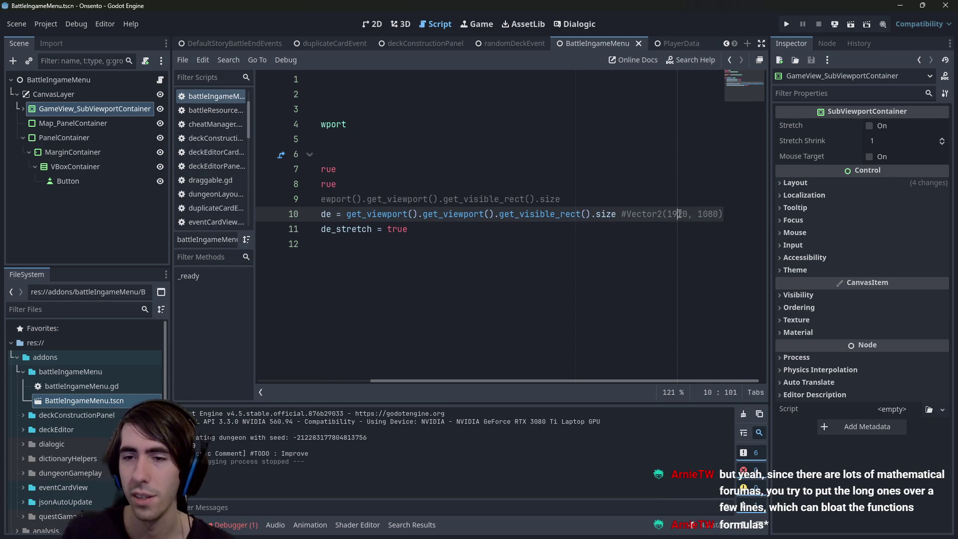
left_click(575, 215)
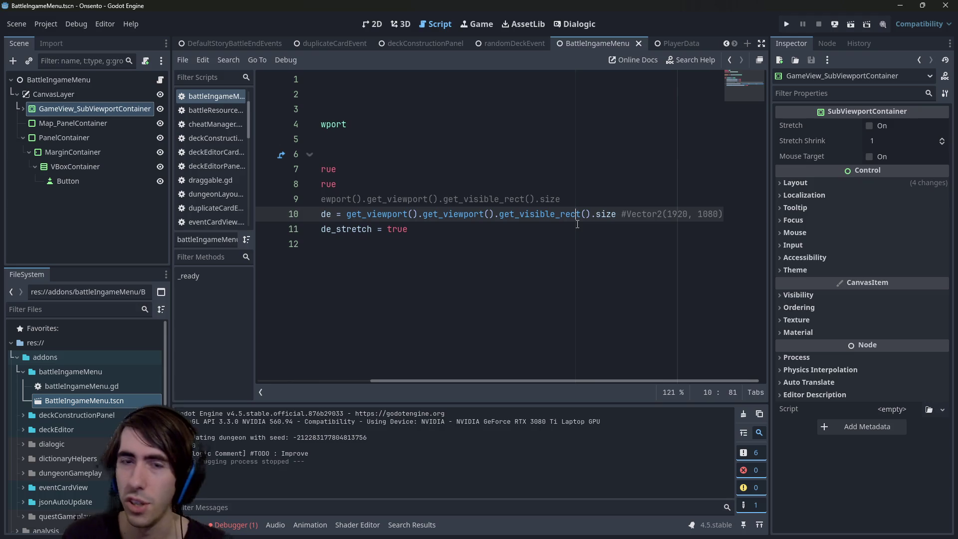
left_click(290, 246)
key("Return")
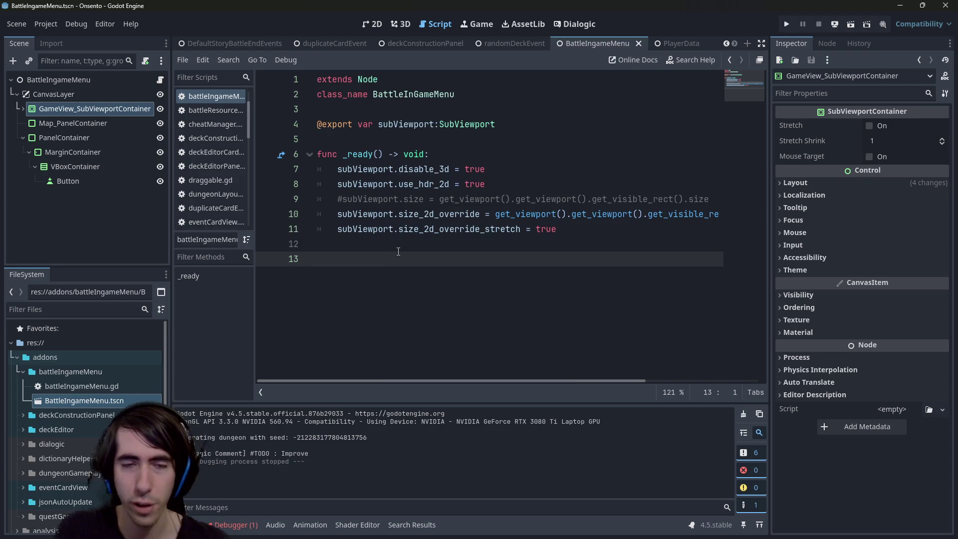
- Type 'a * b * c' on line 13, undoing an unwanted autocomplete
type("a q")
key("BackSpace")
key("BackSpace")
key("BackSpace")
type("a * b ")
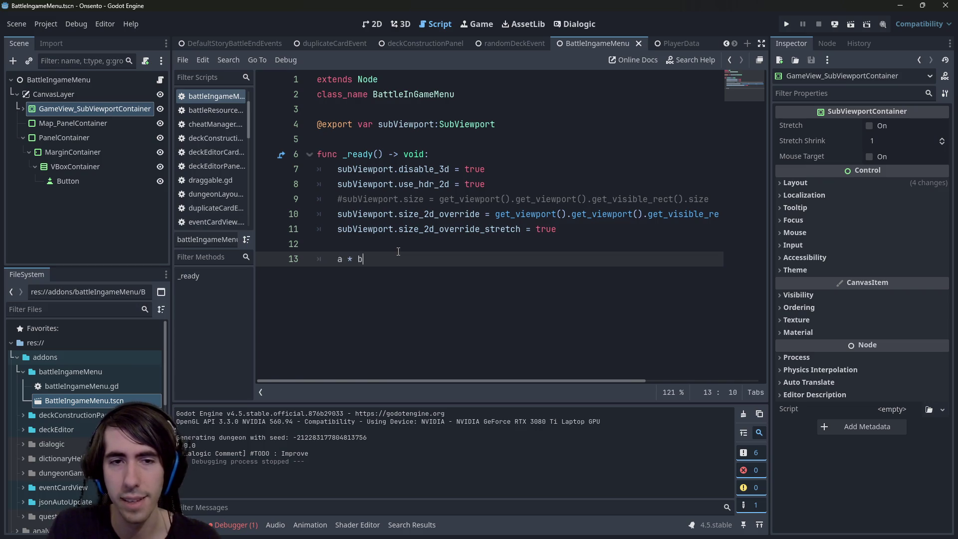
type("*c")
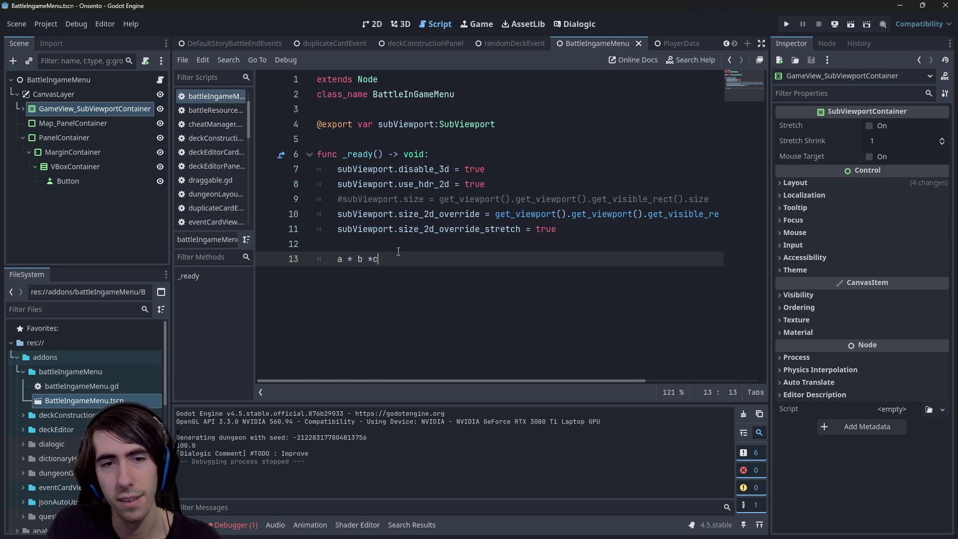
key("BackSpace")
type("c")
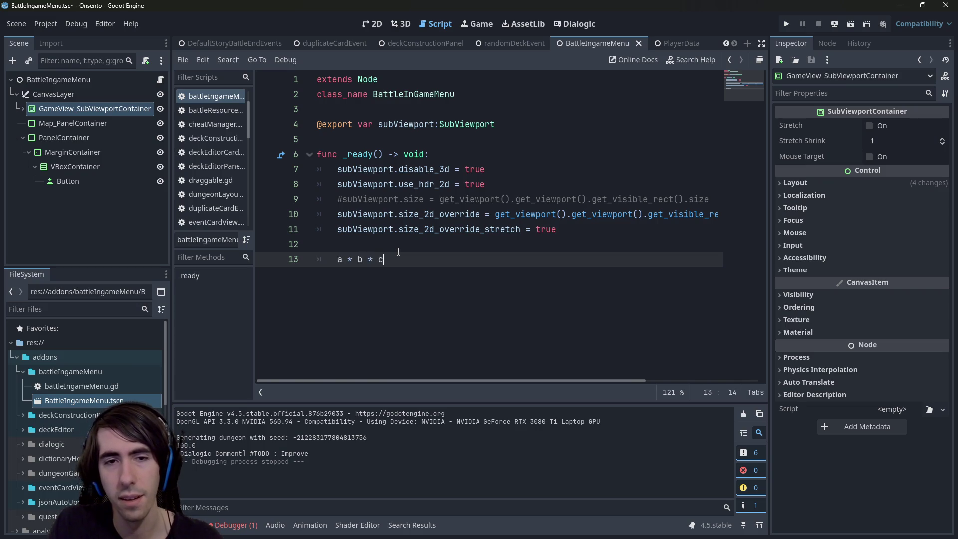
key("Return")
key("ctrl+z")
- Add a trailing backslash and continue with '+ d * e * f' on line 14
type("\\")
key("Return")
type("+ d * e * ")
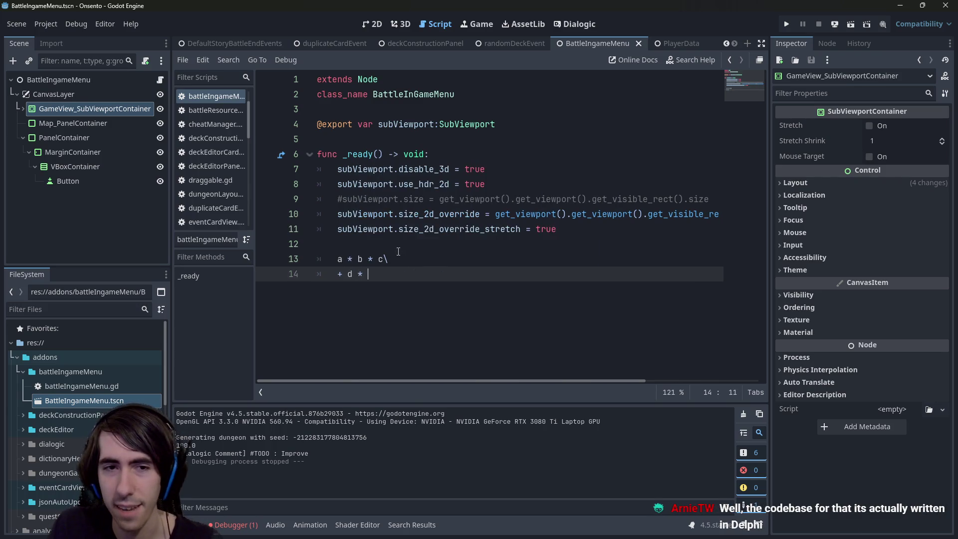
type("f")
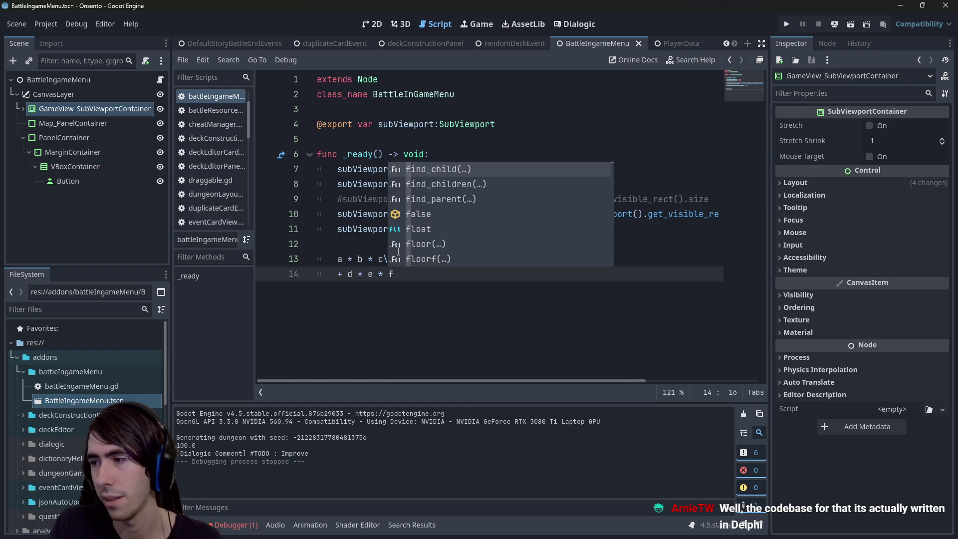
key("Escape")
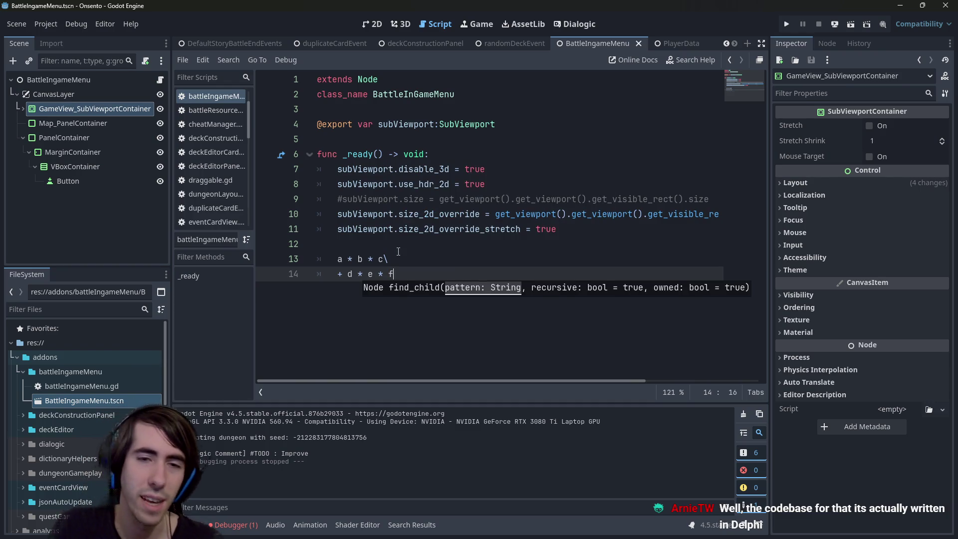
key("Return")
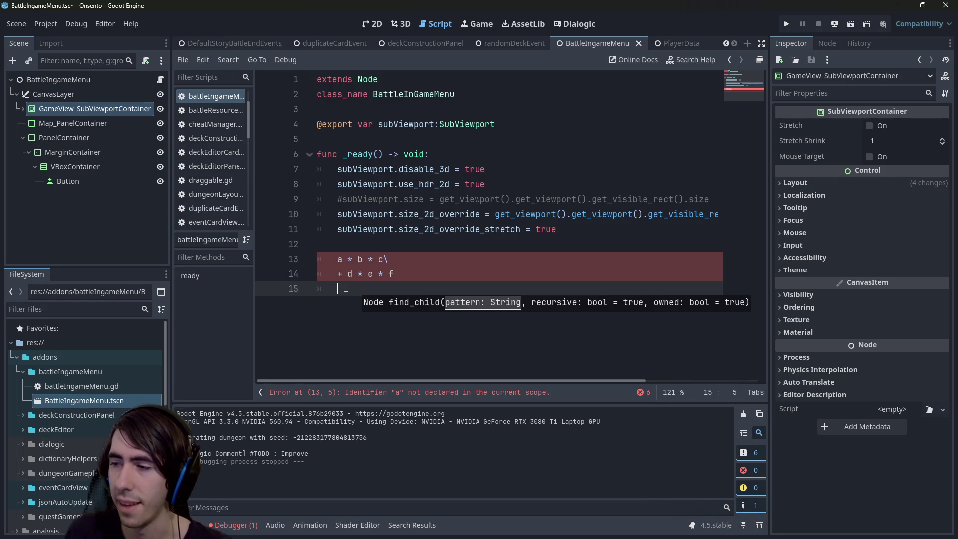
key("BackSpace")
key("BackSpace")
key("BackSpace")
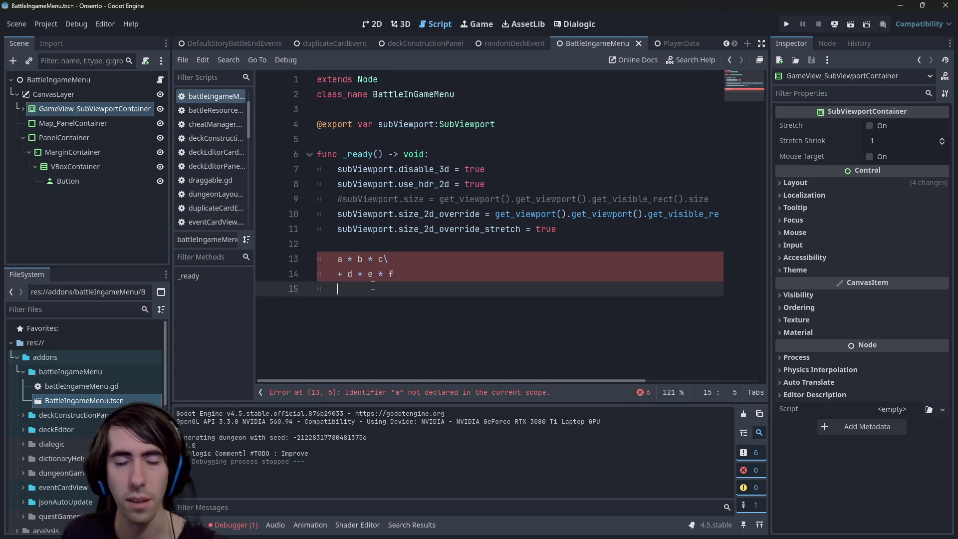
- Delete the remaining example expression line and select the _ready function body
key("BackSpace")
key("BackSpace")
key("BackSpace")
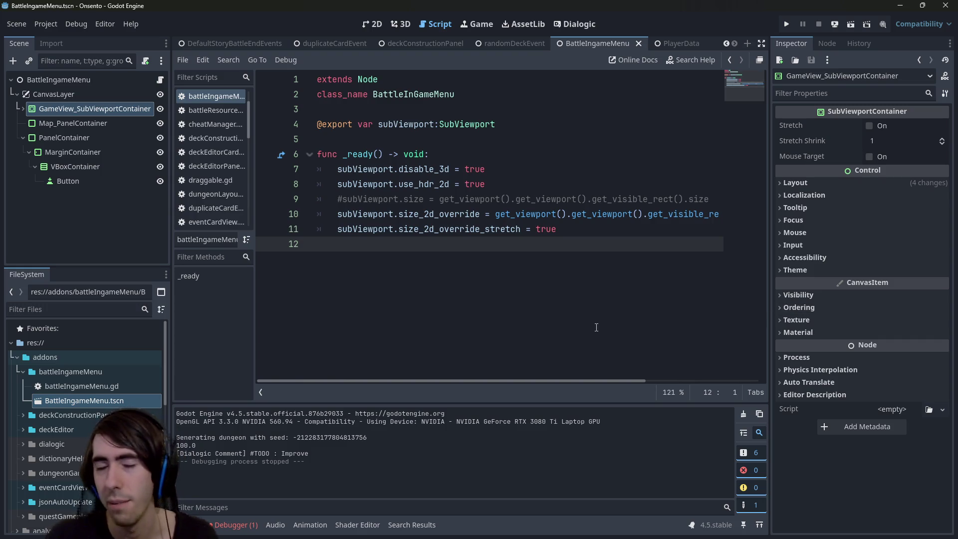
mouse_move(517, 310)
left_mouse_down()
mouse_move(499, 200)
mouse_move(424, 169)
mouse_move(344, 155)
mouse_move(316, 280)
left_mouse_up()
- Select lines 5–12 of the _ready code, then switch to the windows pipes search in Chrome
left_click(371, 143)
left_click(316, 280)
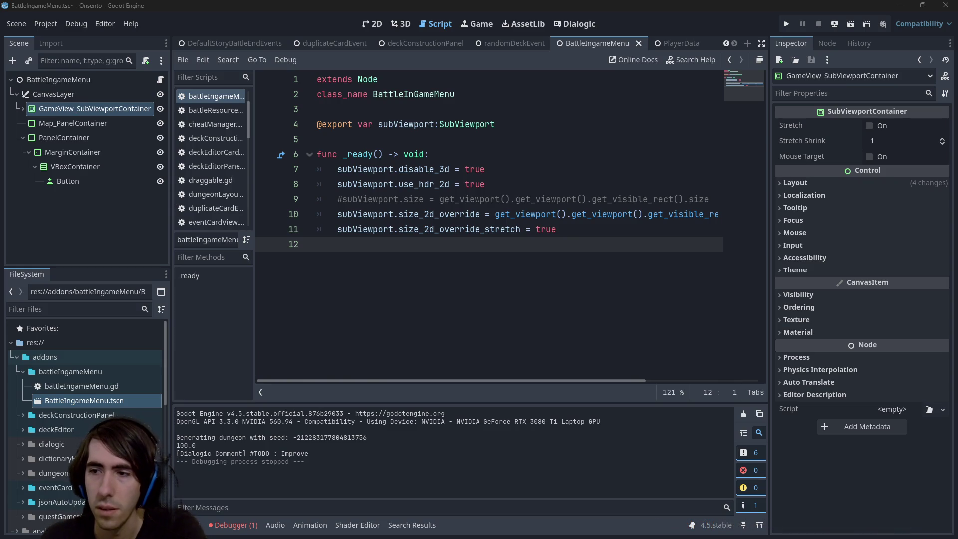
key("alt+Tab")
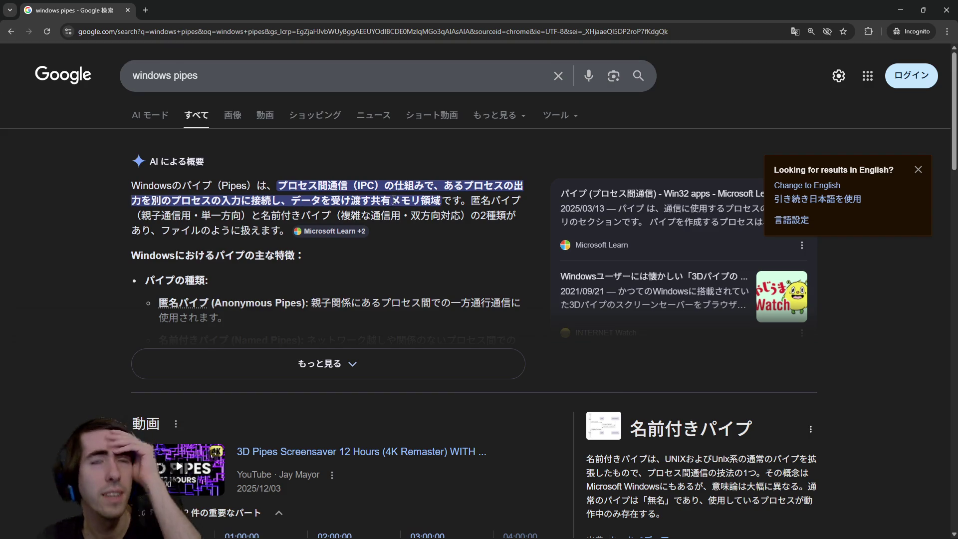
- Scroll the windows pipes results and switch to the 画像 (Images) tab
scroll(248, 135, "down", 7)
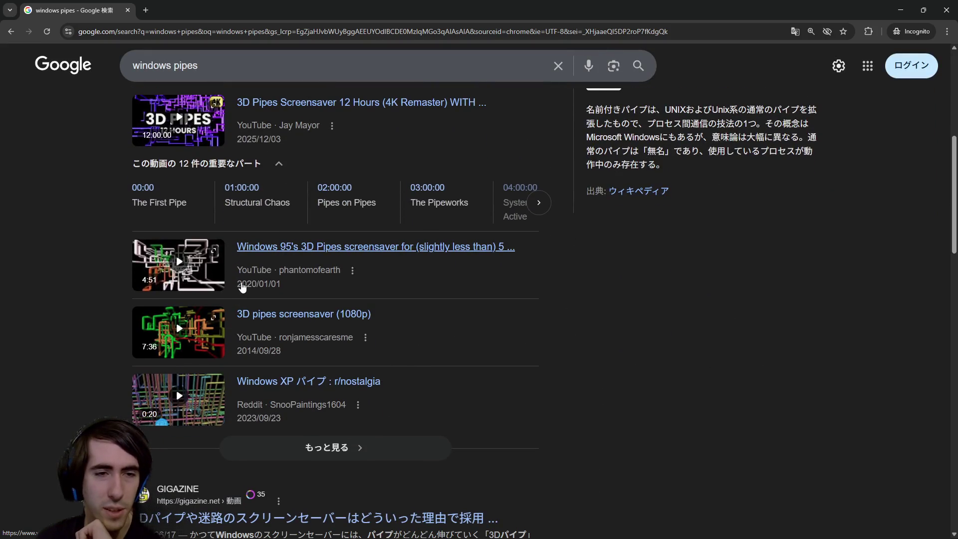
scroll(227, 290, "up", 10)
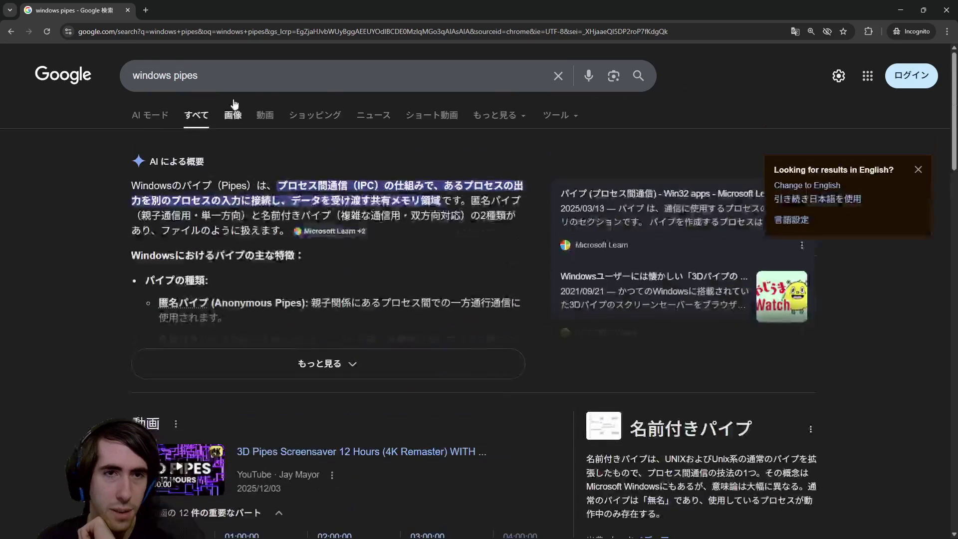
left_click(231, 108)
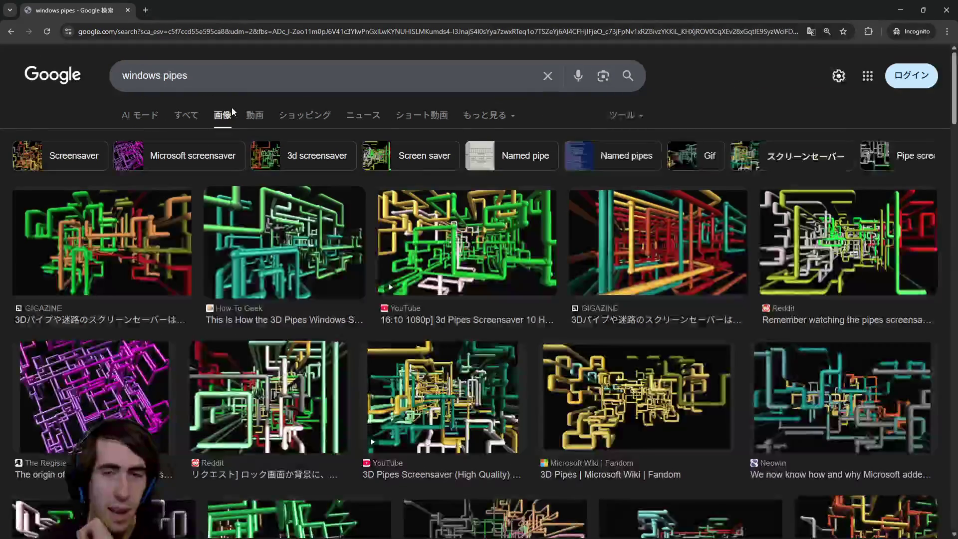